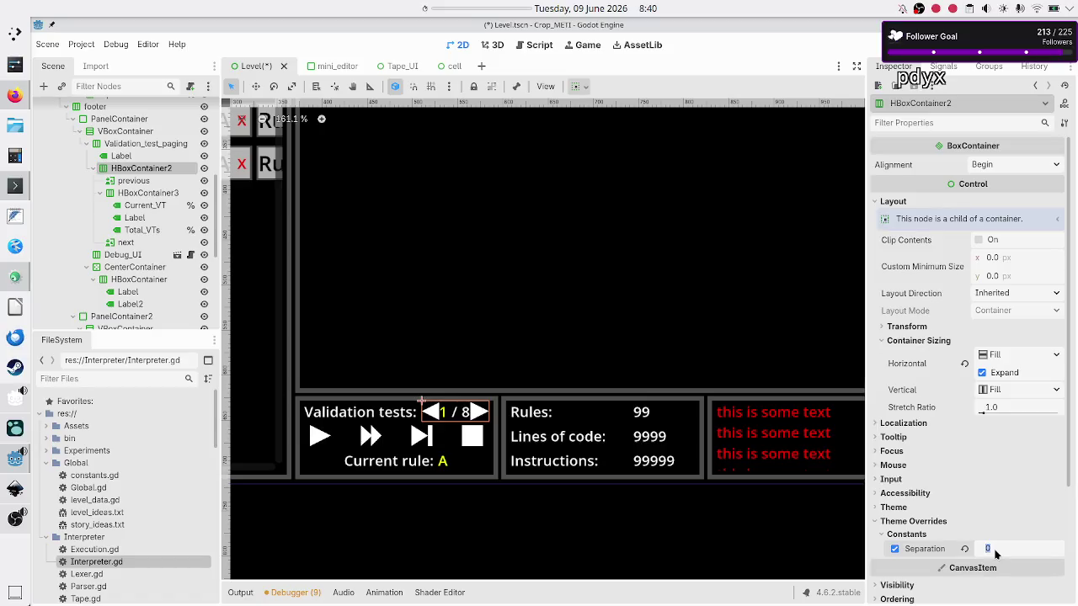
# Give HBoxContainer2 a Separation theme override of 5
pyautogui.write('5')
pyautogui.press('Return')
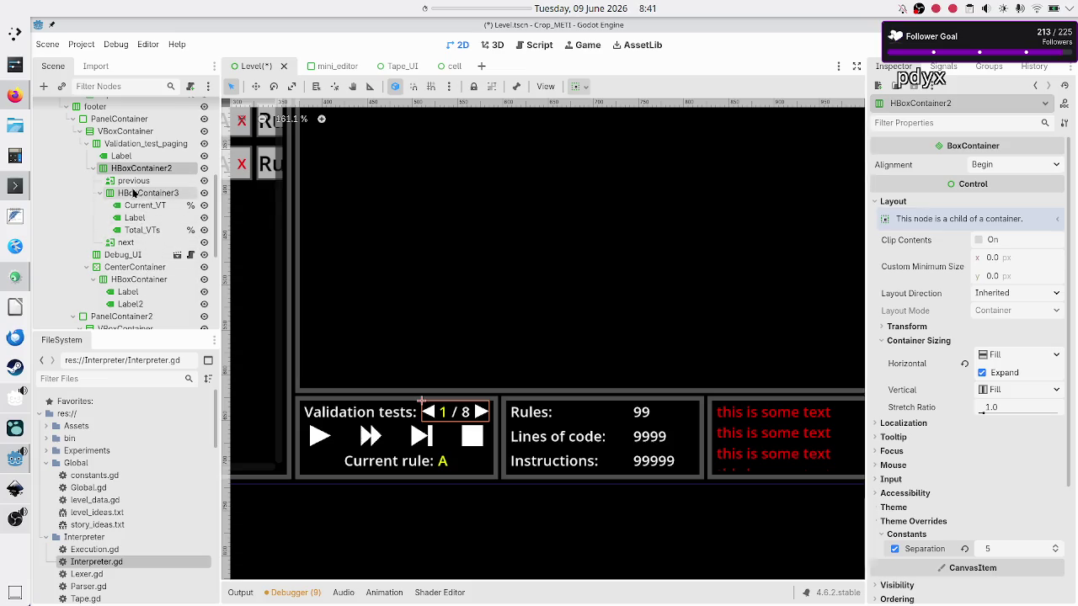
# Move the Current rule HBoxContainer out of CenterContainer into the footer VBoxContainer
pyautogui.click(135, 268)
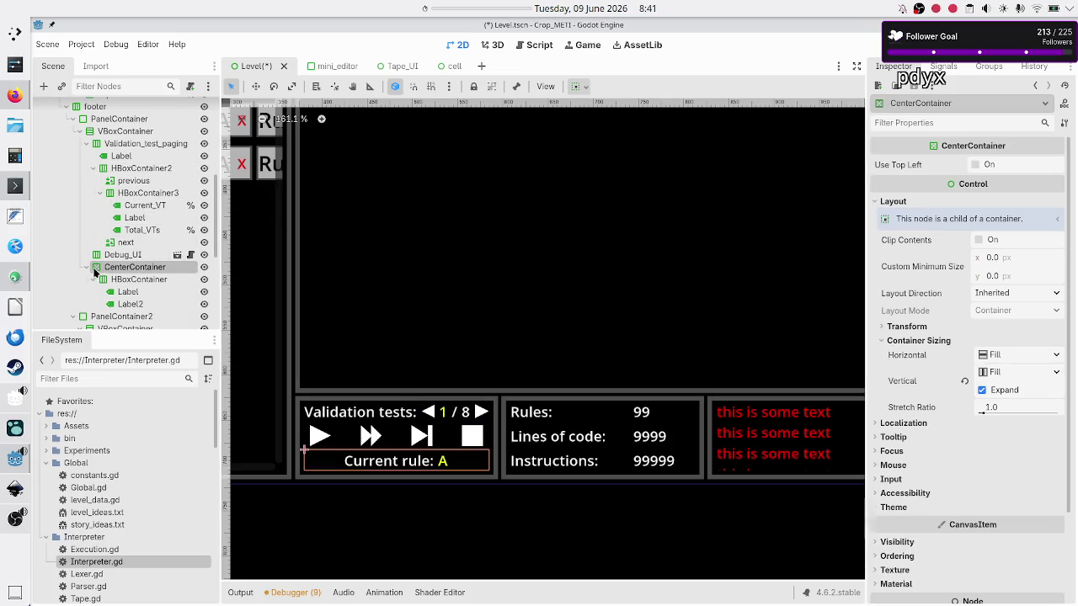
pyautogui.click(86, 268)
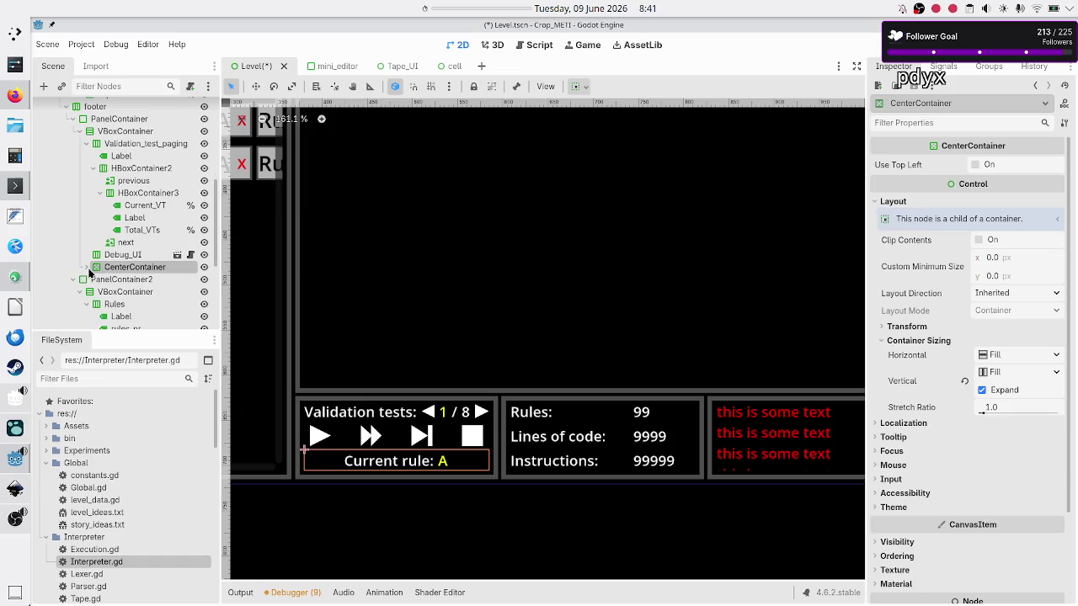
pyautogui.click(85, 268)
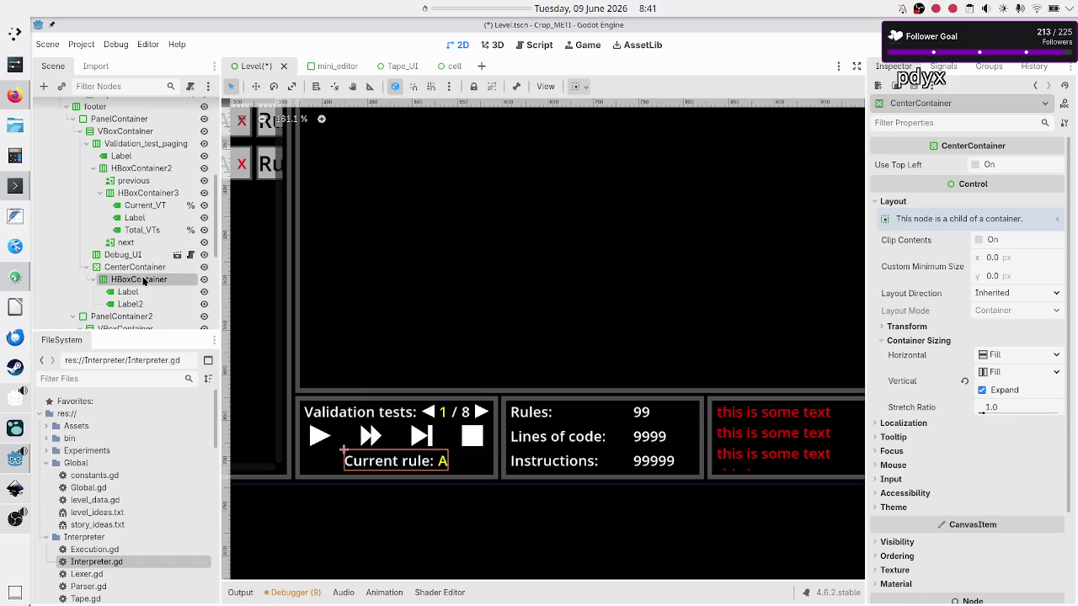
pyautogui.click(137, 279)
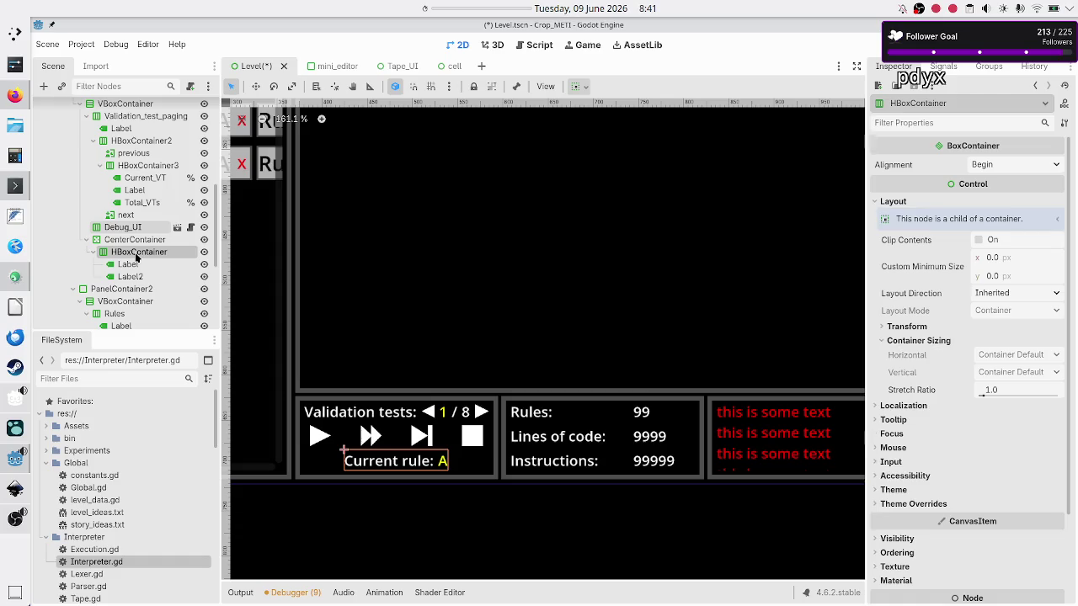
pyautogui.click(93, 252)
pyautogui.moveTo(120, 257)
pyautogui.mouseDown()
pyautogui.moveTo(115, 238)
pyautogui.moveTo(99, 237)
pyautogui.mouseUp()
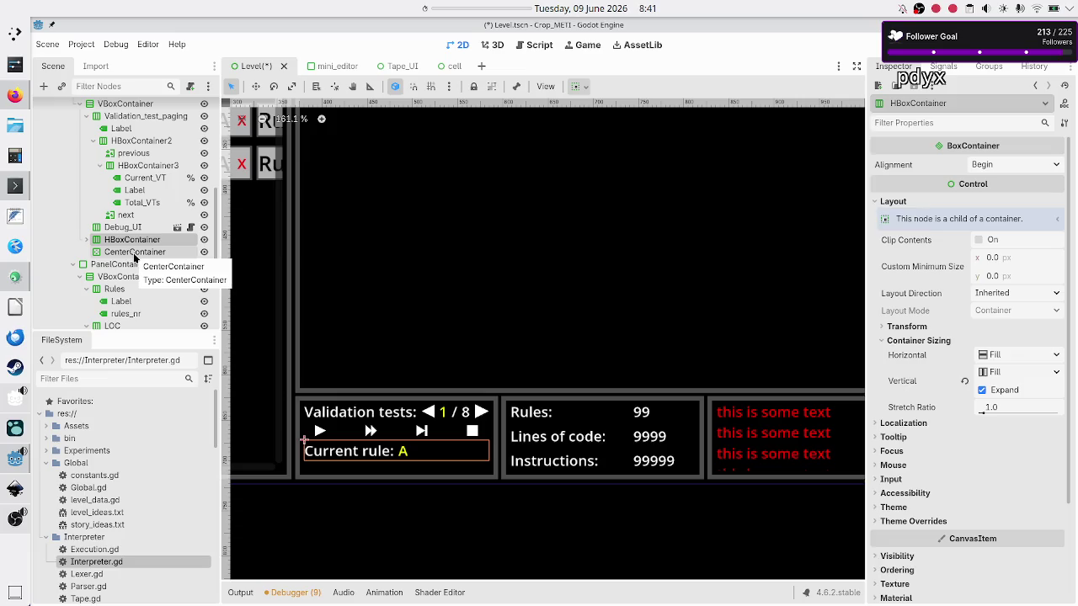
# Delete the now-empty CenterContainer node
pyautogui.click(133, 254)
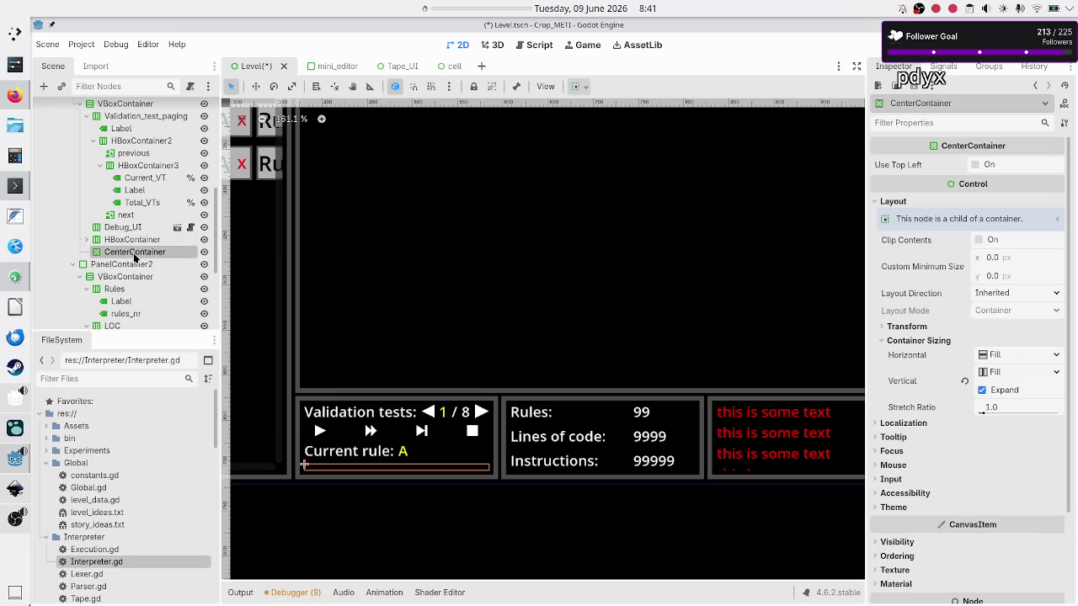
pyautogui.press('Delete')
pyautogui.press('Return')
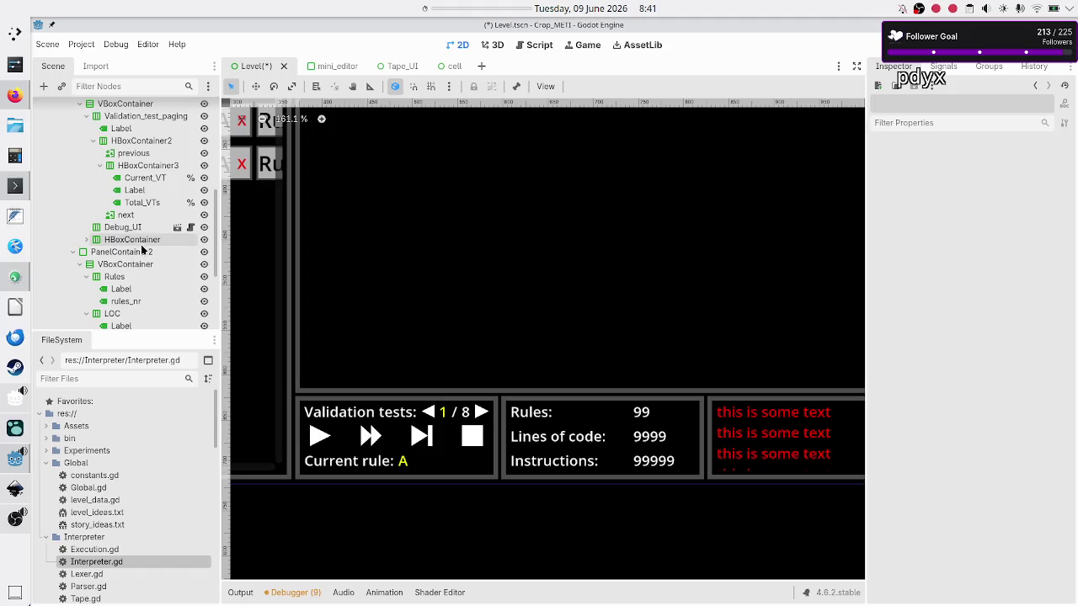
# Drag the Current rule HBoxContainer above Validation_test_paging in the footer VBoxContainer
pyautogui.click(133, 240)
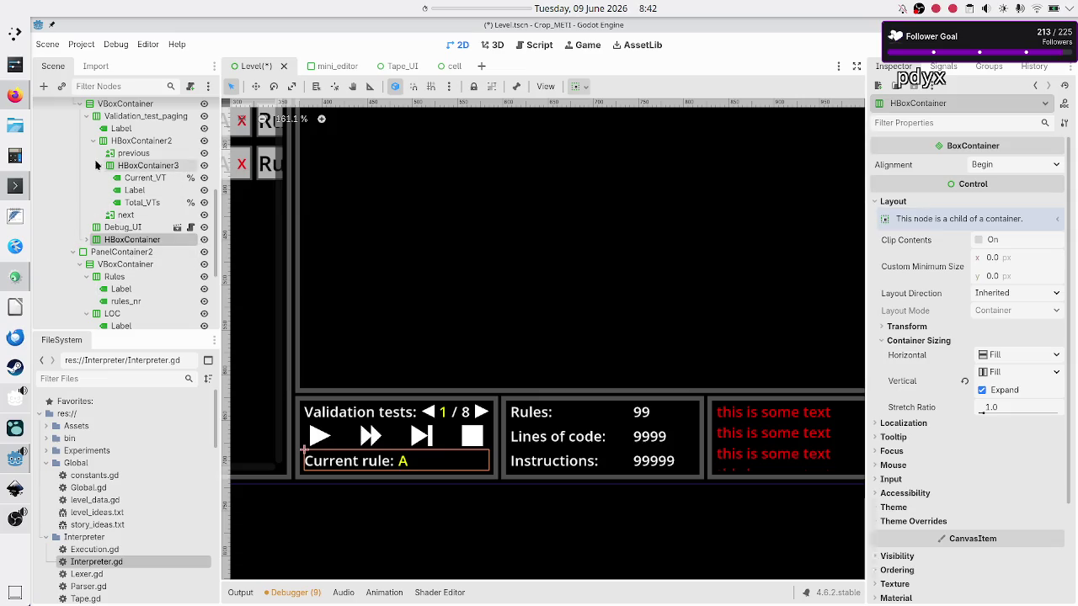
pyautogui.click(87, 117)
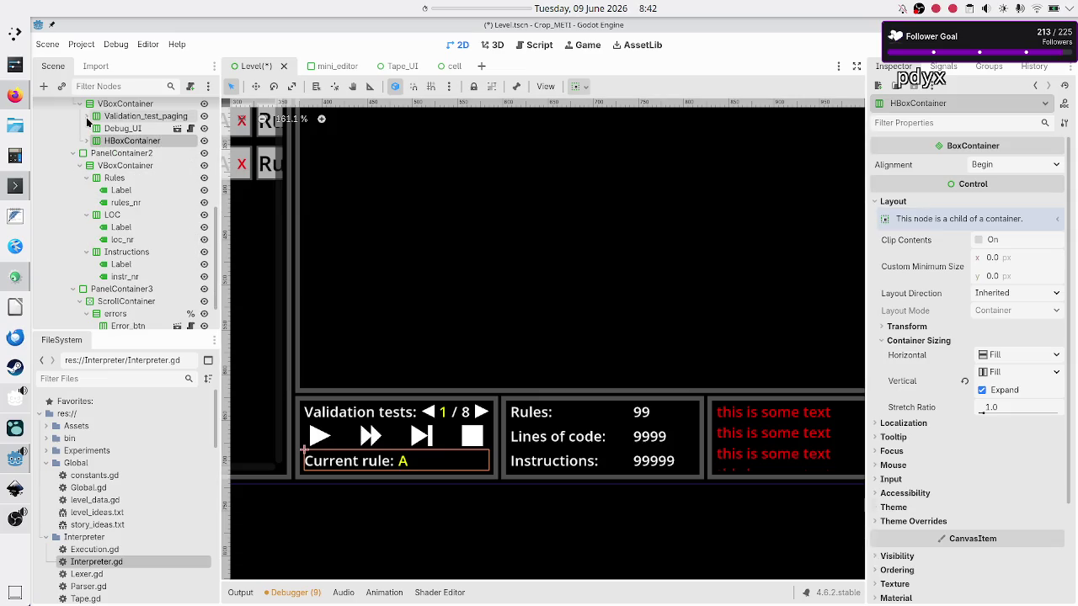
pyautogui.moveTo(122, 141)
pyautogui.mouseDown()
pyautogui.moveTo(109, 105)
pyautogui.moveTo(115, 190)
pyautogui.mouseUp()
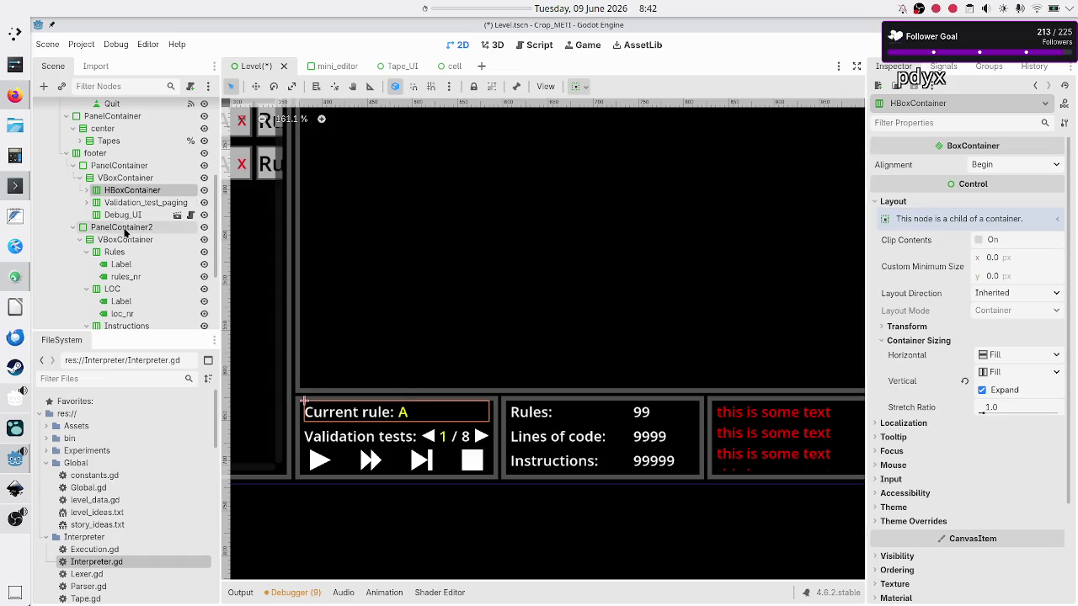
pyautogui.click(134, 180)
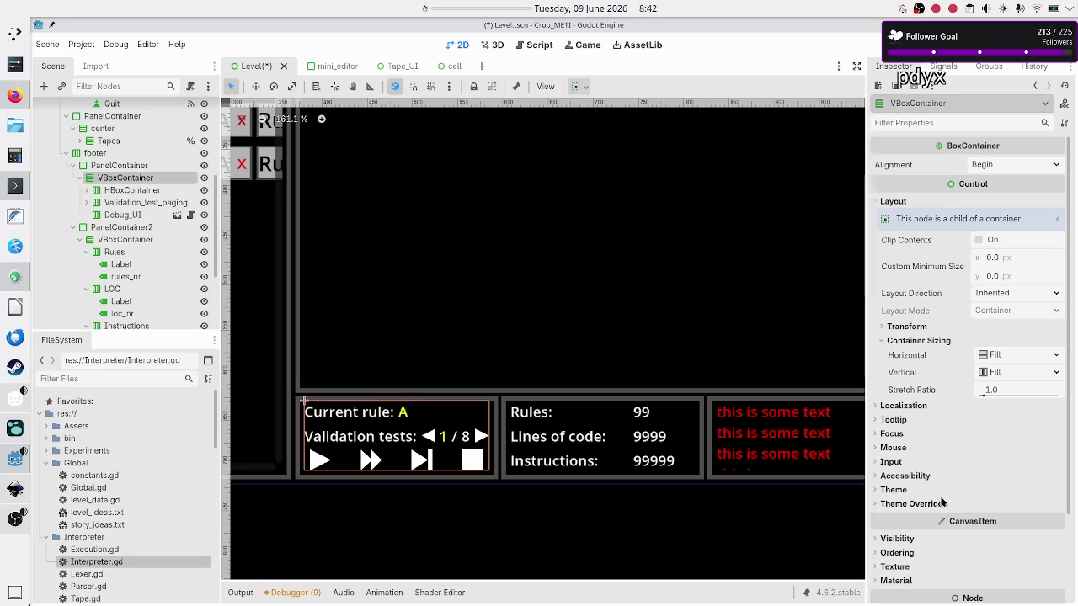
# Set the footer VBoxContainer's Theme Overrides > Constants > Separation to 5
pyautogui.click(941, 503)
pyautogui.click(940, 517)
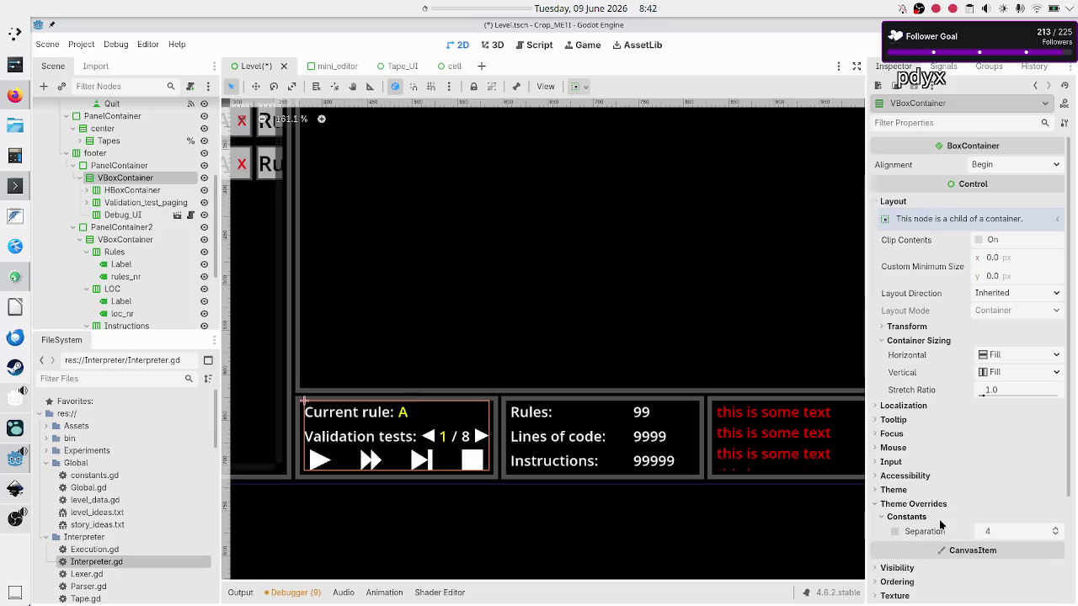
pyautogui.click(998, 532)
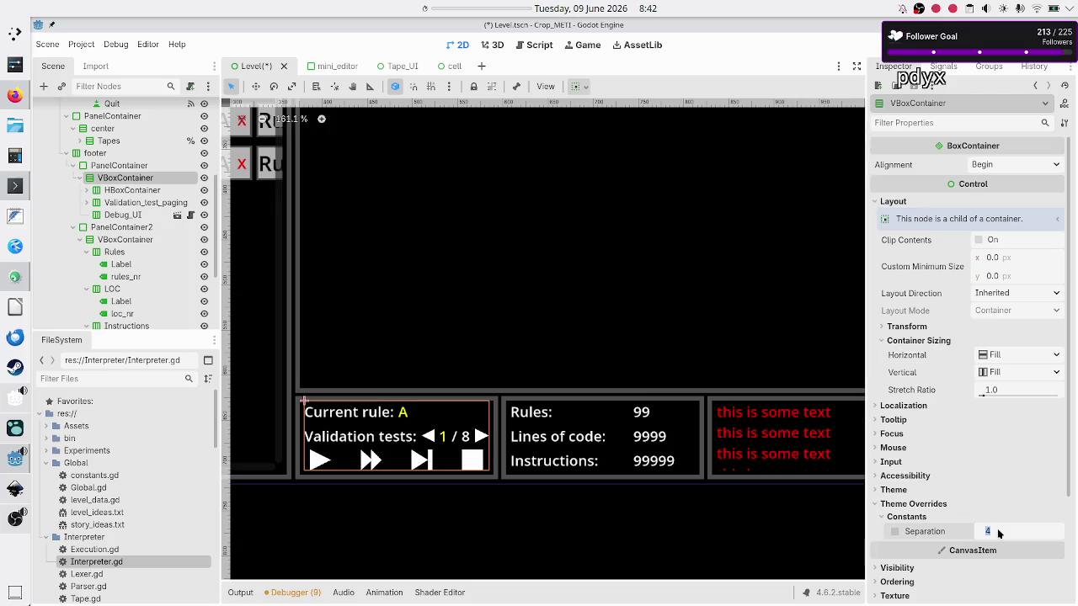
pyautogui.write('5')
pyautogui.press('Return')
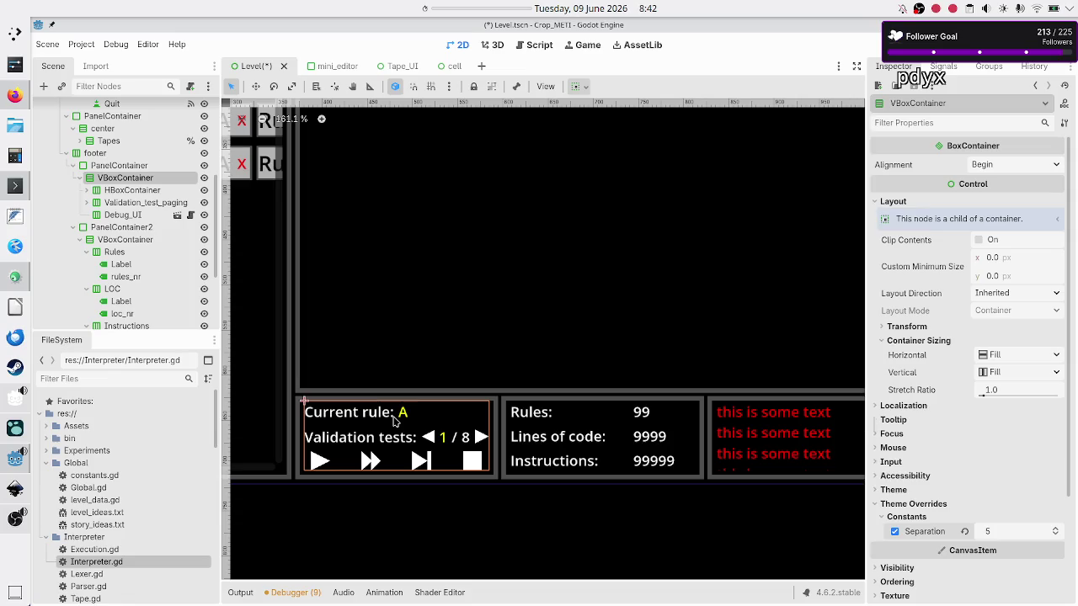
# Remove the trailing spaces from the Current rule Label's text and set Label2's text to A
pyautogui.click(82, 179)
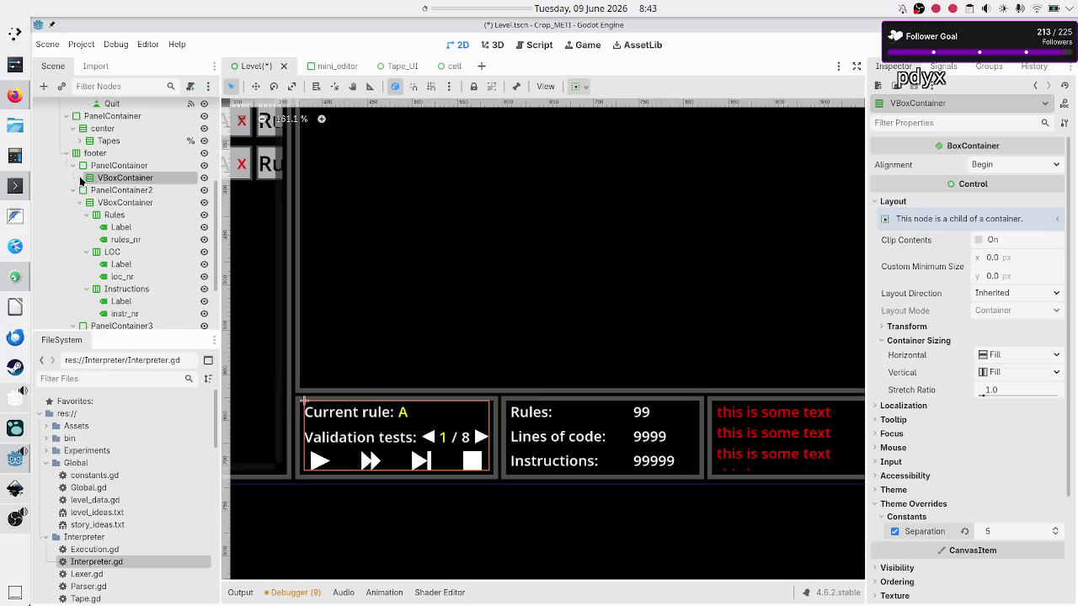
pyautogui.click(83, 178)
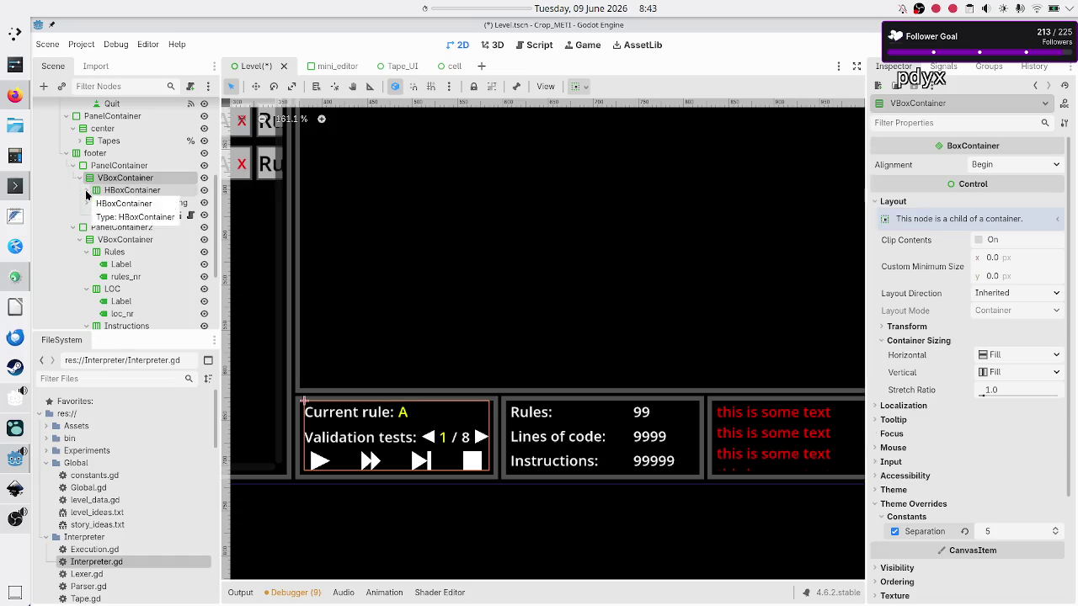
pyautogui.click(86, 190)
pyautogui.click(118, 202)
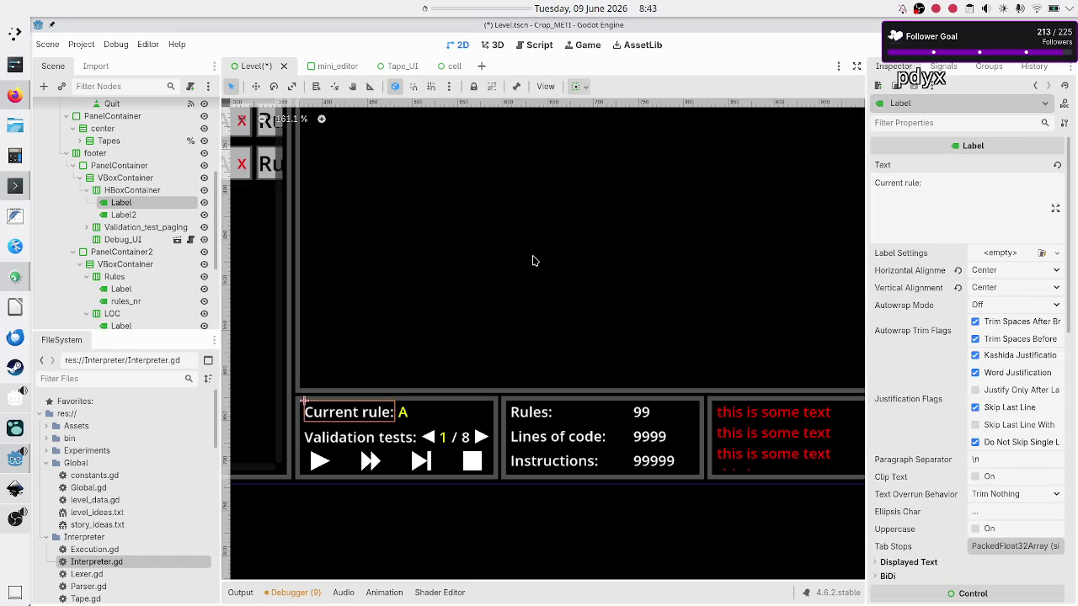
pyautogui.click(946, 202)
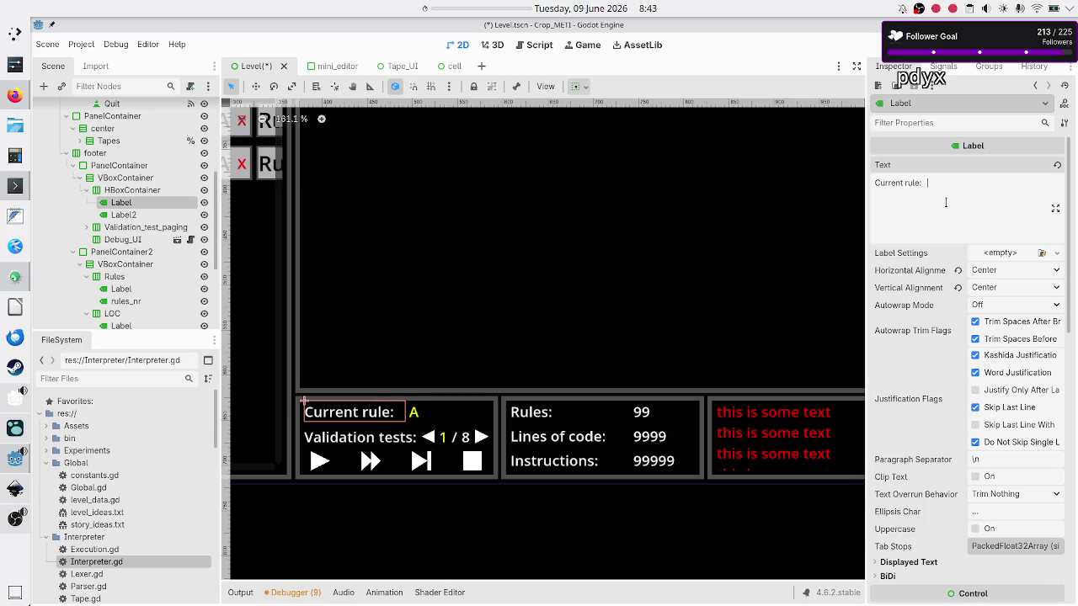
pyautogui.press('BackSpace')
pyautogui.press('BackSpace')
pyautogui.press('BackSpace')
pyautogui.click(122, 215)
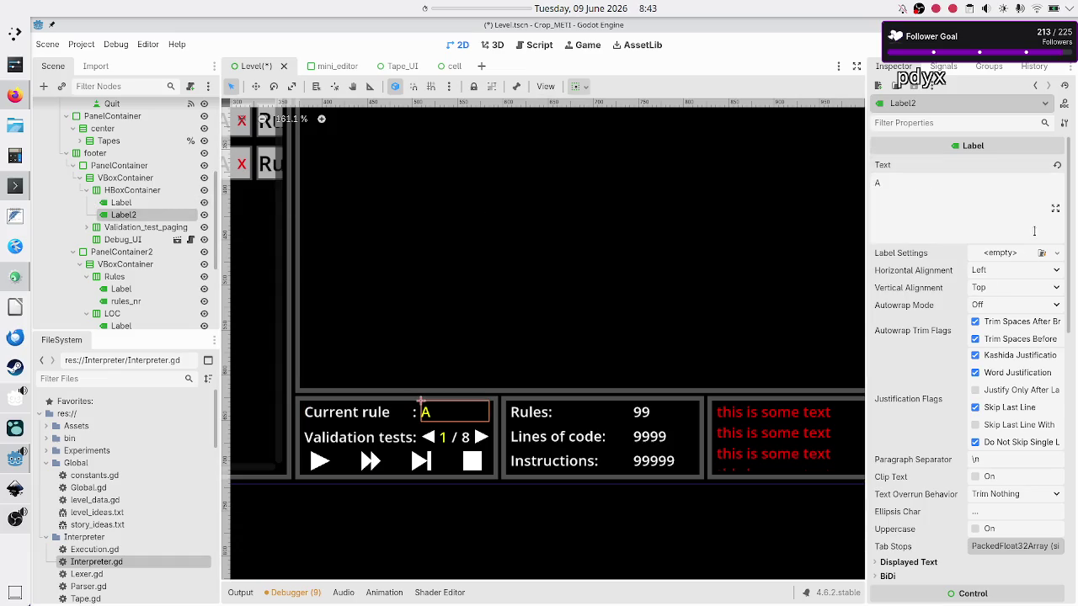
pyautogui.click(940, 220)
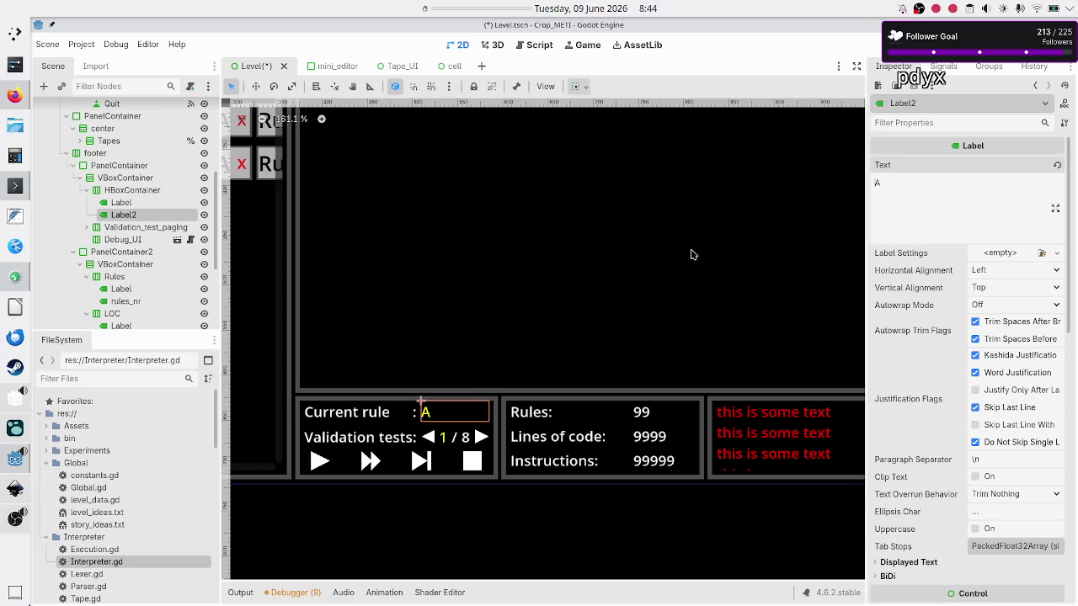
# Save and test-run the game, then close the game window after checking the footer
pyautogui.press('F5')
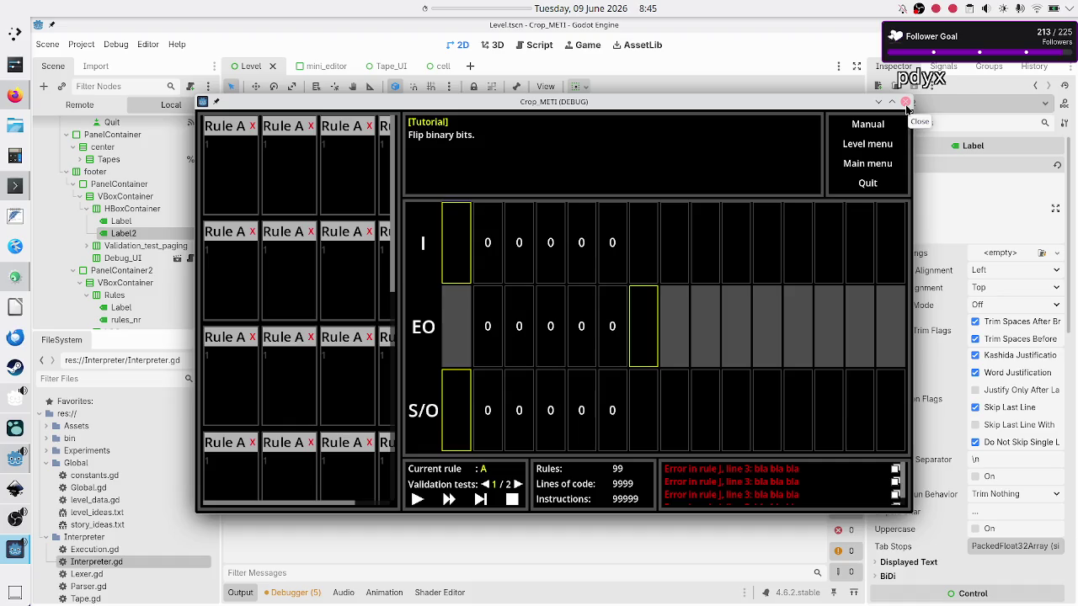
pyautogui.click(906, 109)
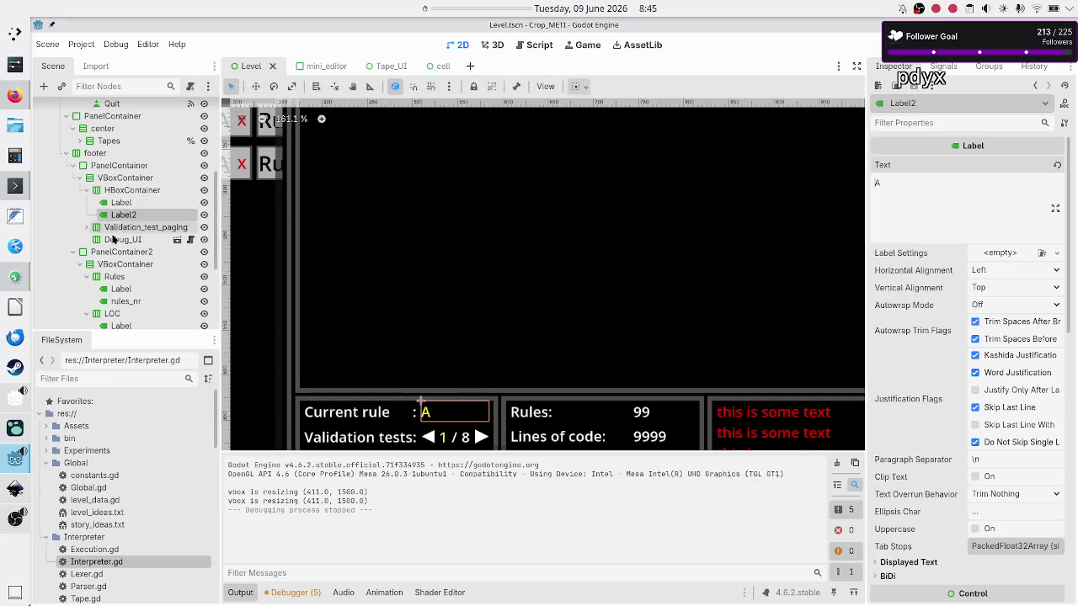
# Set the footer VBoxContainer's Separation to 0
pyautogui.click(108, 168)
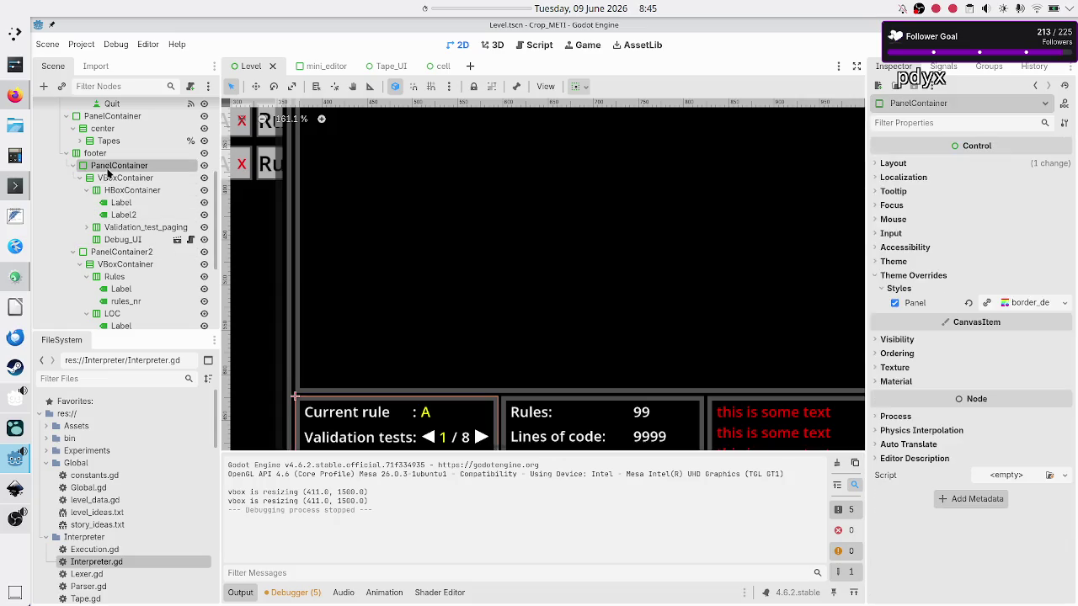
pyautogui.click(121, 180)
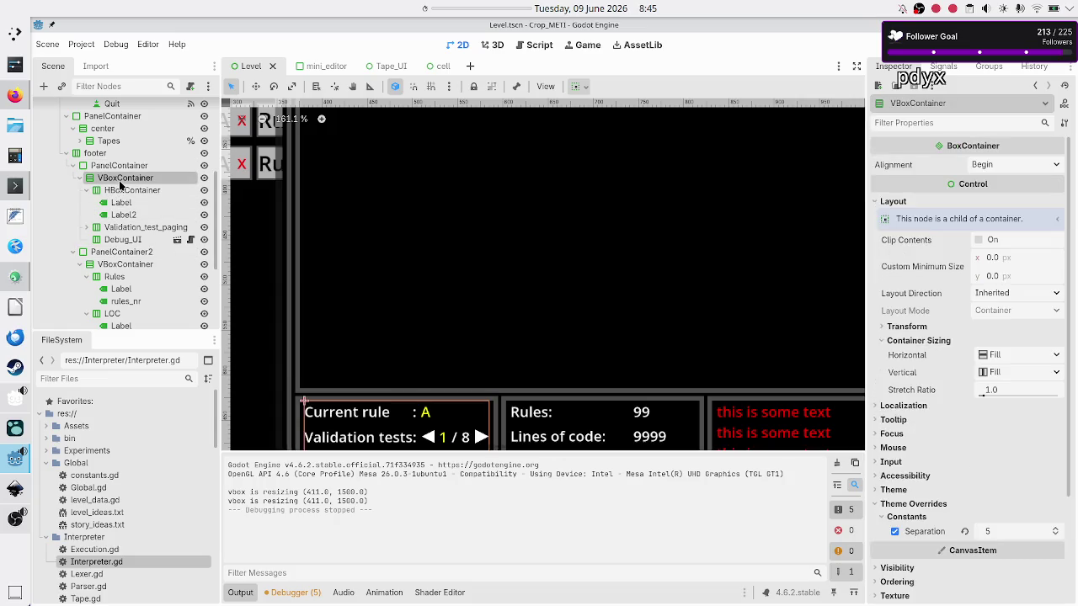
pyautogui.click(997, 537)
pyautogui.write('0')
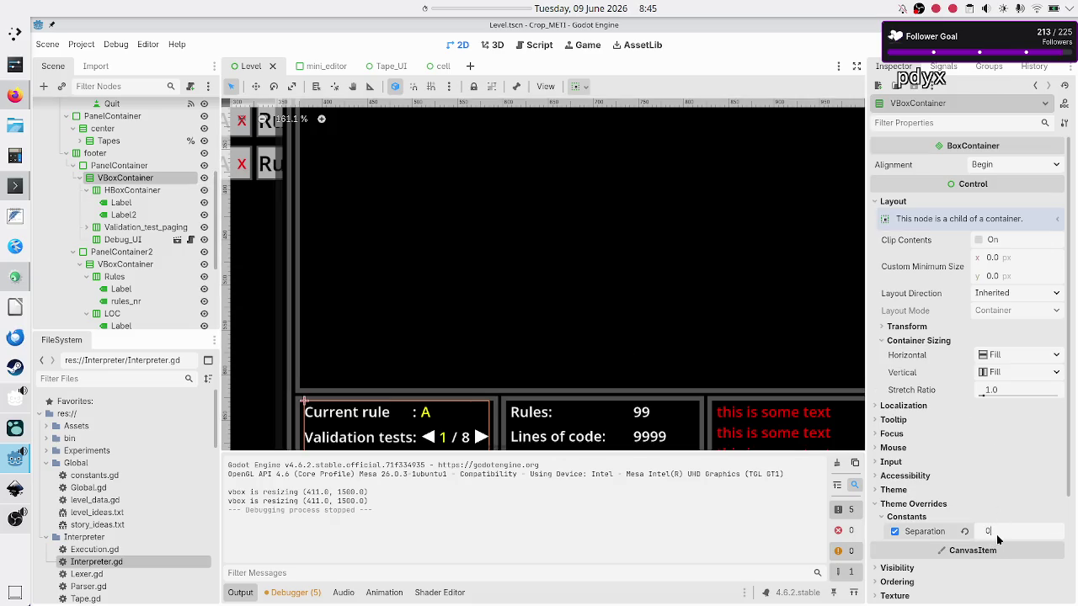
pyautogui.press('Return')
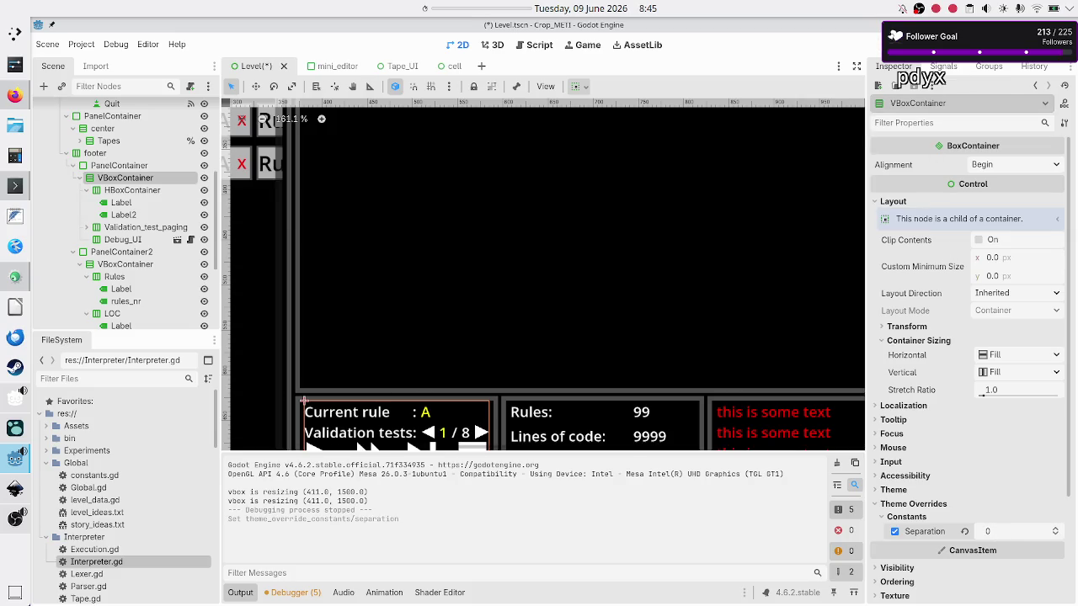
# Test-run the game at Separation 0, close it, and restore Separation to 5
pyautogui.press('F6')
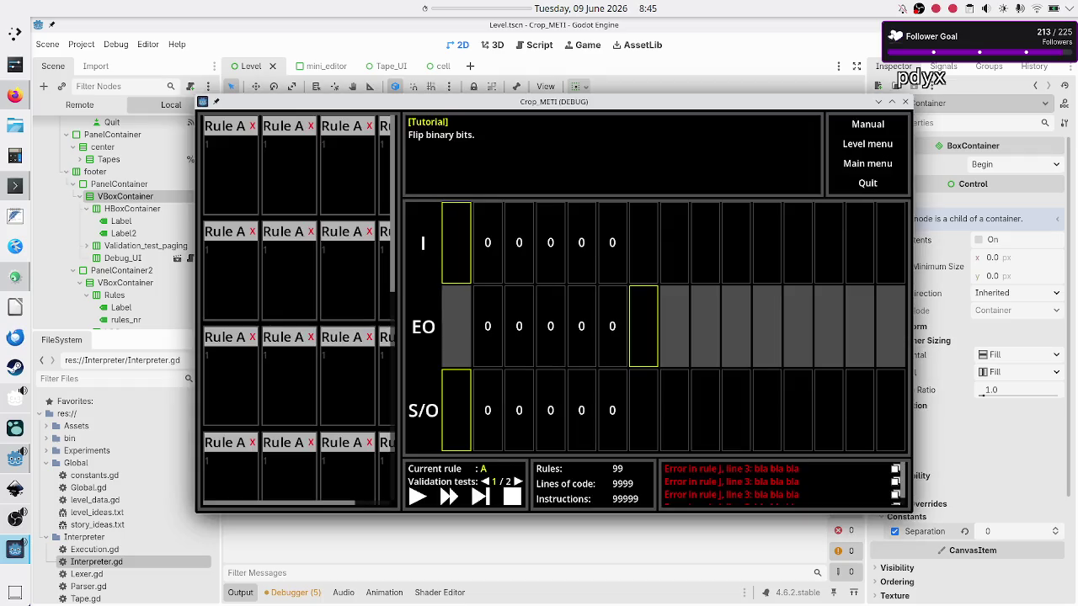
pyautogui.click(905, 101)
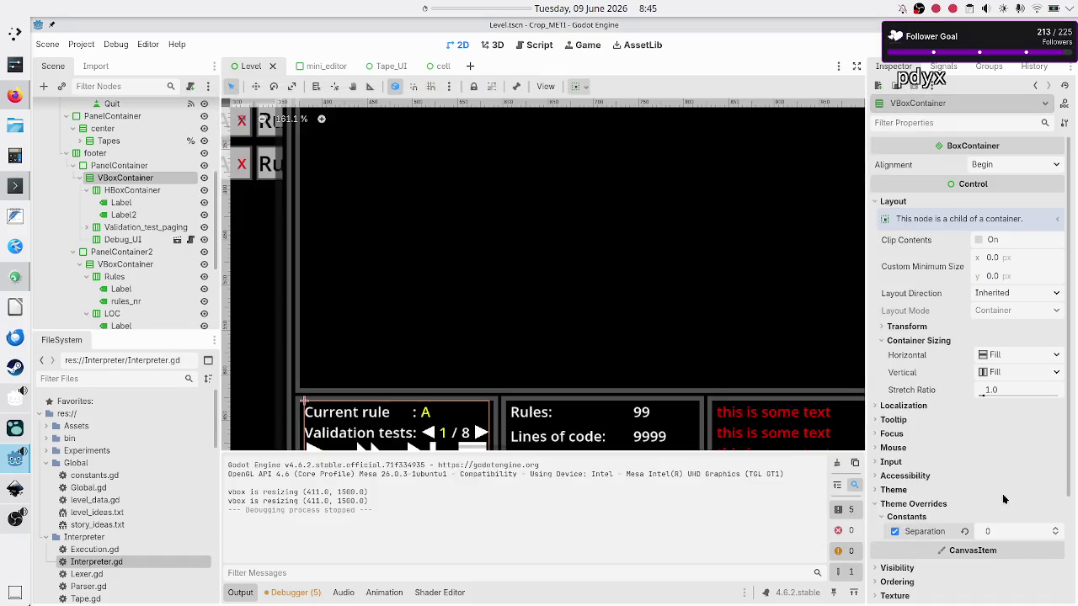
pyautogui.click(1011, 535)
pyautogui.write('5')
pyautogui.press('Return')
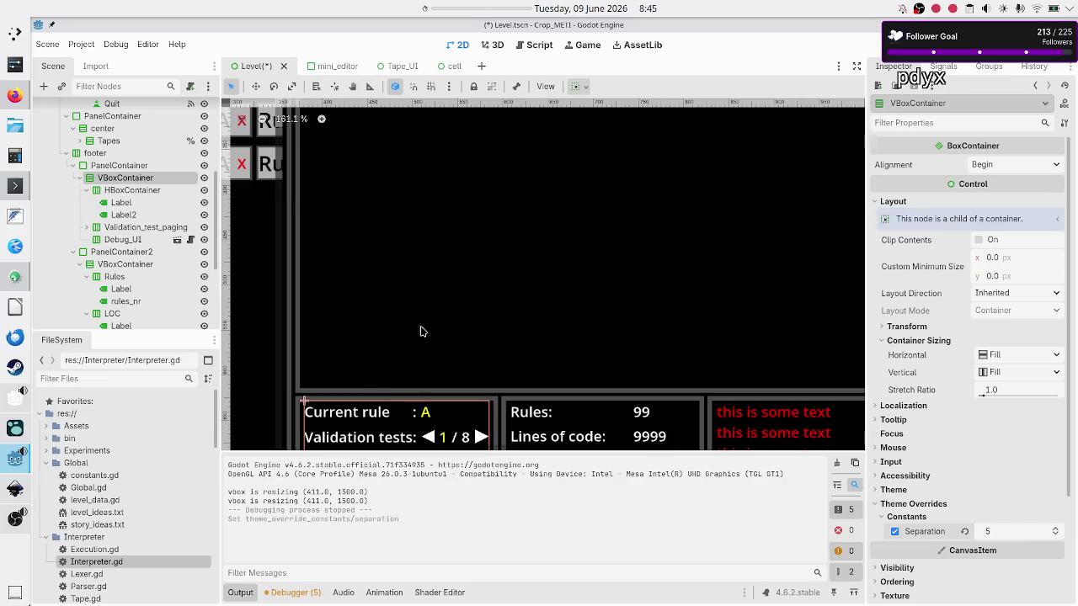
pyautogui.scroll(1, 132, 185)
pyautogui.scroll(5, 132, 185)
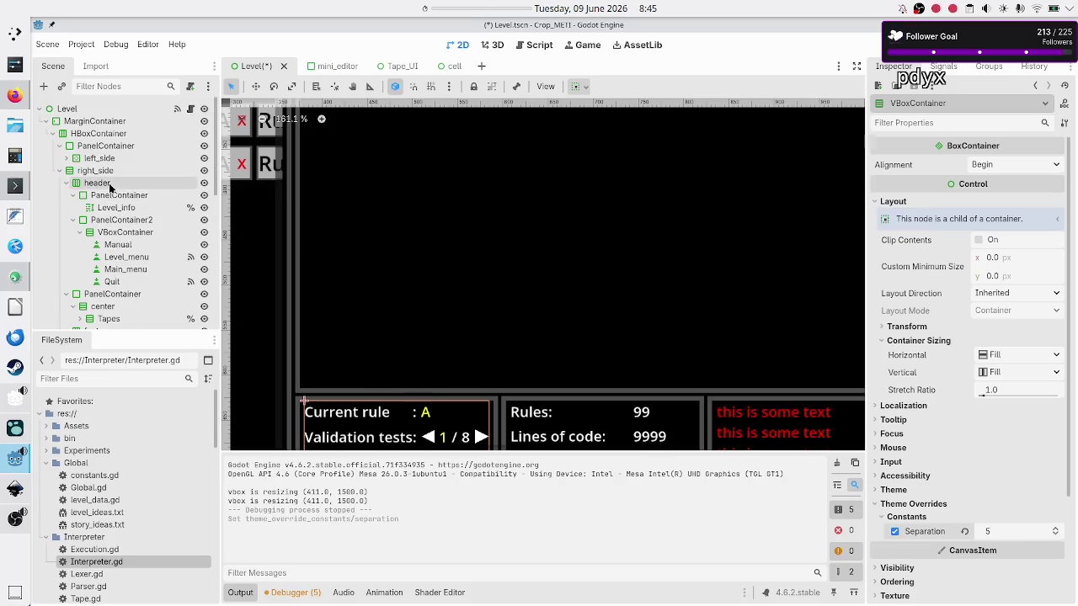
pyautogui.click(110, 183)
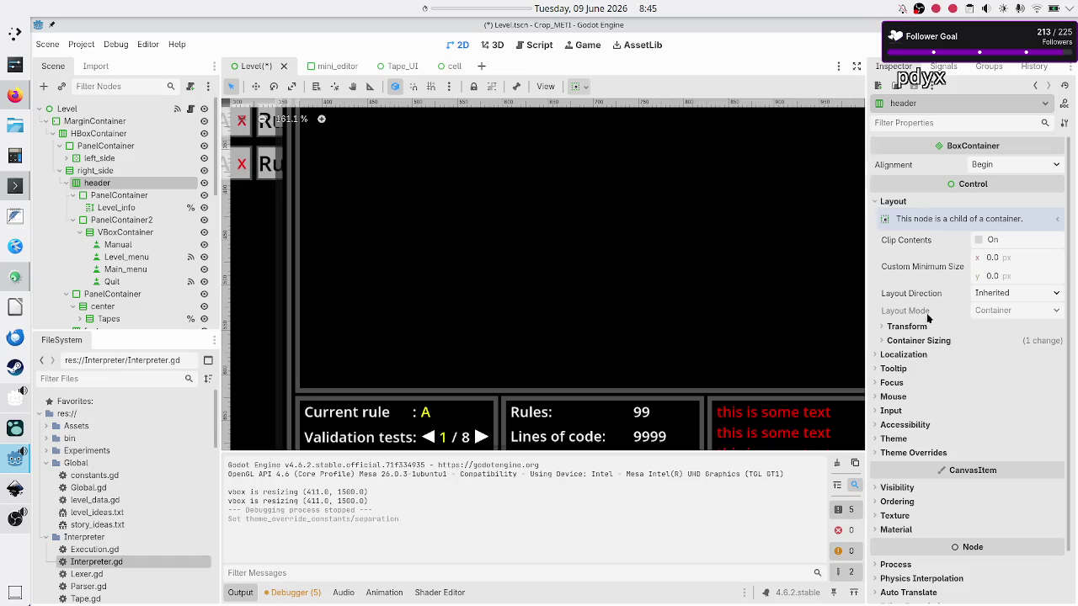
pyautogui.click(949, 340)
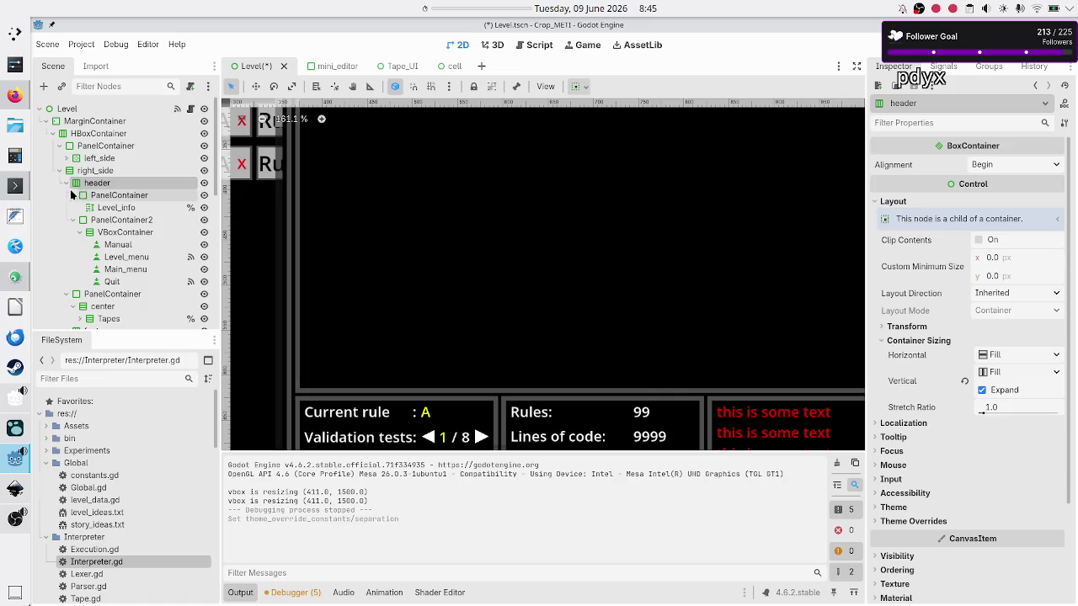
pyautogui.click(65, 183)
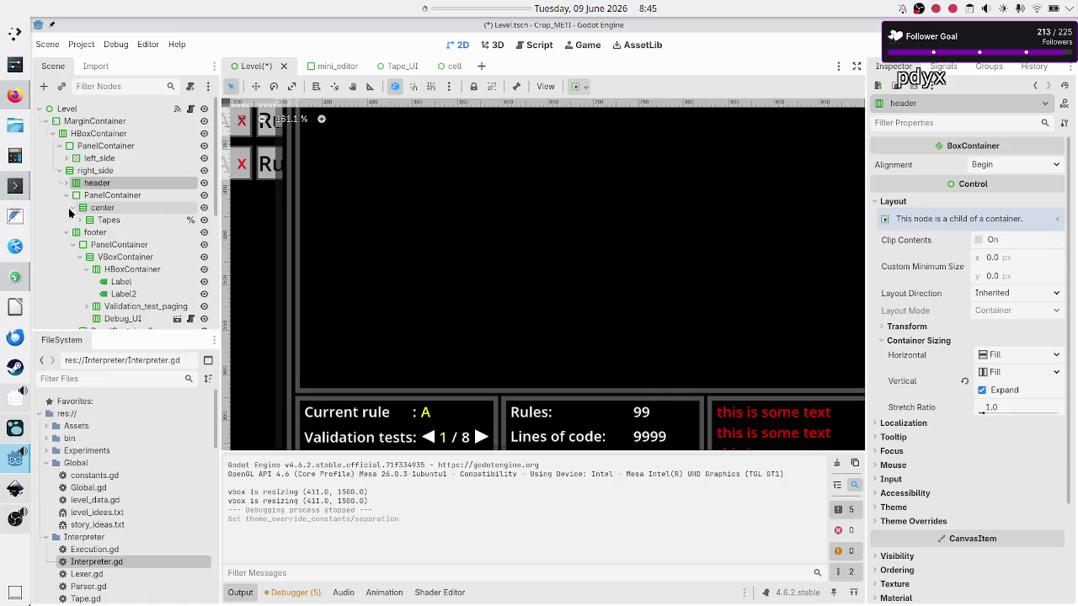
pyautogui.click(111, 196)
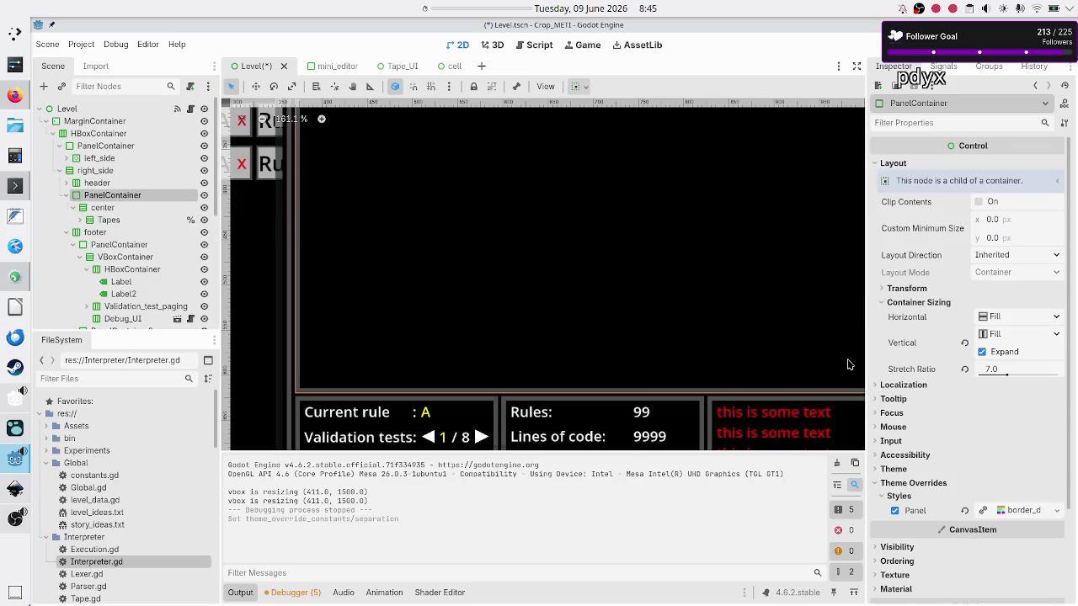
pyautogui.moveTo(989, 376)
pyautogui.click(91, 235)
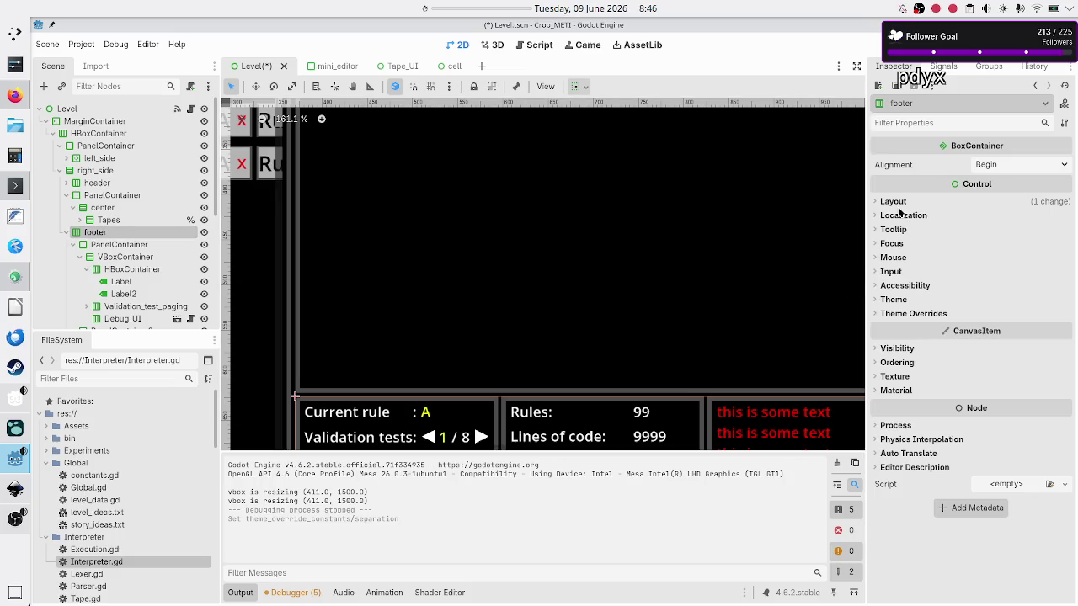
# Set the header's Container Sizing Stretch Ratio to 0.9
pyautogui.click(894, 203)
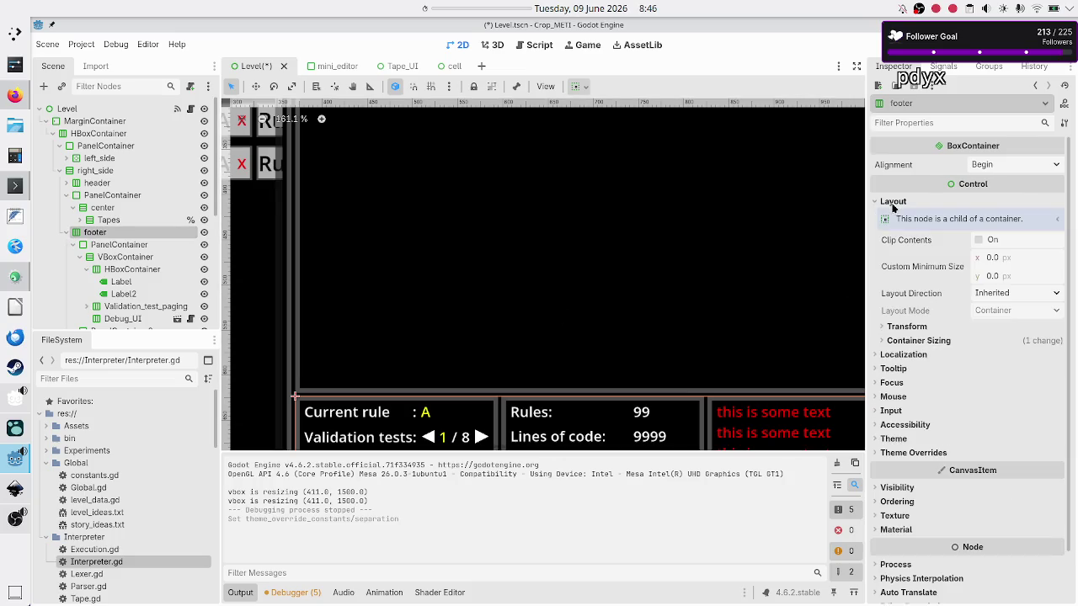
pyautogui.click(940, 342)
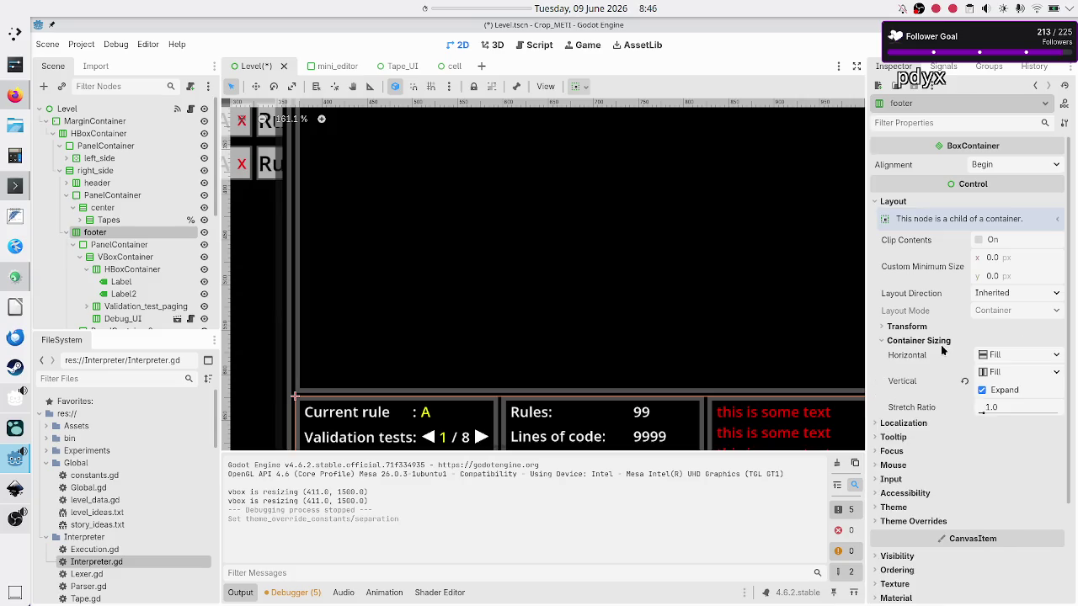
pyautogui.click(1014, 410)
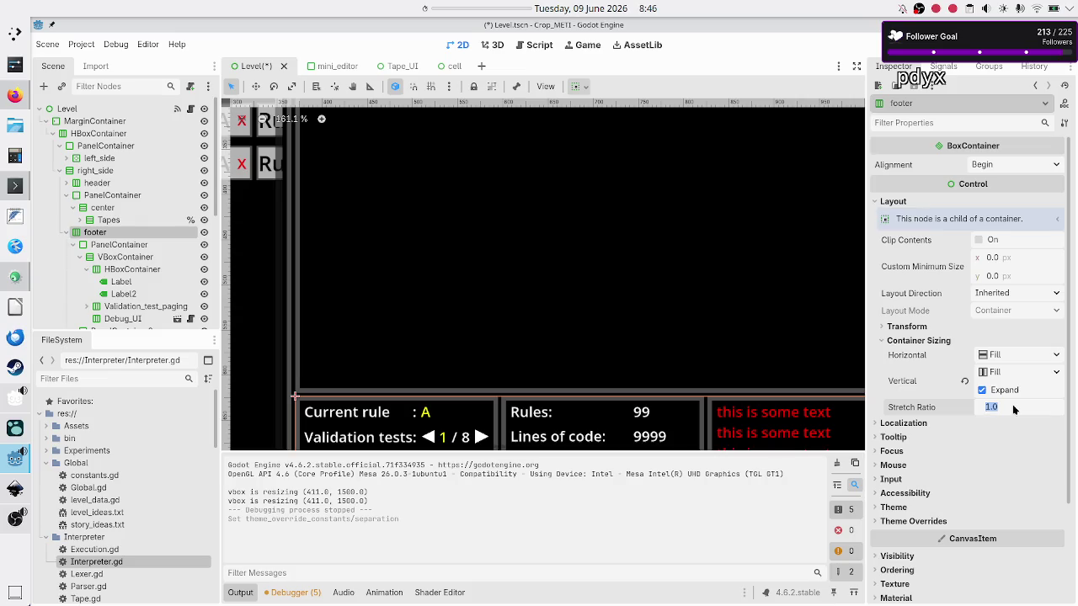
pyautogui.click(136, 184)
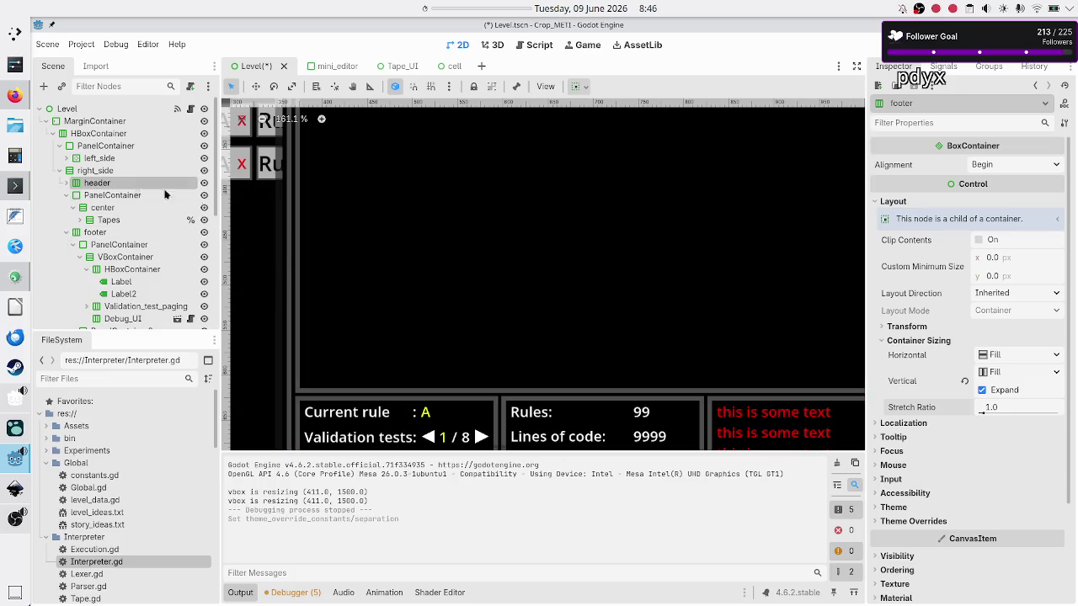
pyautogui.click(1013, 406)
pyautogui.write('0.9')
pyautogui.press('Return')
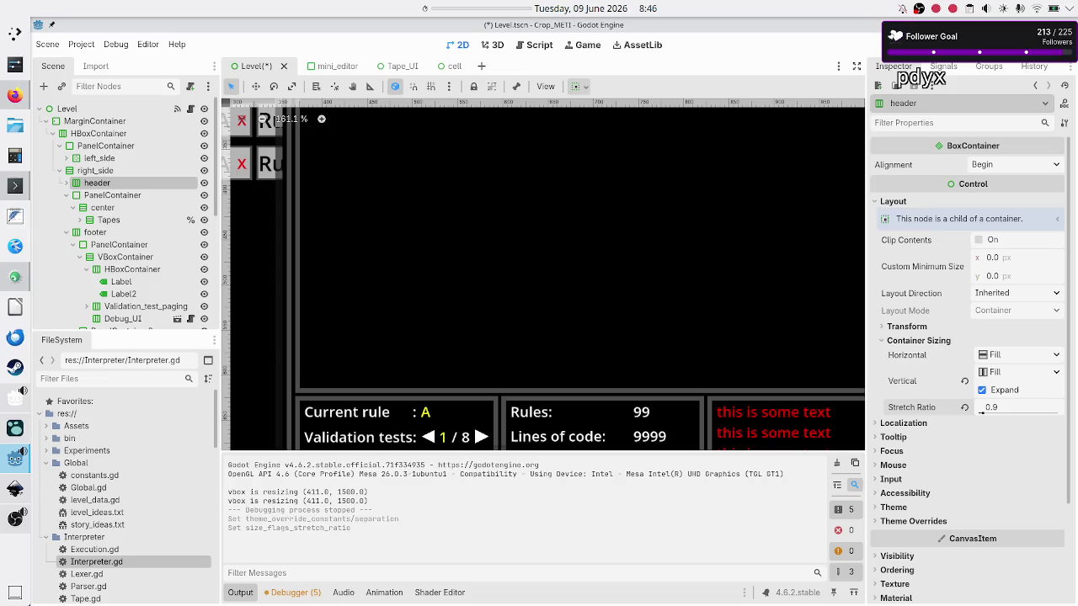
# Hide the bottom panel and set the footer's Stretch Ratio to 2.0
pyautogui.click(240, 593)
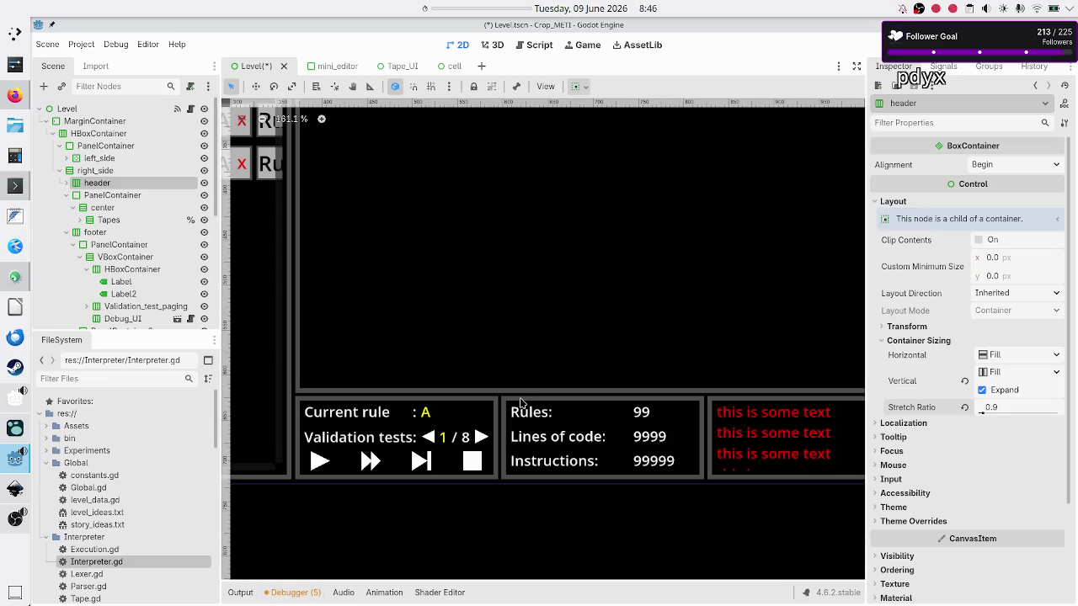
pyautogui.scroll(-8, 520, 402)
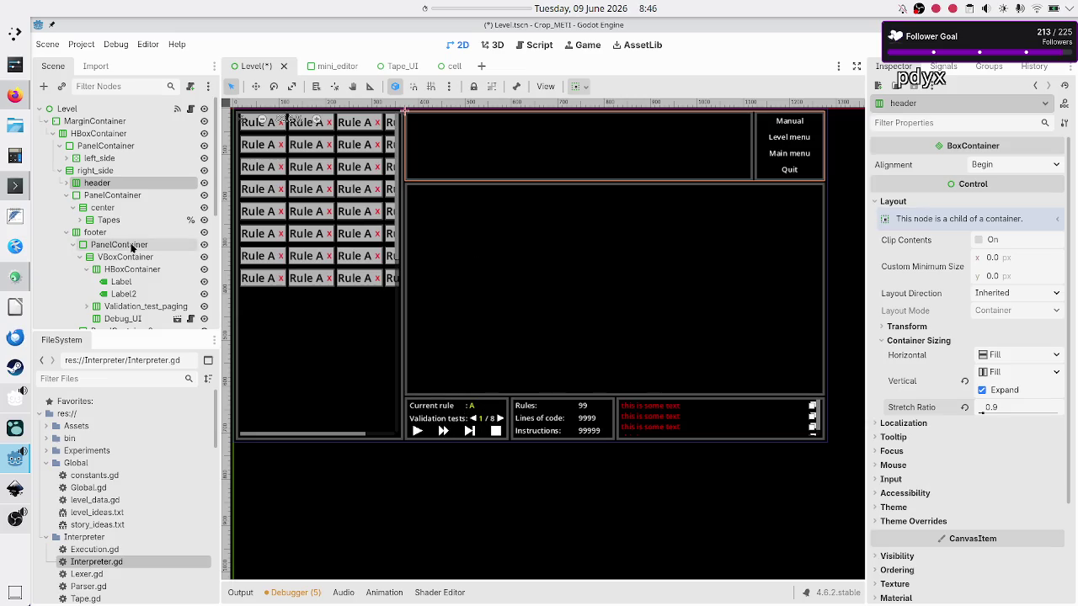
pyautogui.click(114, 211)
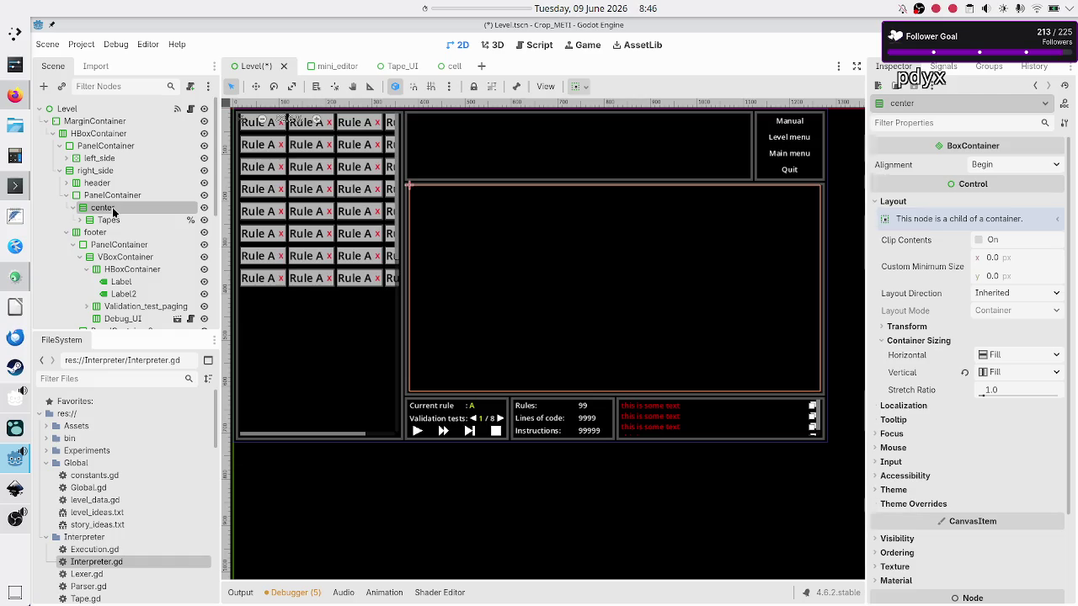
pyautogui.click(121, 199)
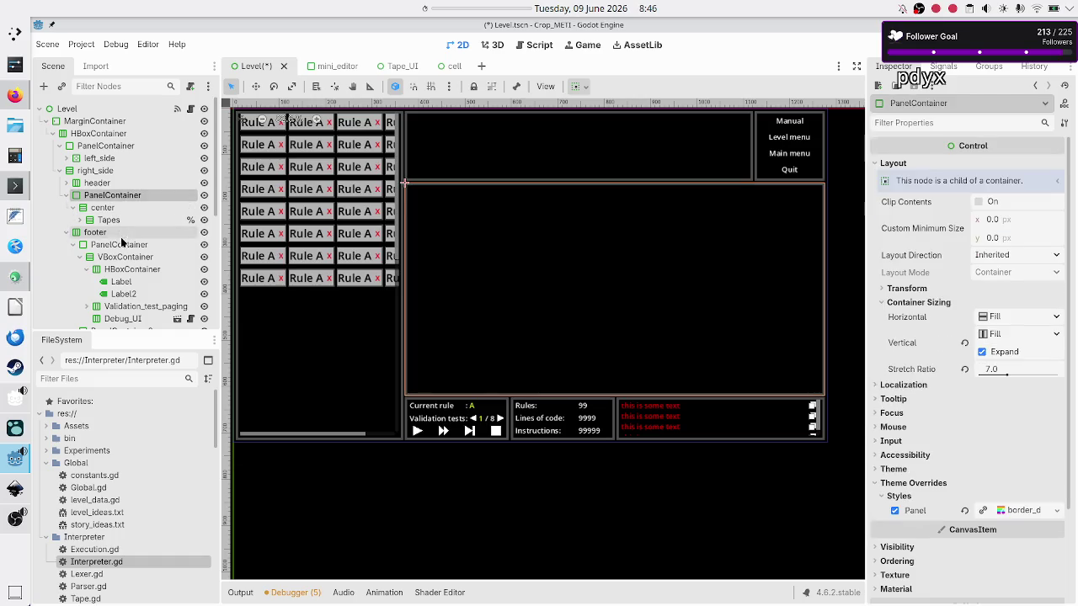
pyautogui.click(118, 232)
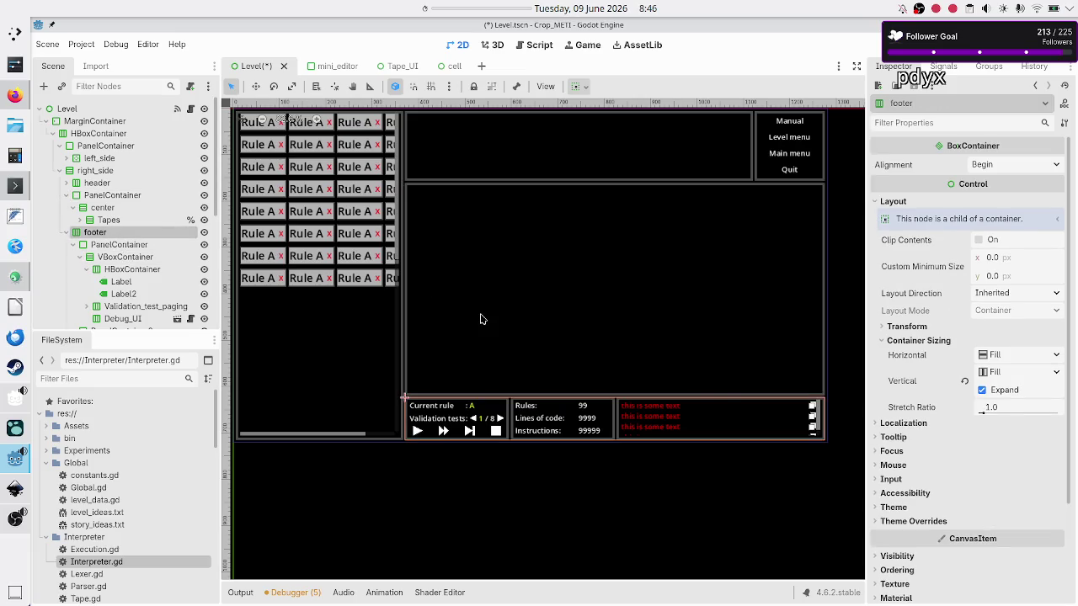
pyautogui.click(1014, 409)
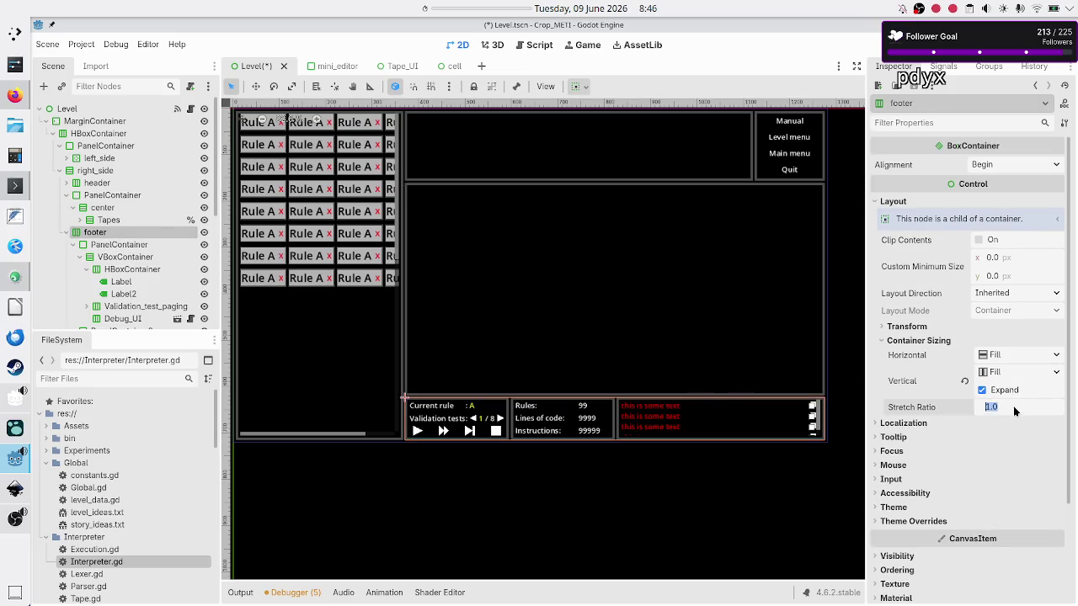
pyautogui.press('Return')
pyautogui.write('2')
pyautogui.press('Return')
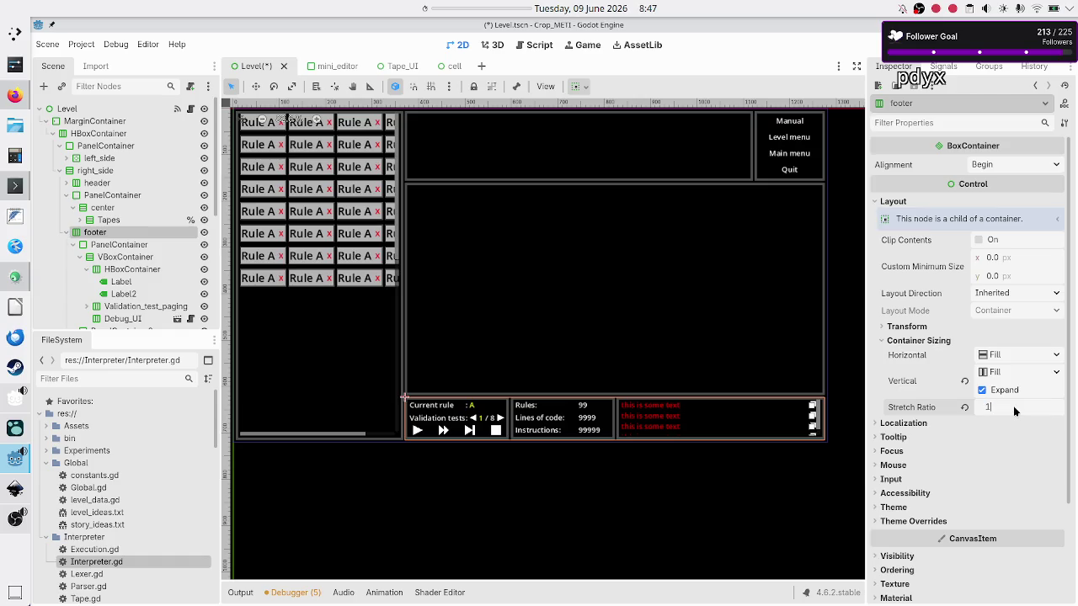
pyautogui.press('Return')
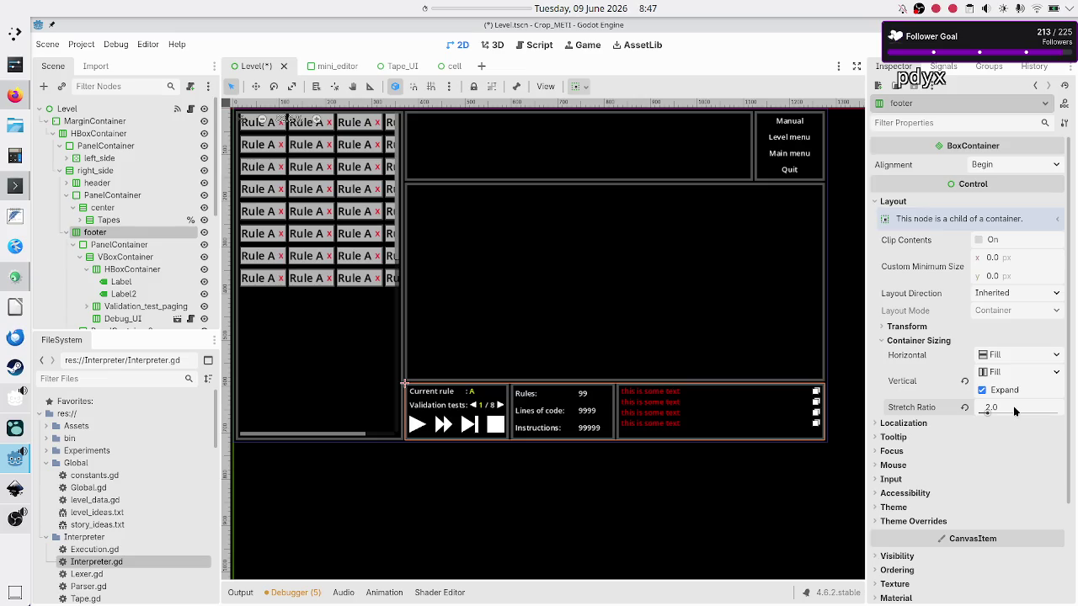
pyautogui.click(122, 182)
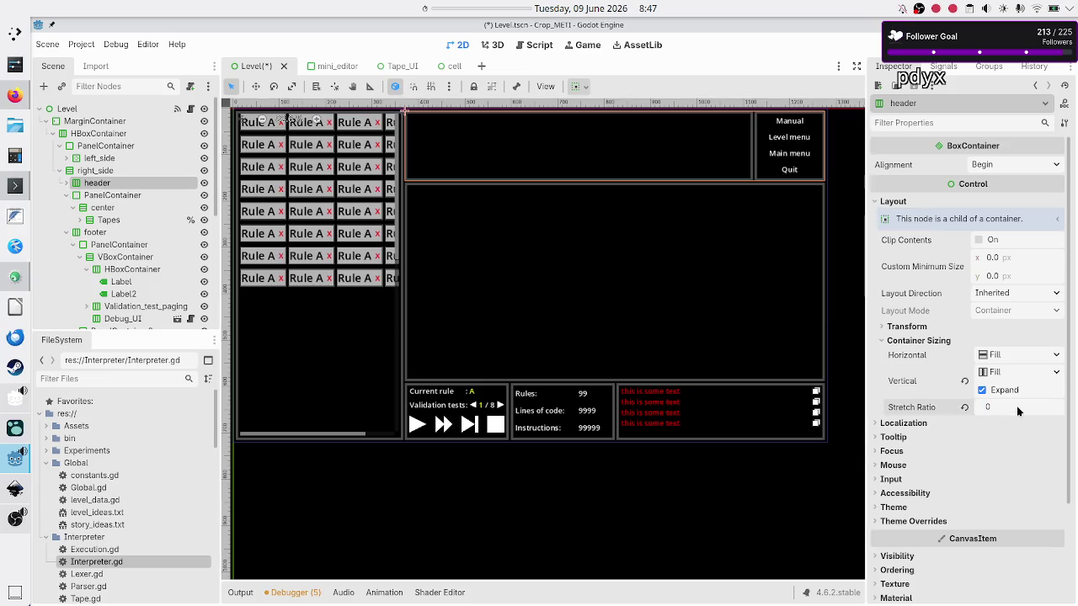
# Try header Stretch Ratios of 0.5 and 0.1, then revert it to 1.0
pyautogui.write('.5')
pyautogui.press('Return')
pyautogui.click(1009, 407)
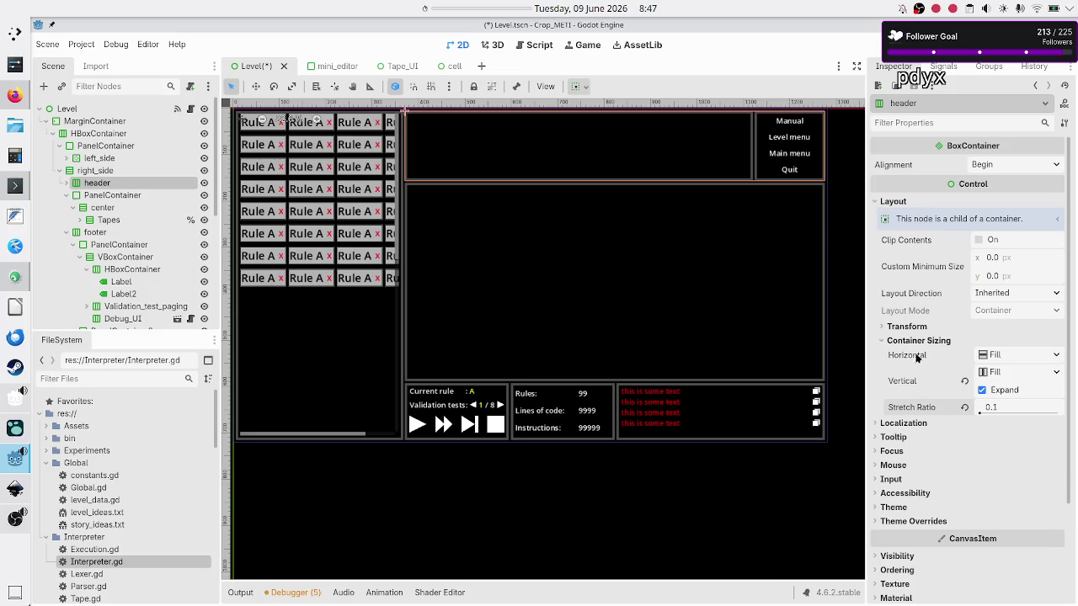
pyautogui.click(963, 408)
# Inspect the header, its PanelContainers and the menu VBoxContainer's sizing
pyautogui.click(130, 149)
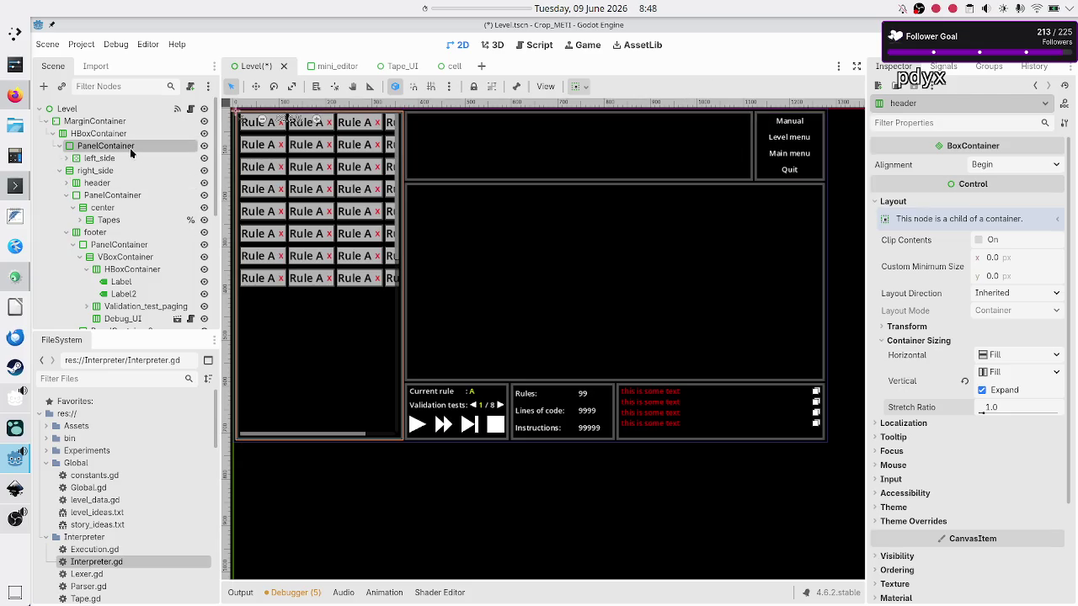
pyautogui.click(68, 184)
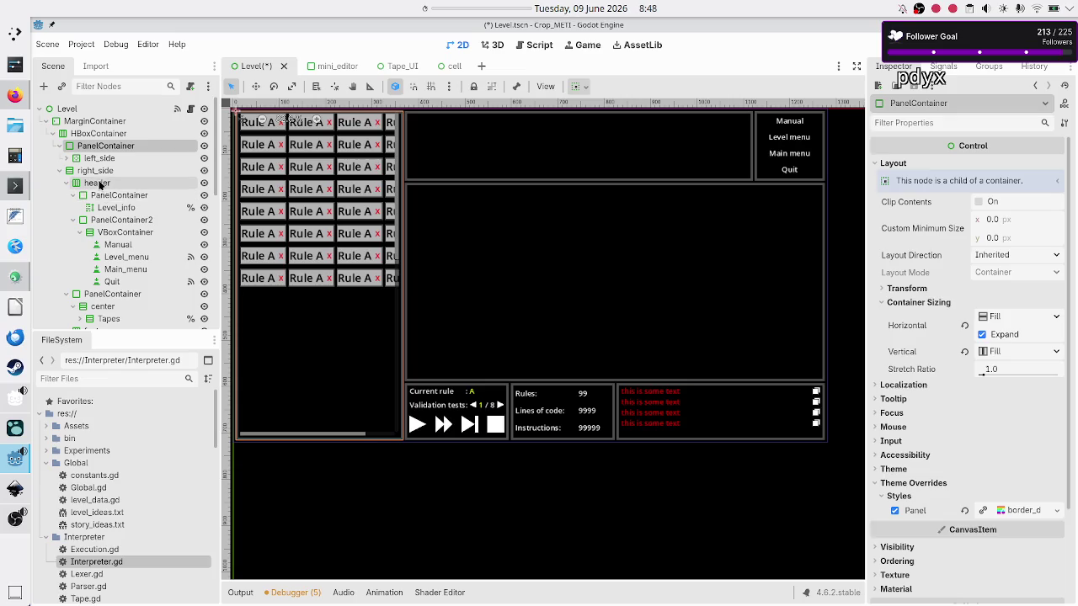
pyautogui.click(99, 185)
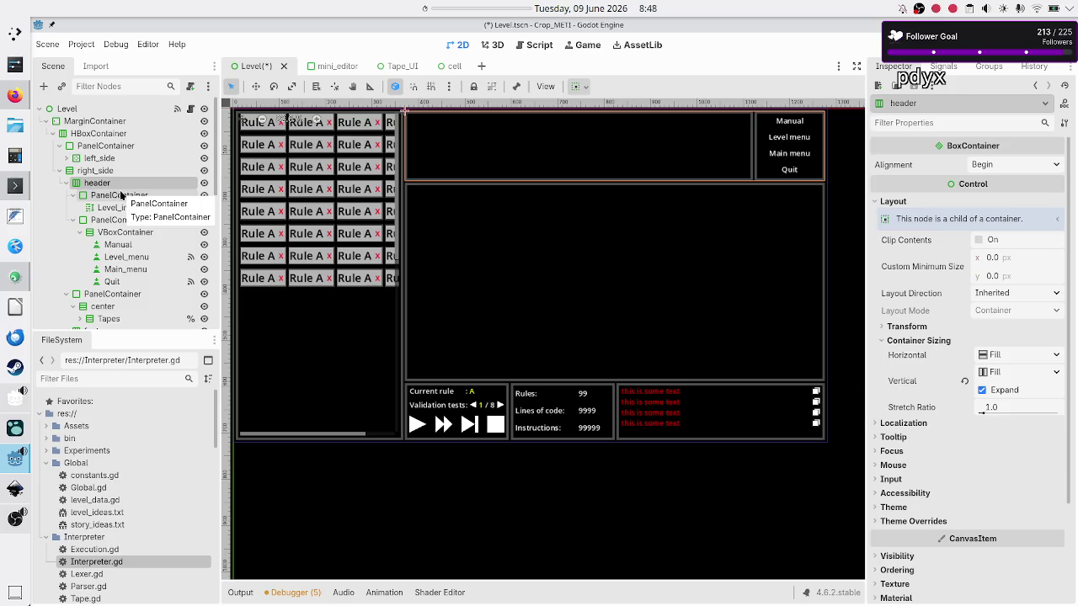
pyautogui.click(121, 195)
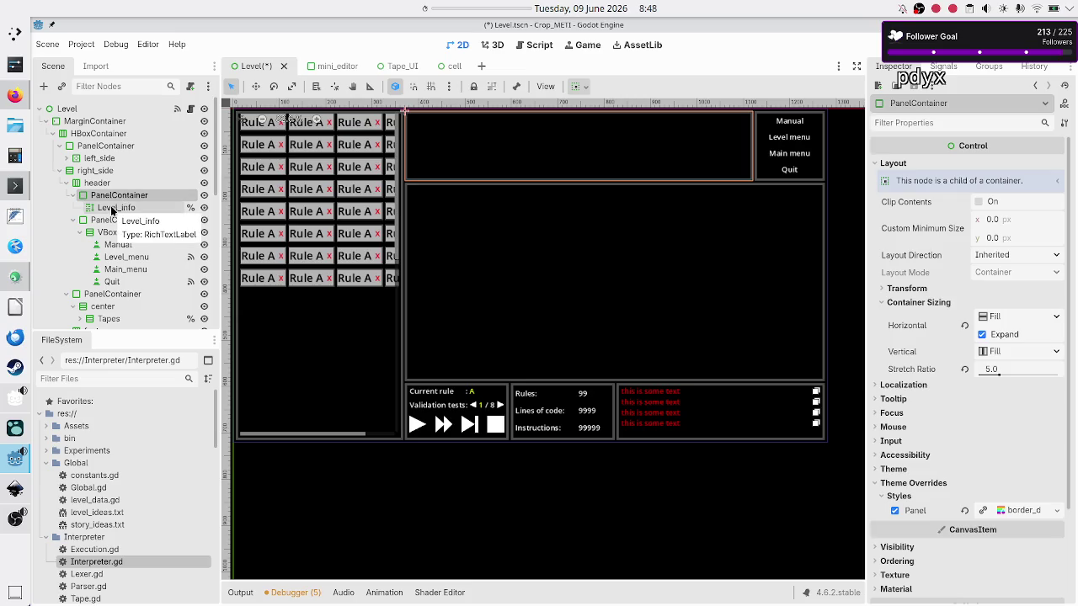
pyautogui.click(109, 219)
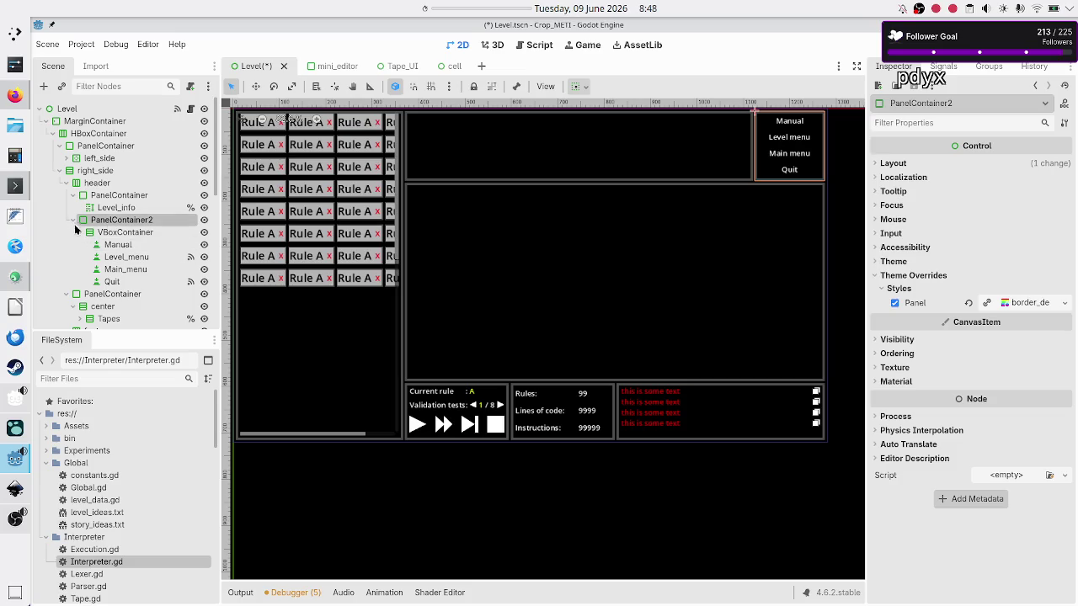
pyautogui.click(115, 232)
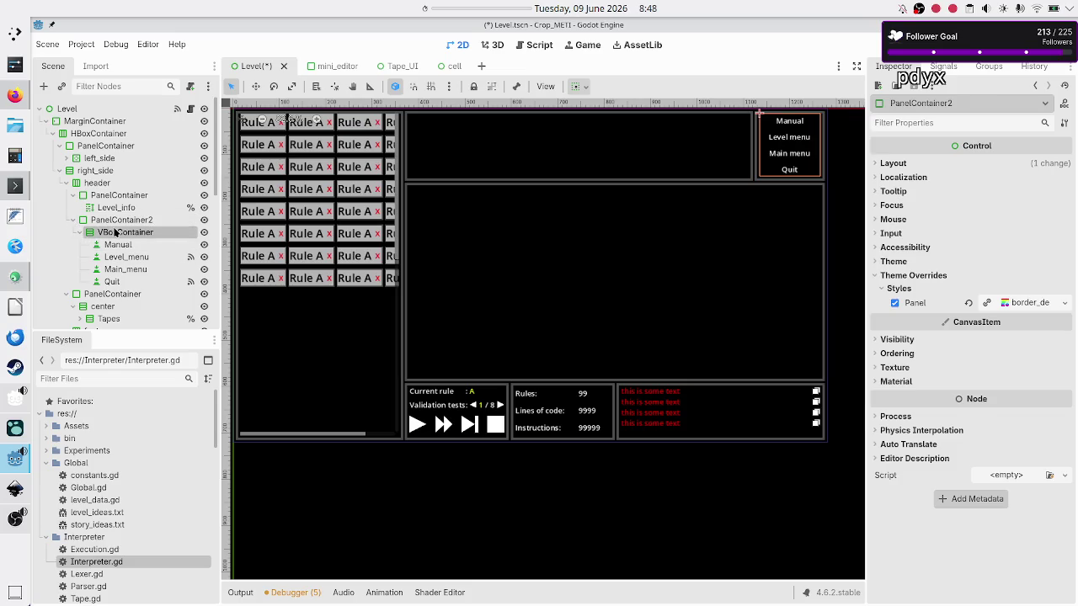
pyautogui.click(119, 220)
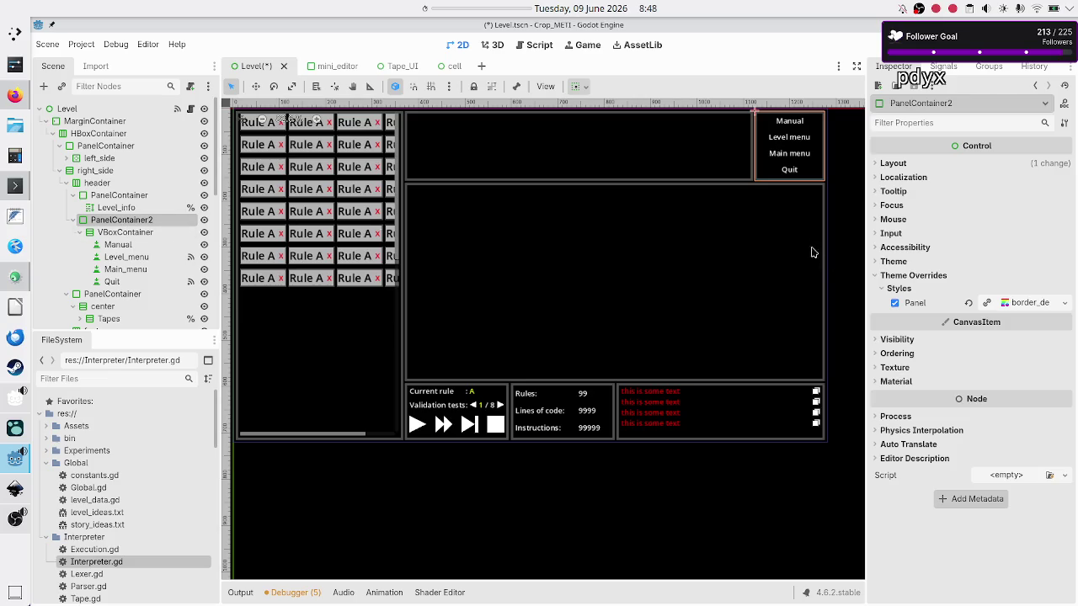
# Override the menu-button VBoxContainer's Separation constant to 5
pyautogui.click(145, 233)
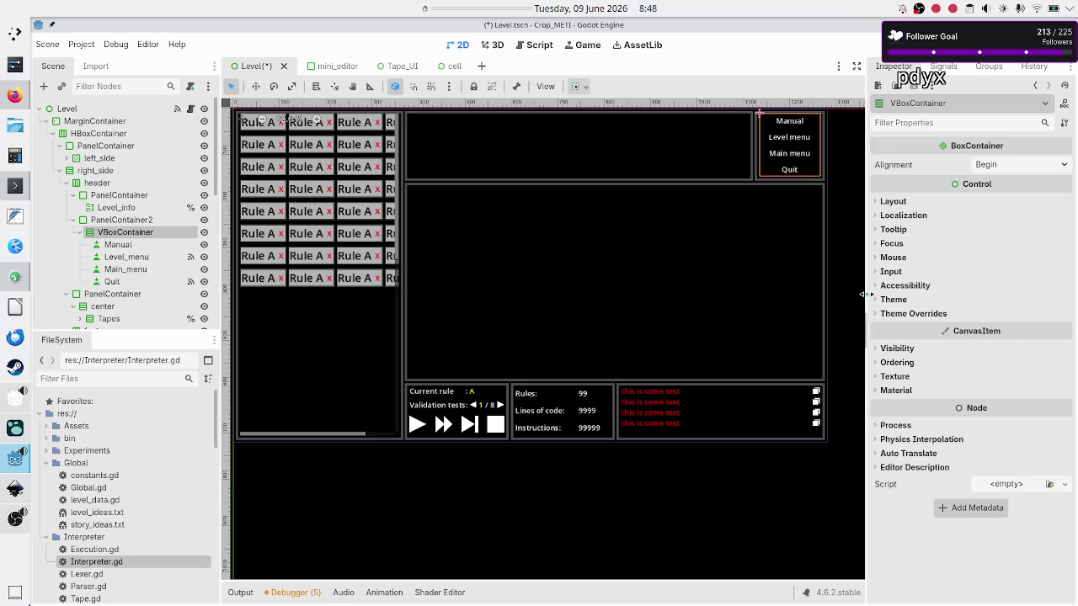
pyautogui.click(899, 314)
pyautogui.click(905, 326)
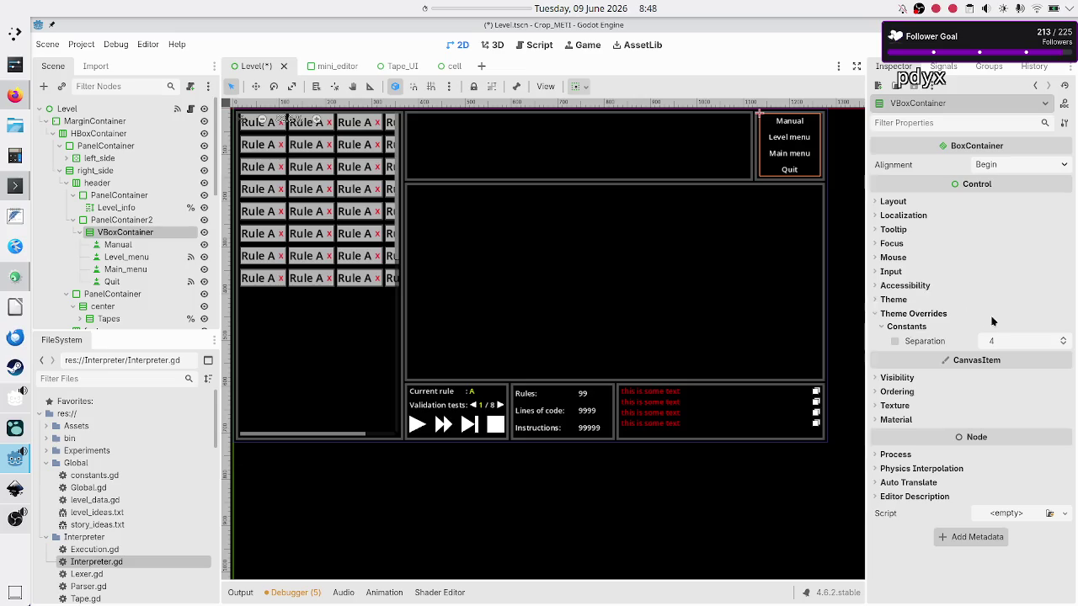
pyautogui.click(1016, 341)
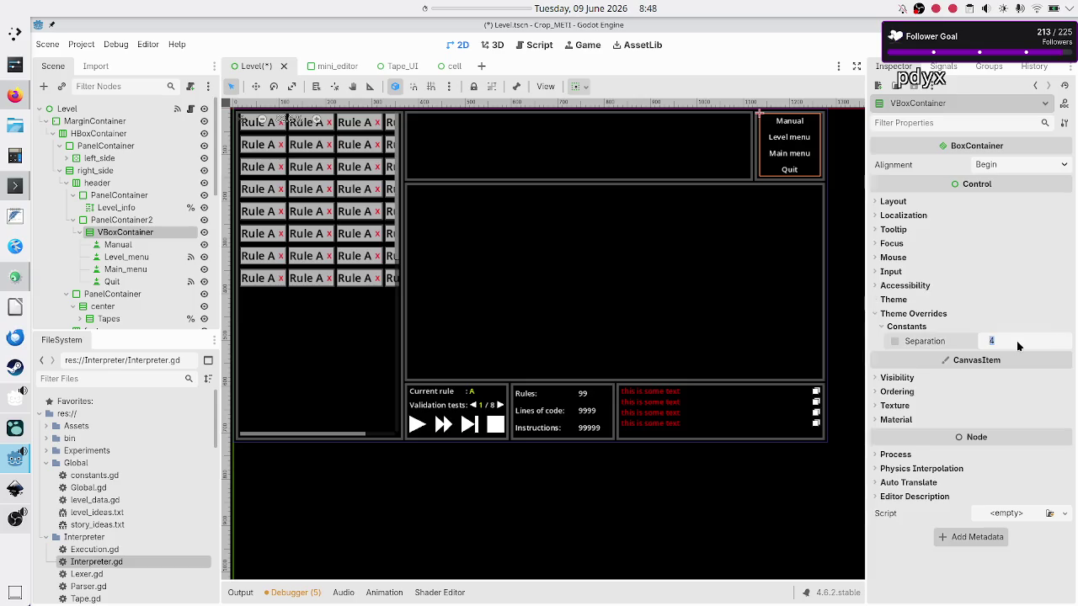
pyautogui.write('5')
pyautogui.press('Return')
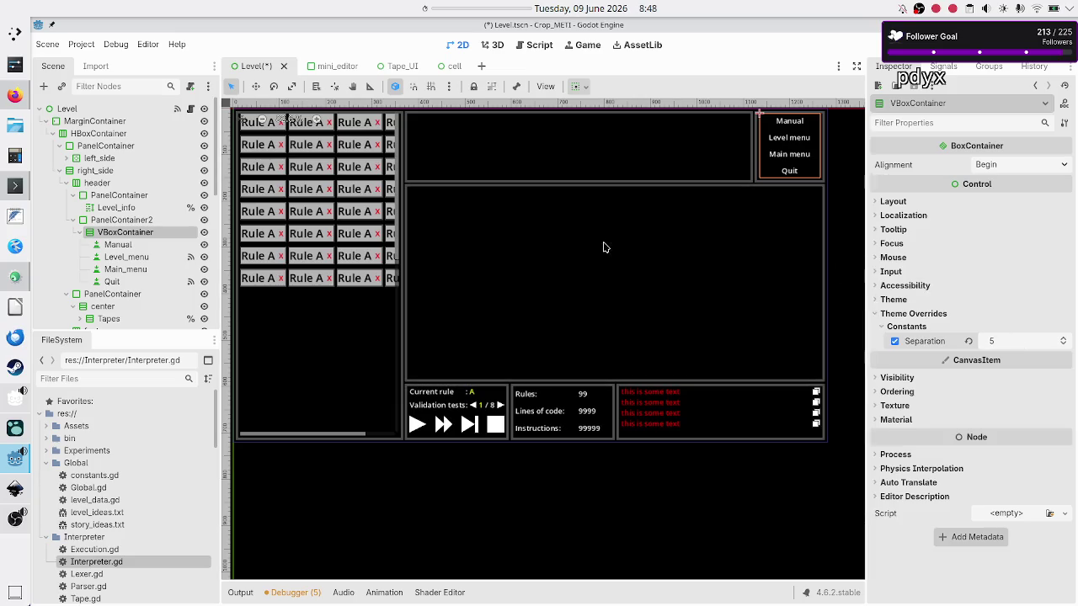
pyautogui.click(122, 251)
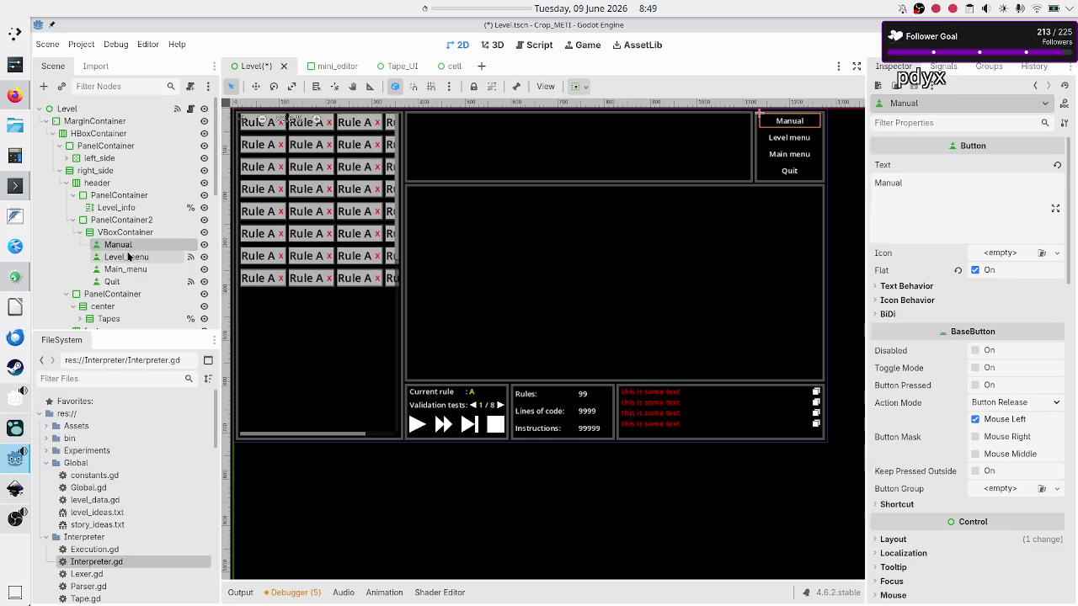
# Inspect the Level_menu, Main_menu and Quit header buttons, then switch to Firefox
pyautogui.click(126, 256)
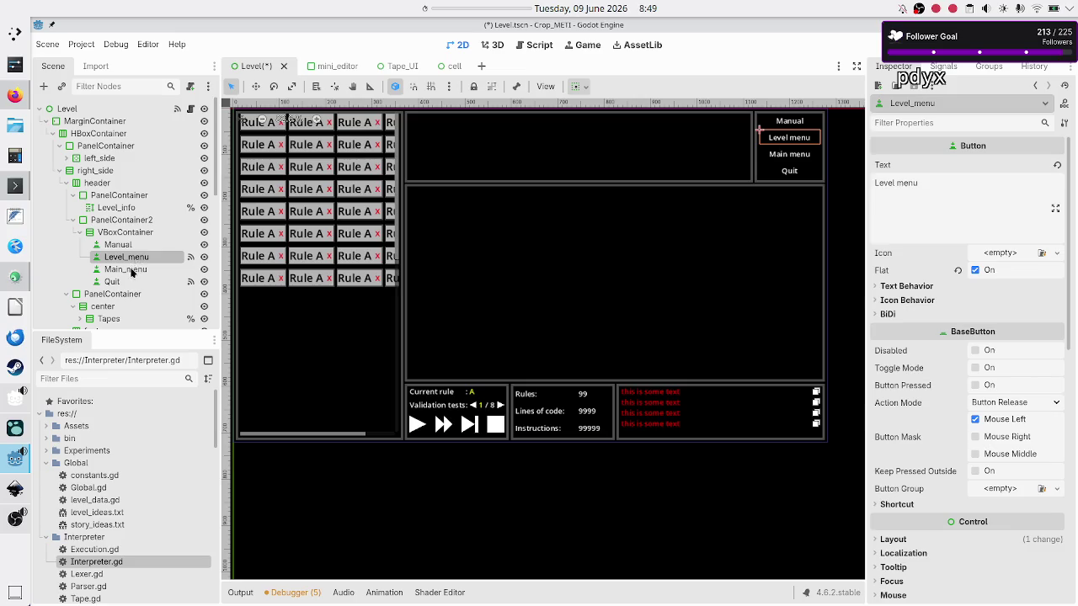
pyautogui.click(131, 271)
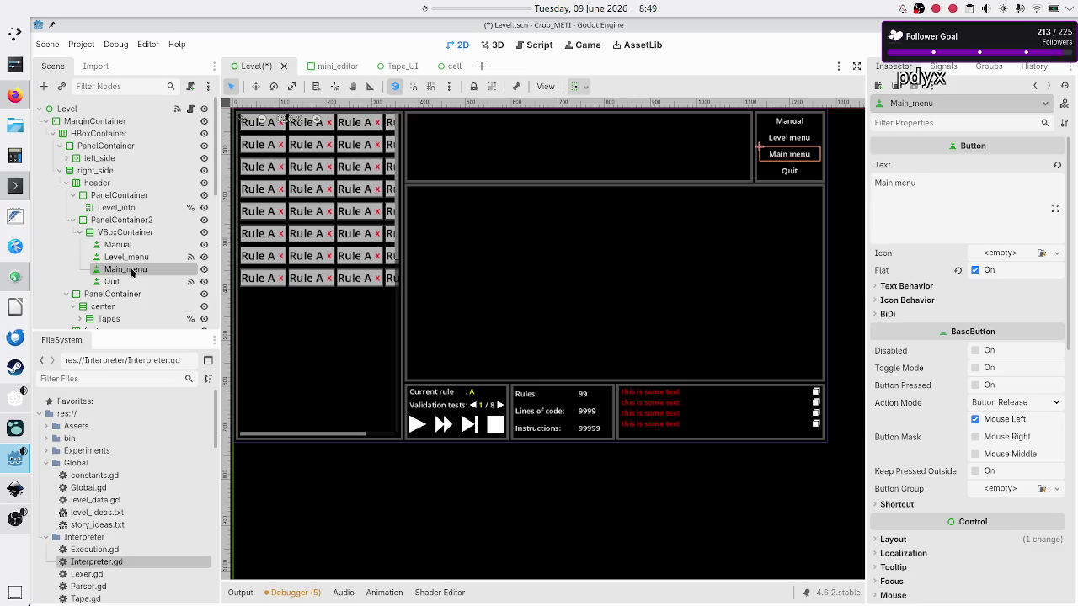
pyautogui.click(129, 283)
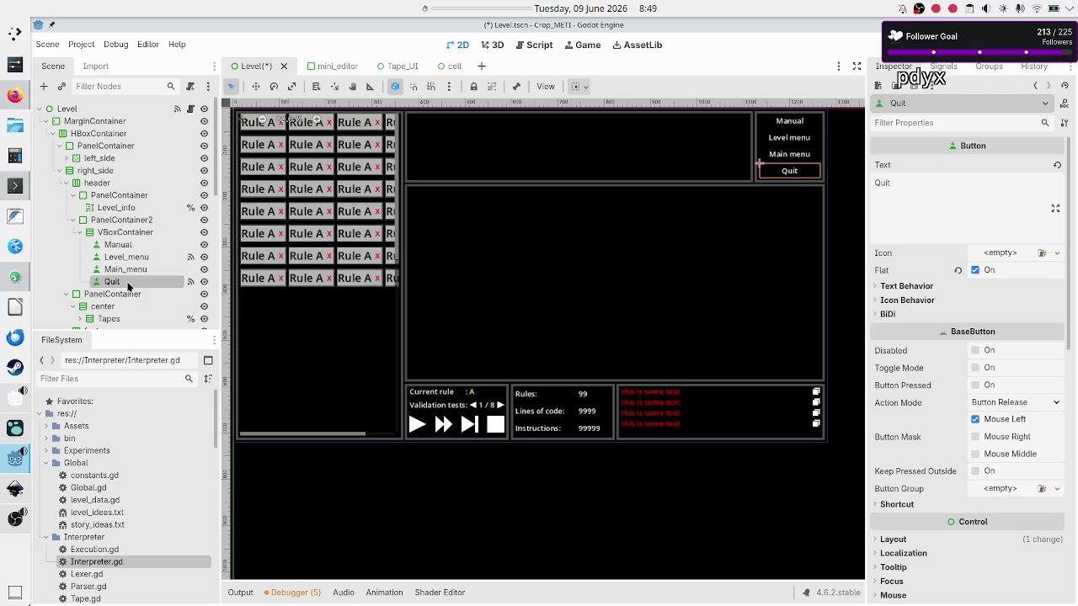
pyautogui.click(16, 94)
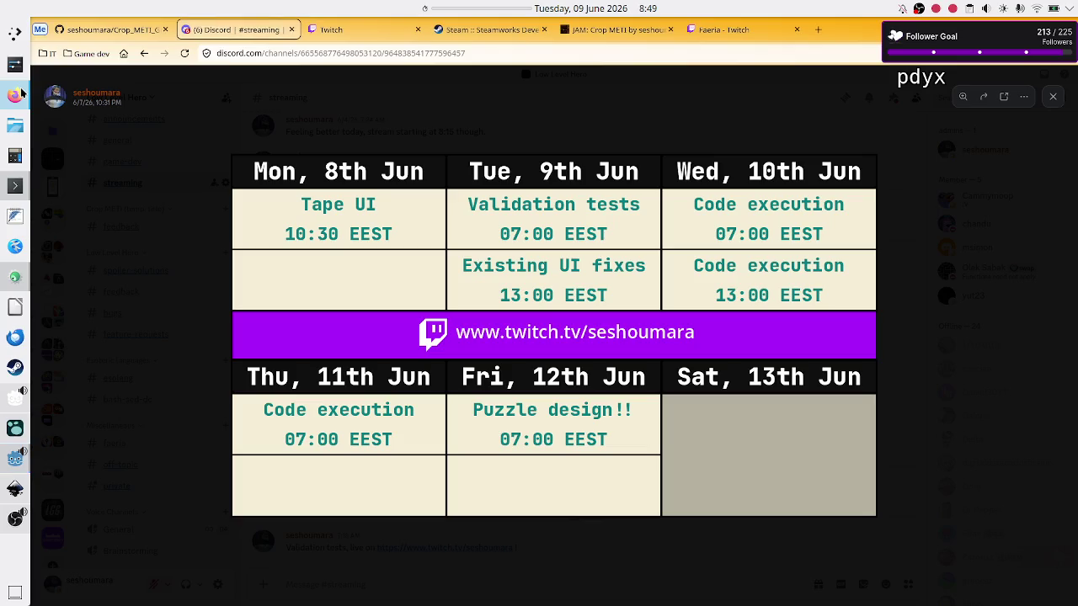
# In a new tab, search DuckDuckGo images for 'main menu in games'
pyautogui.click(819, 29)
pyautogui.write('game')
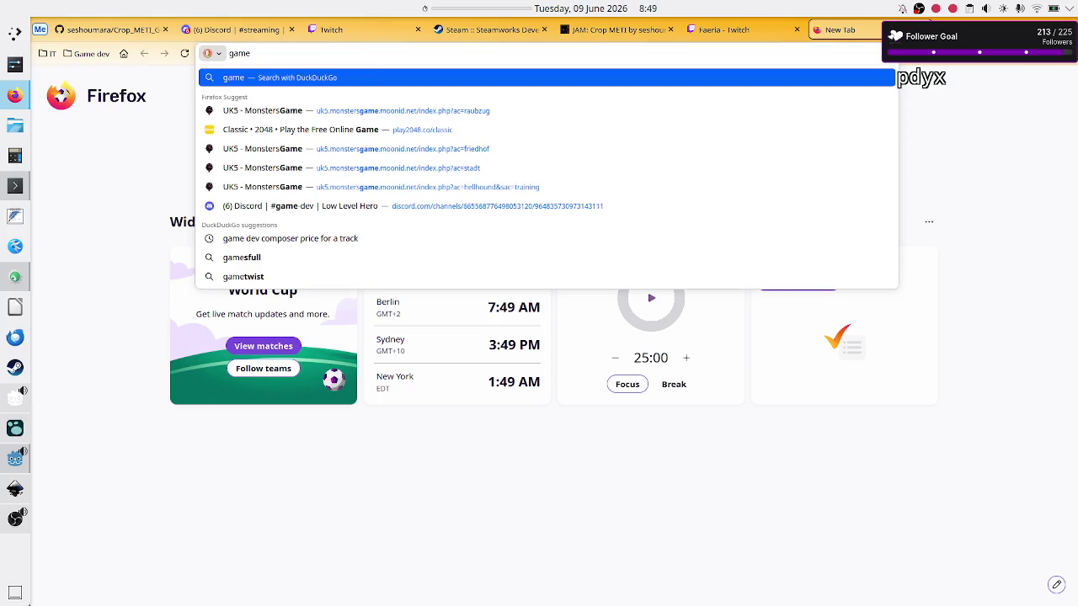
pyautogui.press('BackSpace')
pyautogui.press('BackSpace')
pyautogui.press('BackSpace')
pyautogui.write('main ')
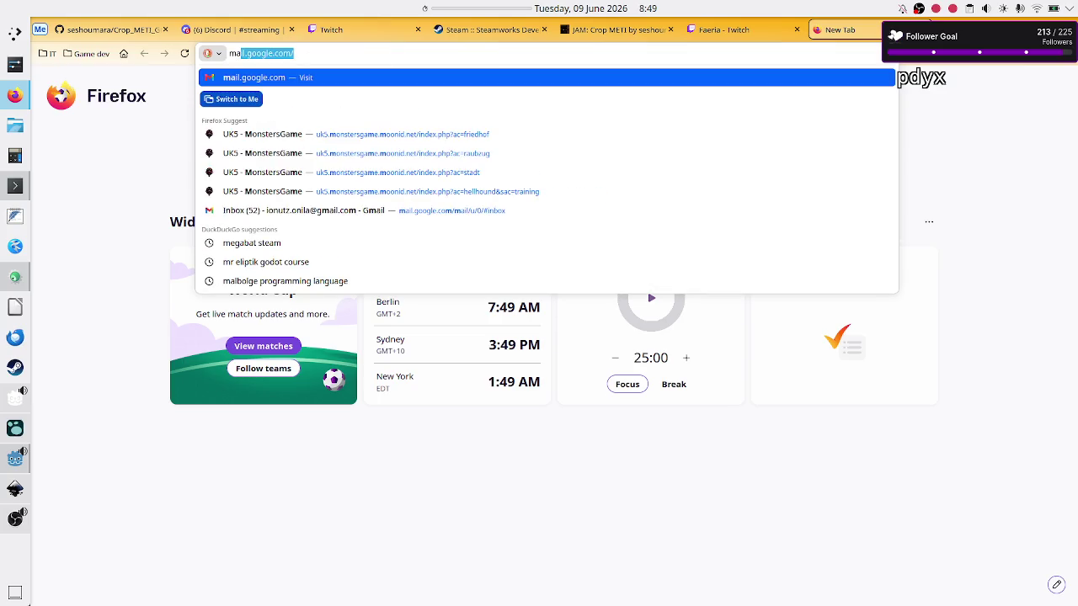
pyautogui.write('menu ')
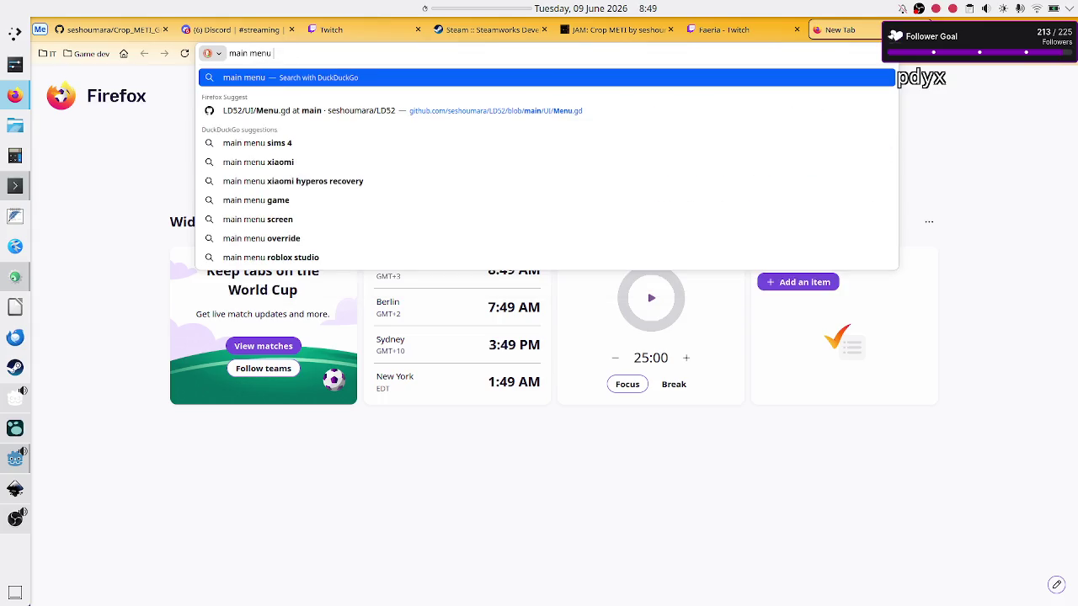
pyautogui.write('in games')
pyautogui.press('Return')
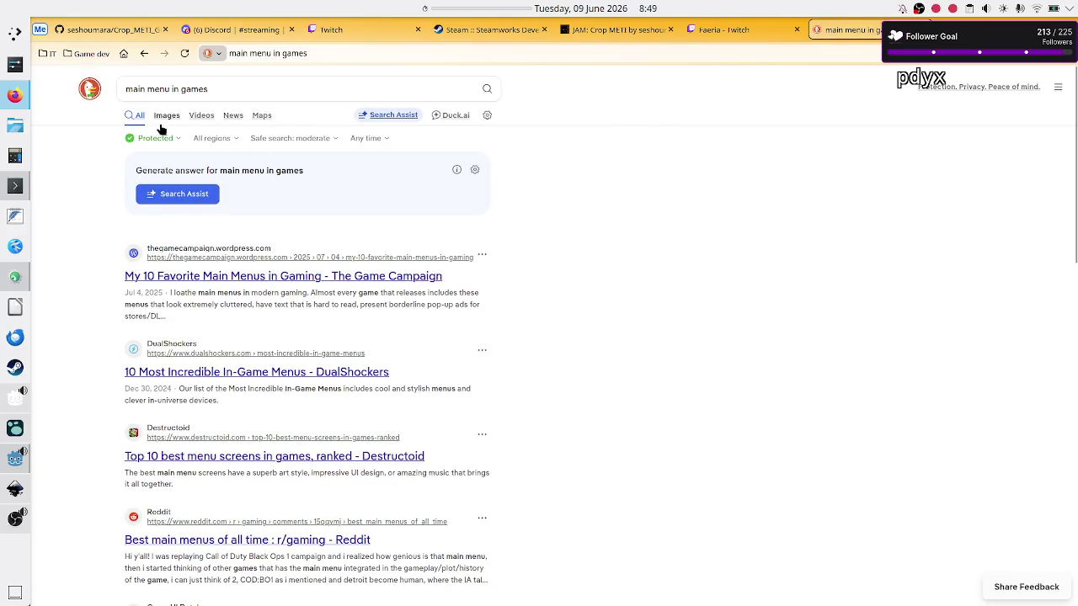
pyautogui.click(165, 118)
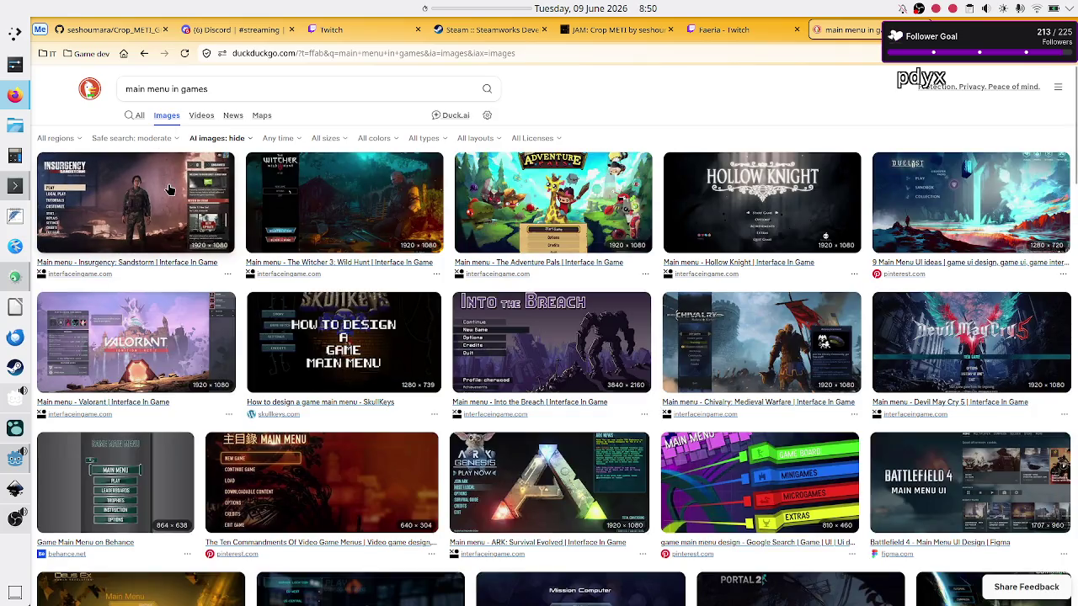
# Preview the Insurgency Sandstorm, Hollow Knight and Duelyst menus, and copy the Duelyst image
pyautogui.click(188, 216)
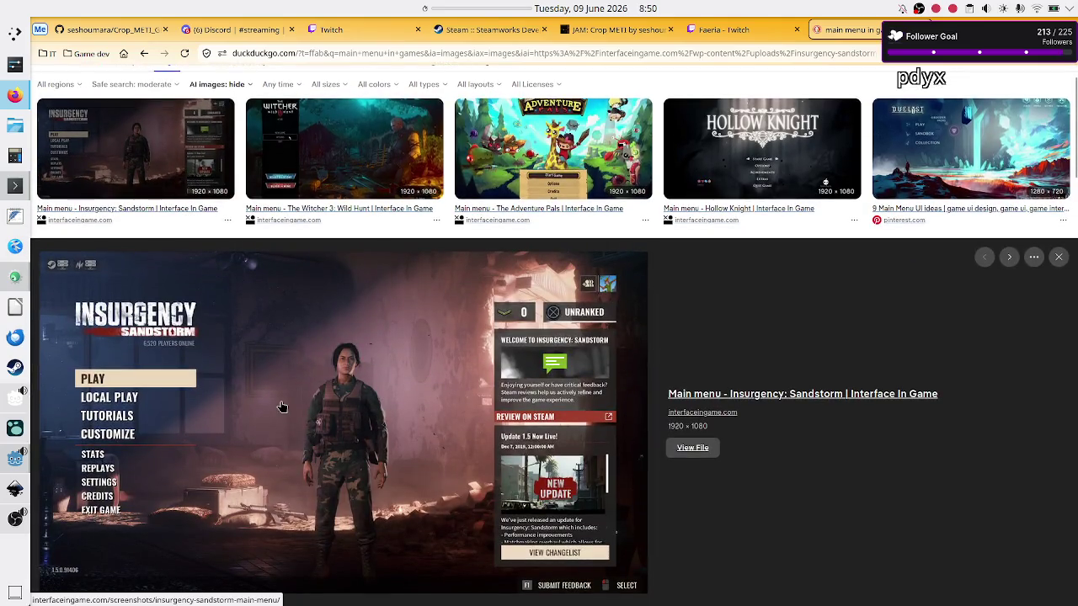
pyautogui.click(758, 150)
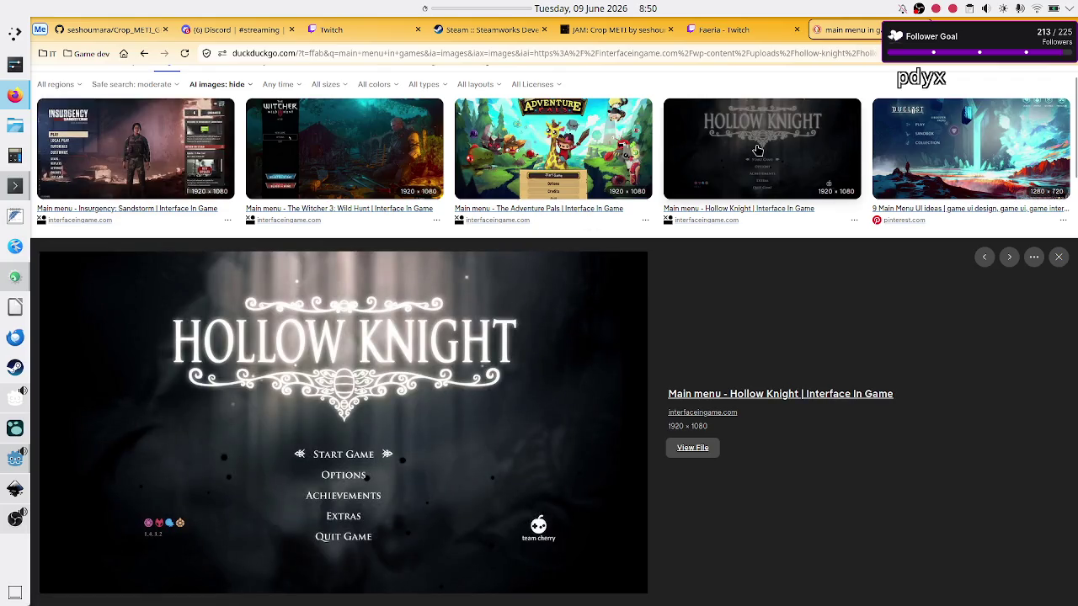
pyautogui.click(969, 146)
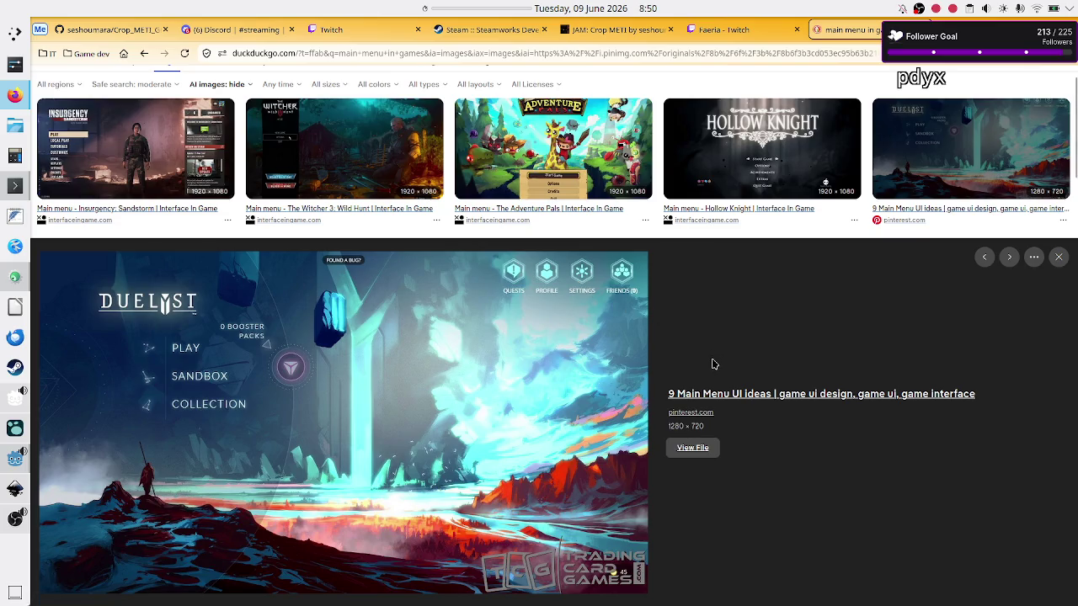
pyautogui.rightClick(556, 341)
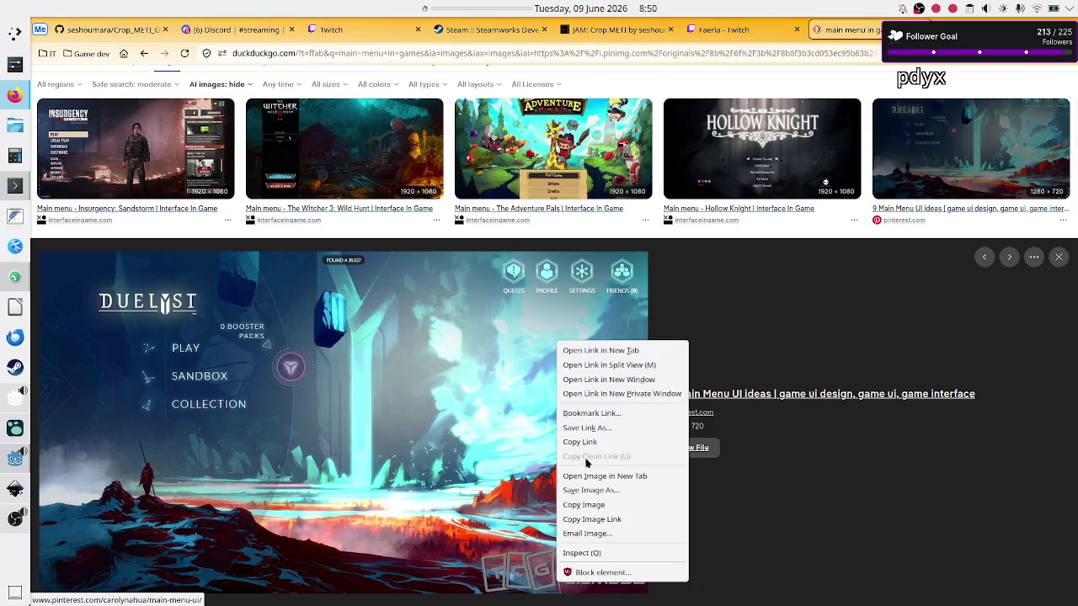
pyautogui.click(606, 508)
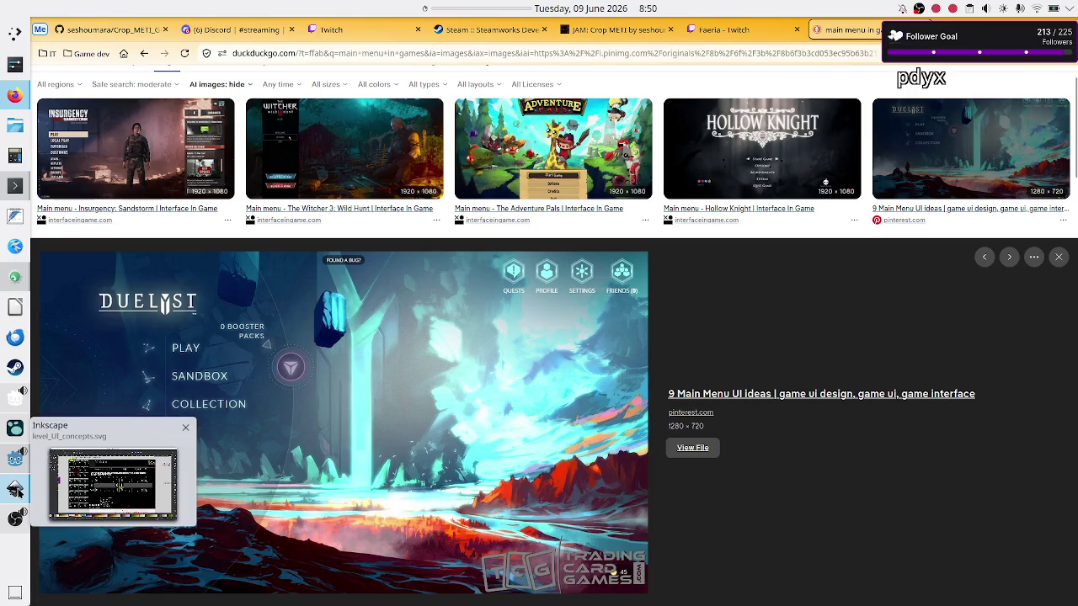
# Paste the copied Duelyst screenshot onto the Inkscape canvas
pyautogui.click(15, 490)
pyautogui.scroll(-15, 476, 356)
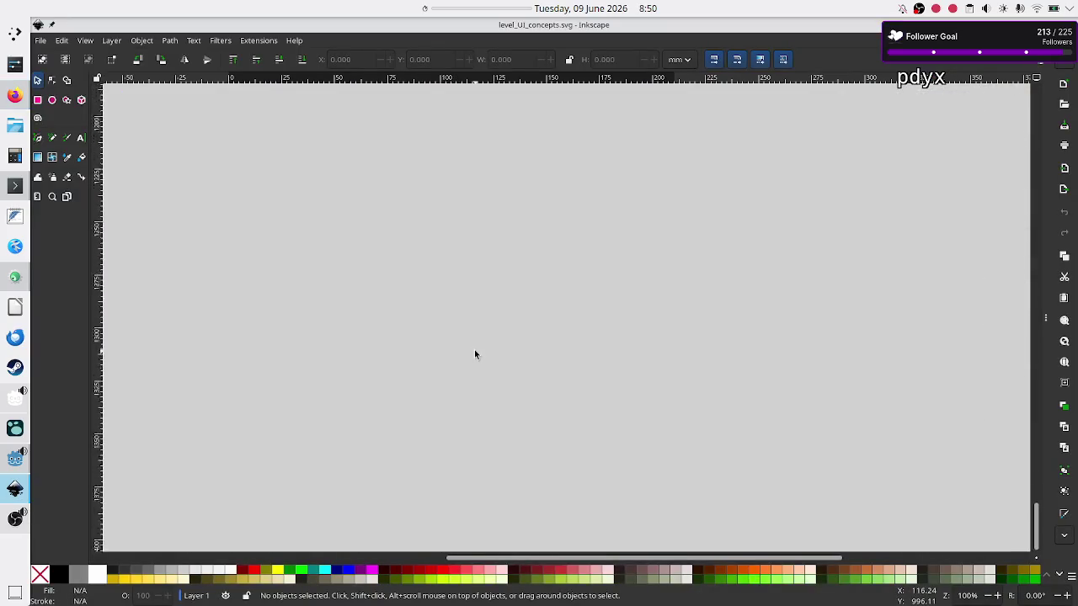
pyautogui.scroll(5, 474, 354)
pyautogui.rightClick(357, 335)
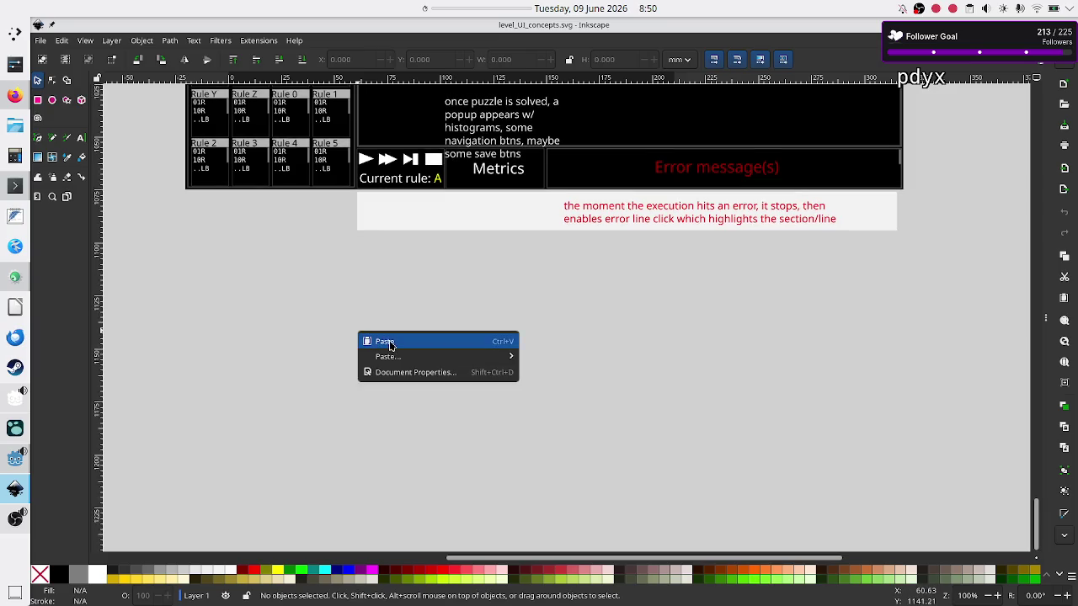
pyautogui.click(388, 341)
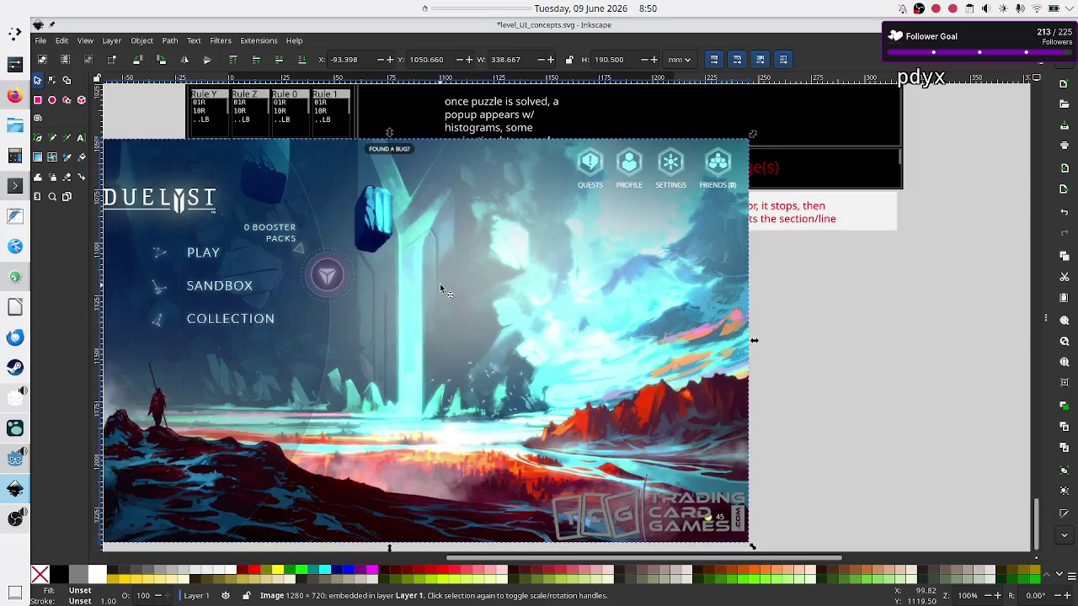
# Move the screenshot to the canvas bottom-left and save level_UI_concepts.svg
pyautogui.moveTo(408, 300)
pyautogui.mouseDown()
pyautogui.moveTo(424, 408)
pyautogui.moveTo(387, 445)
pyautogui.moveTo(323, 463)
pyautogui.mouseUp()
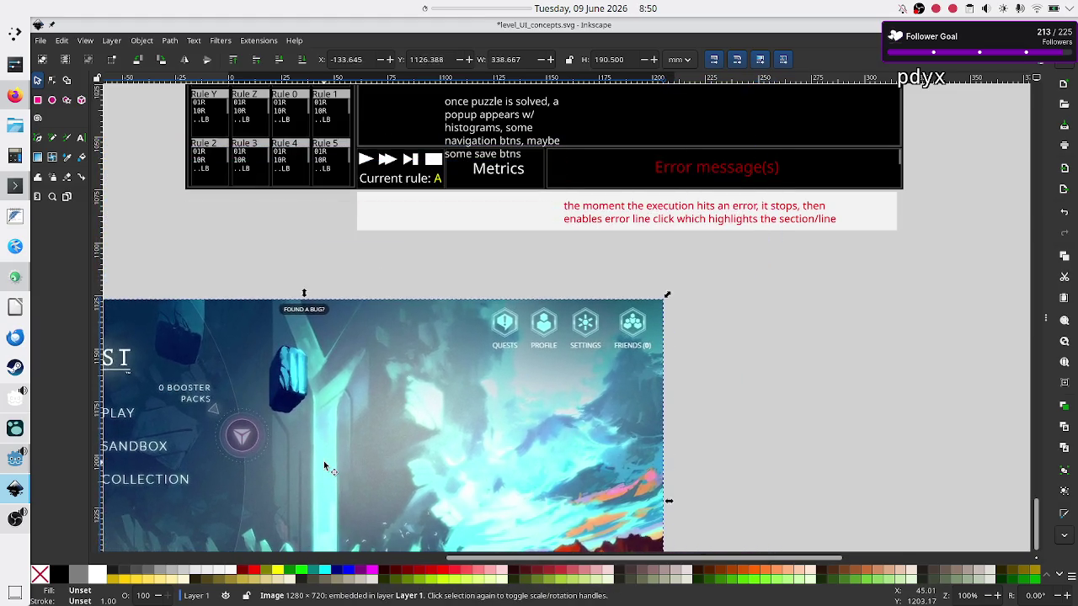
pyautogui.moveTo(399, 334); pyautogui.dragTo(34, 543)
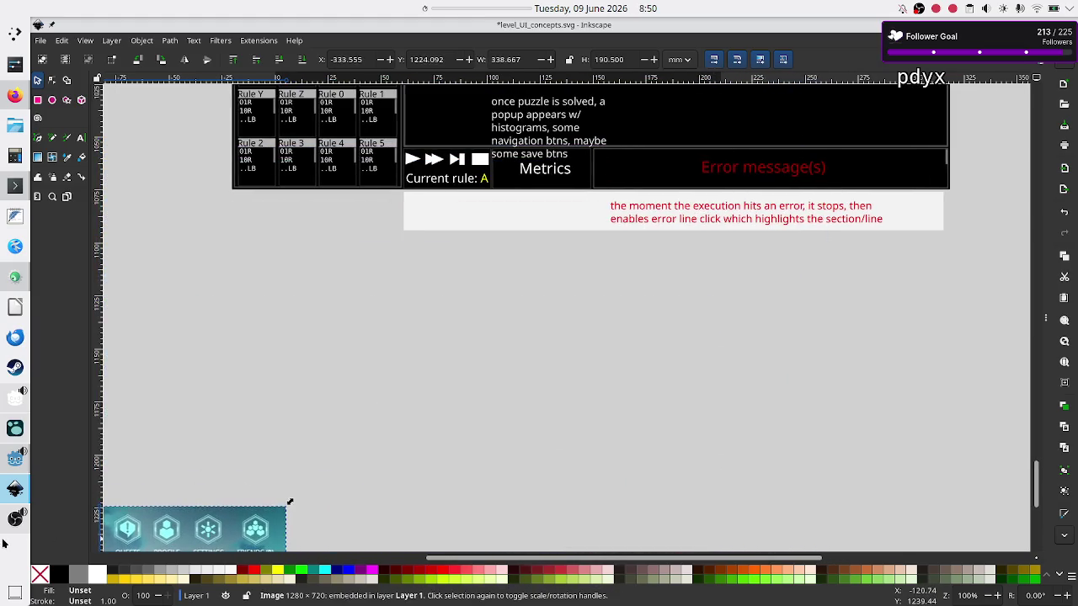
pyautogui.click(290, 440)
pyautogui.scroll(8, 503, 387)
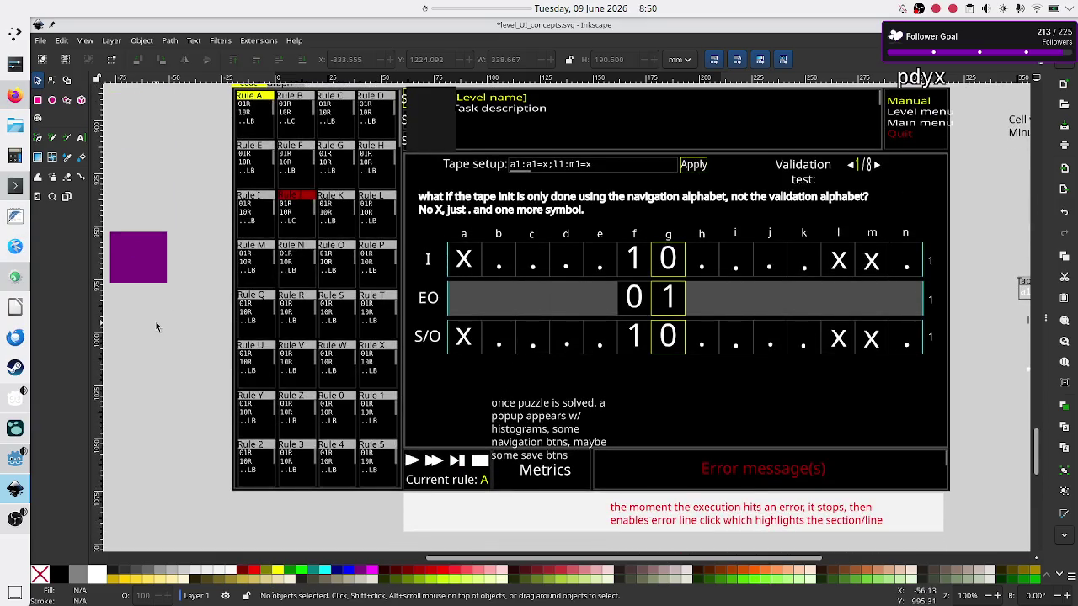
pyautogui.hotkey('ctrl', 's')
pyautogui.click(5, 99)
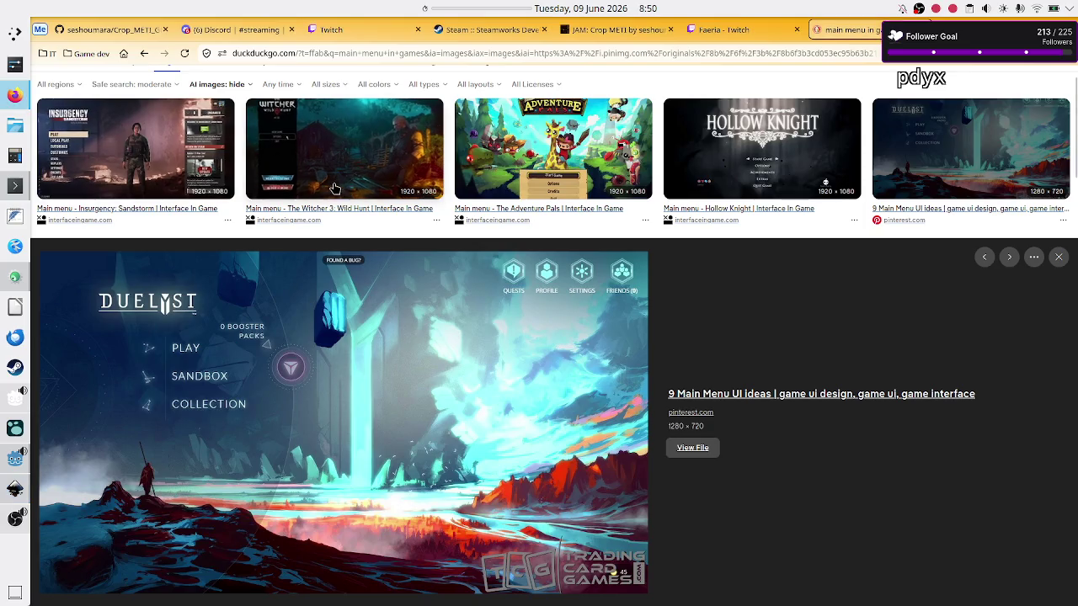
# Preview the SkullKeys and Behance main menu designs in the image results
pyautogui.scroll(-3, 476, 354)
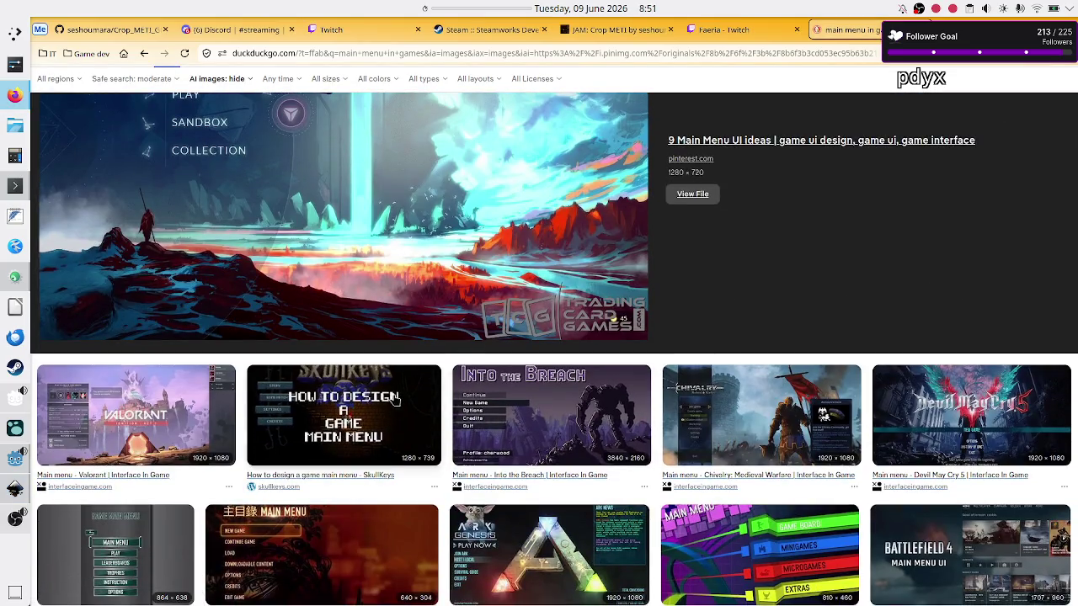
pyautogui.click(383, 403)
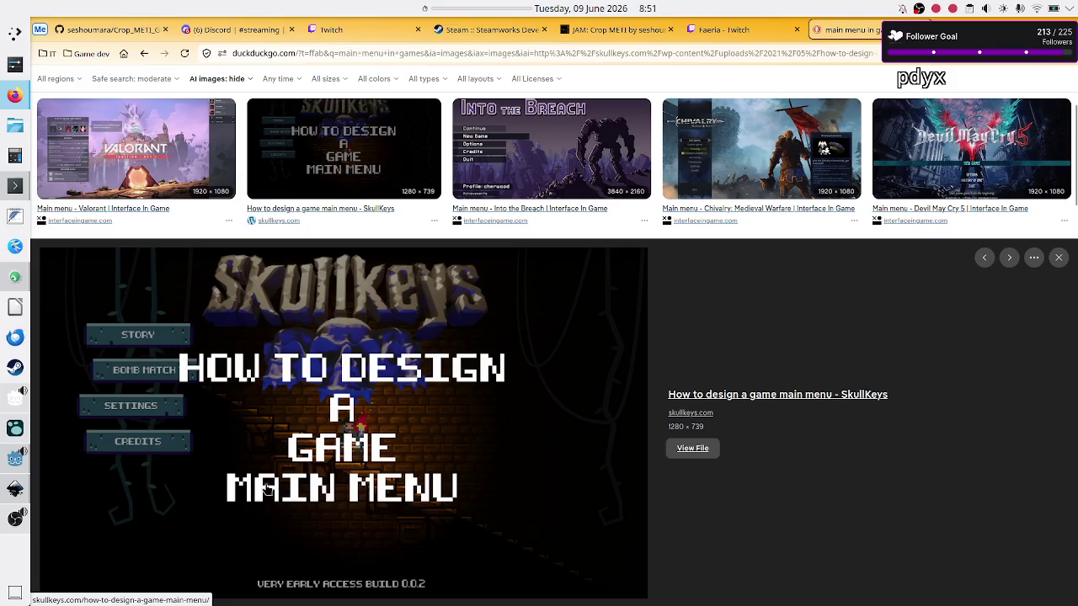
pyautogui.scroll(-3, 351, 478)
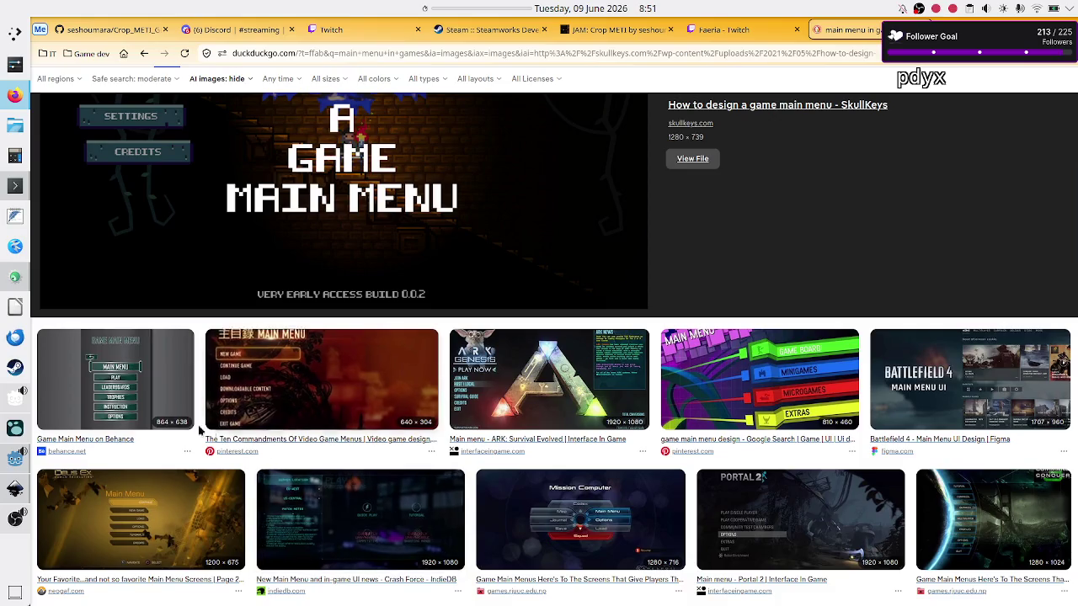
pyautogui.click(143, 390)
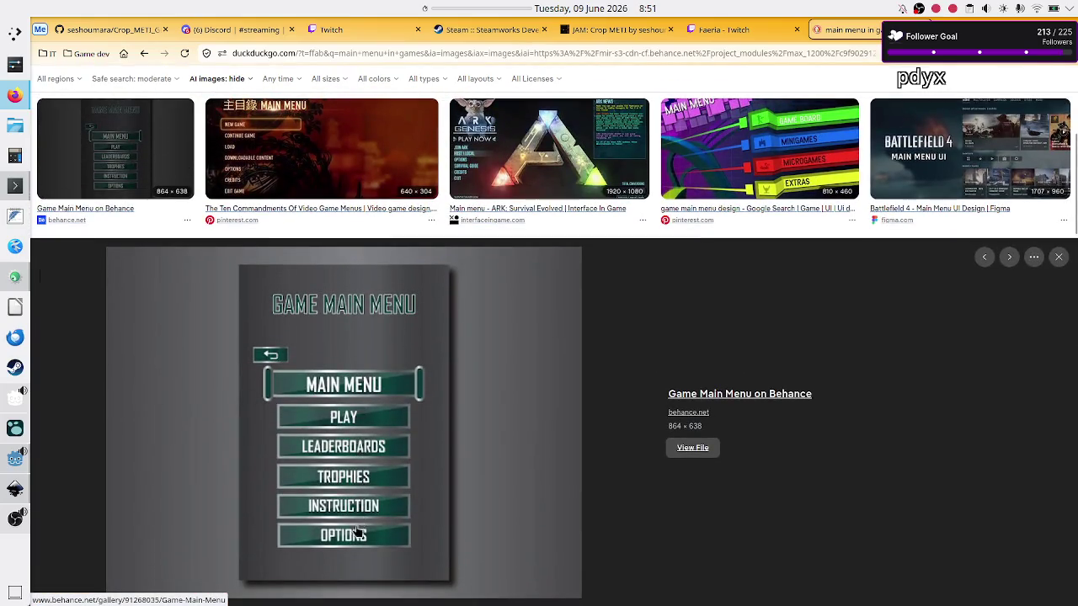
# Preview the Portal 2 and Kena: Bridge of Spirits main menu images
pyautogui.scroll(-3, 514, 446)
pyautogui.scroll(-2, 516, 445)
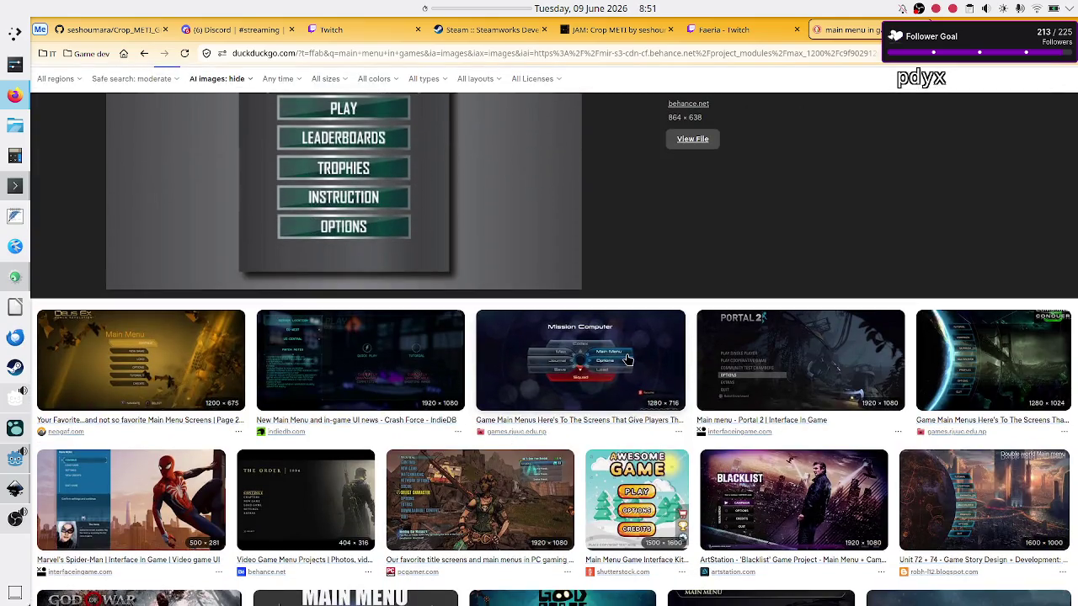
pyautogui.click(789, 373)
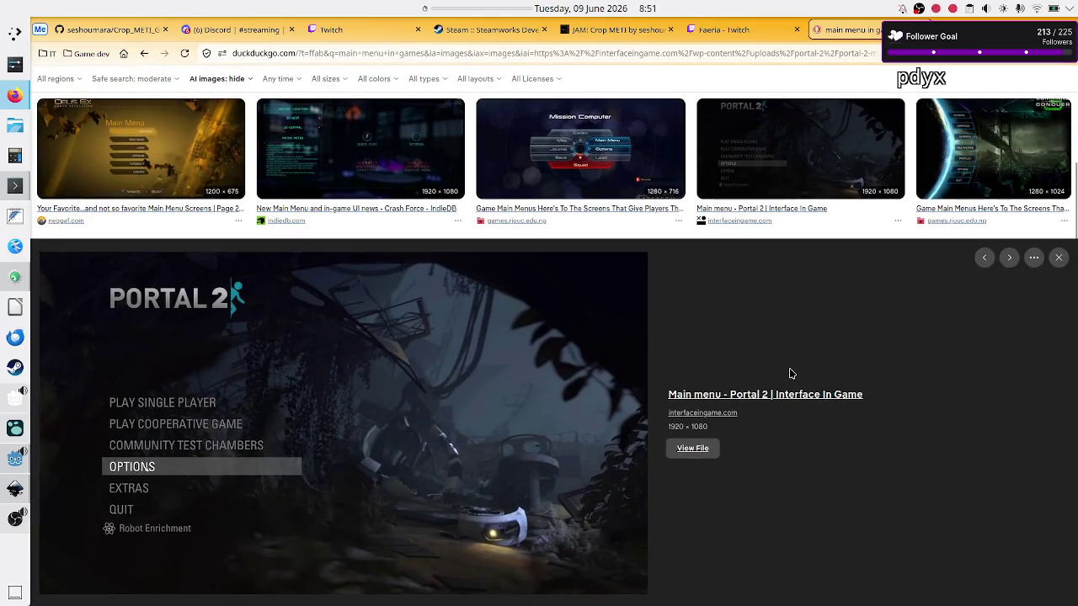
pyautogui.scroll(-5, 227, 496)
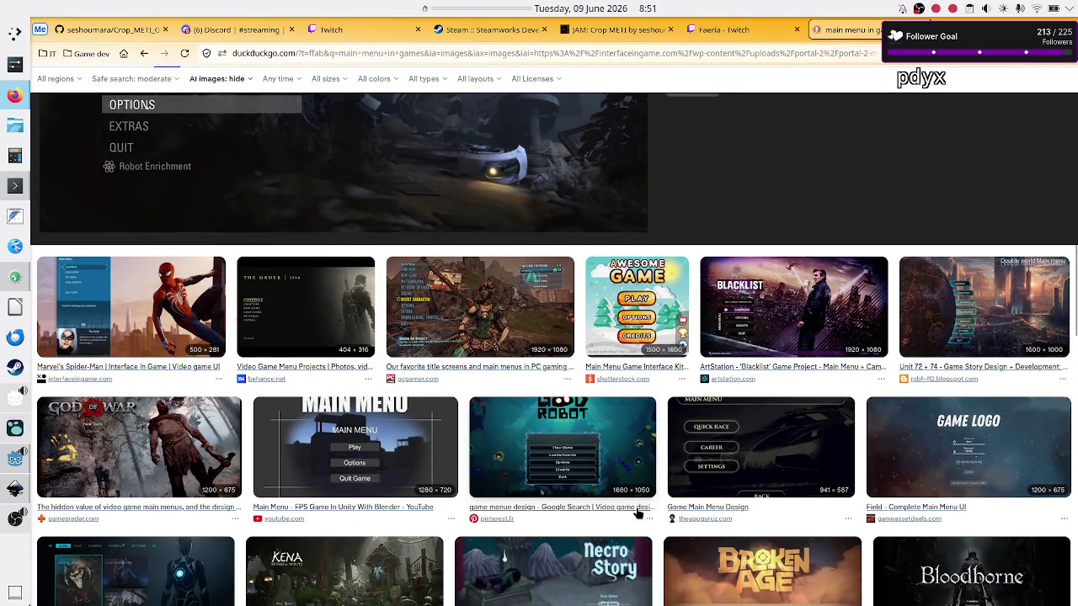
pyautogui.scroll(-2, 731, 495)
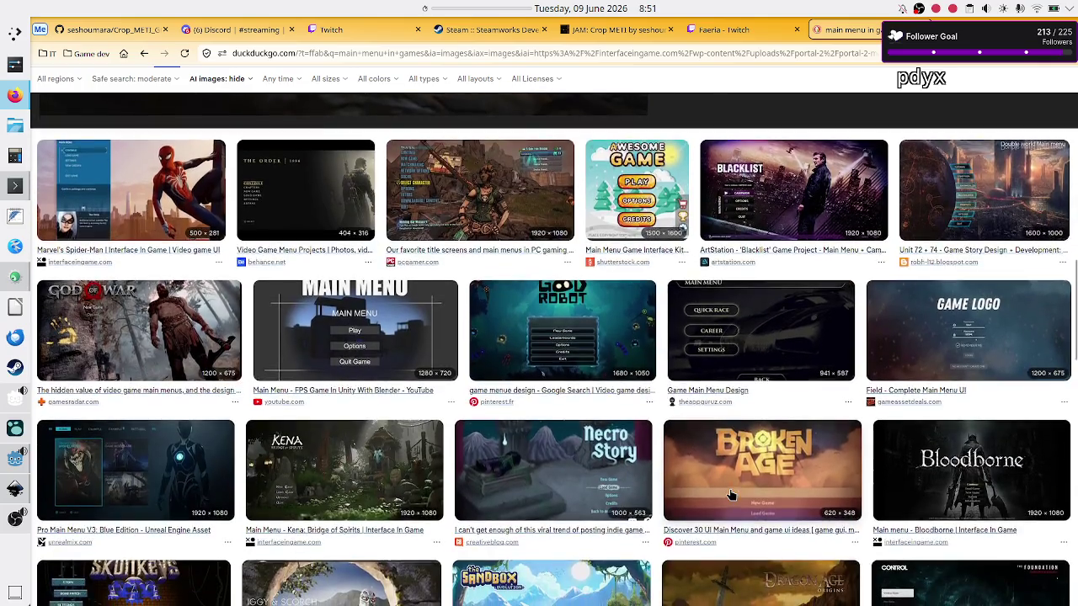
pyautogui.scroll(-1, 731, 495)
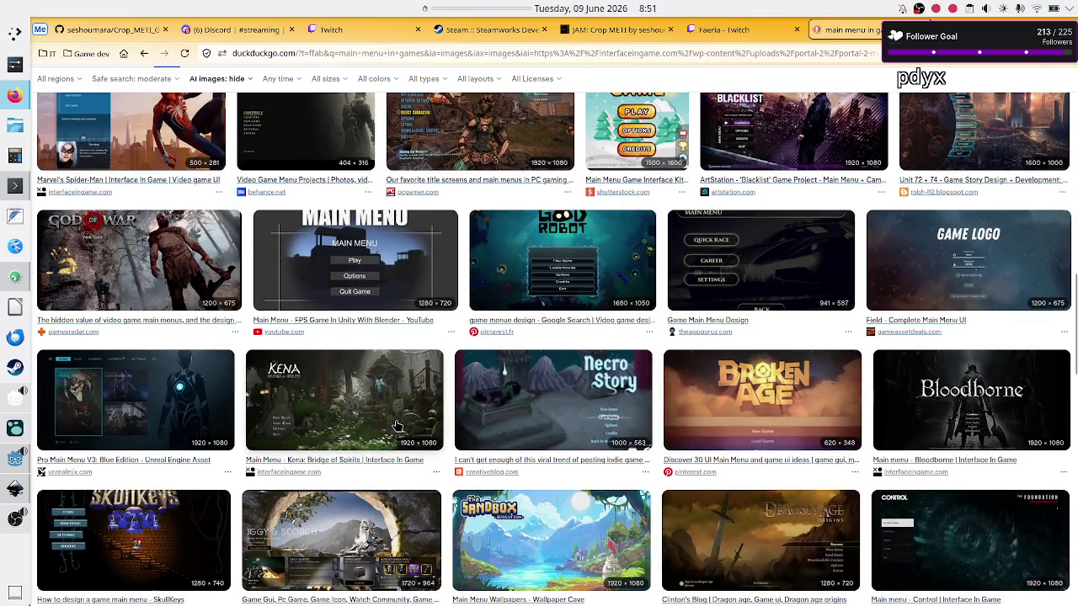
pyautogui.click(371, 429)
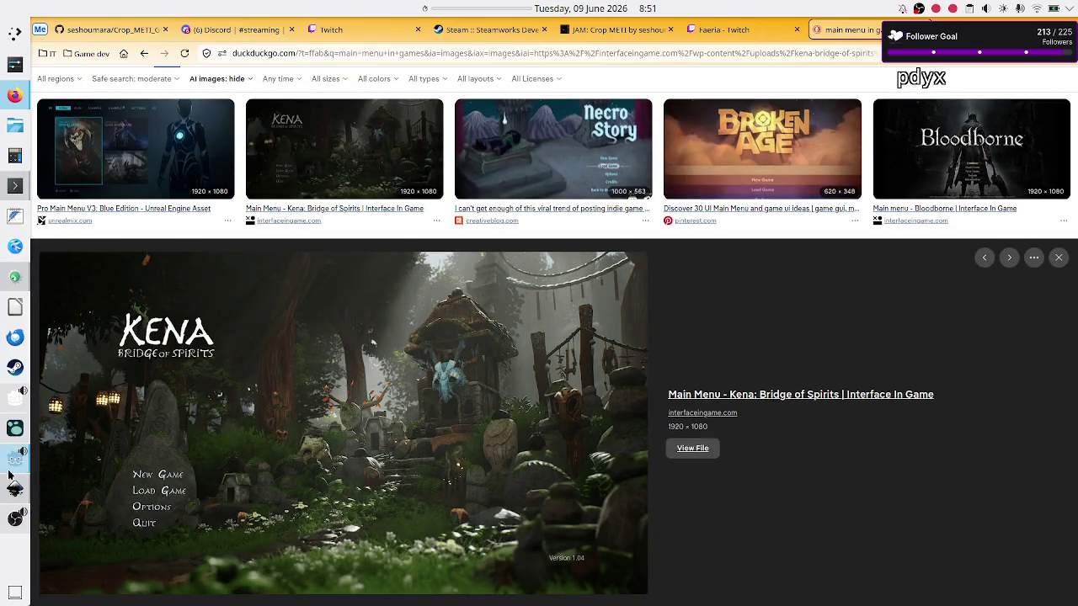
pyautogui.moveTo(13, 489)
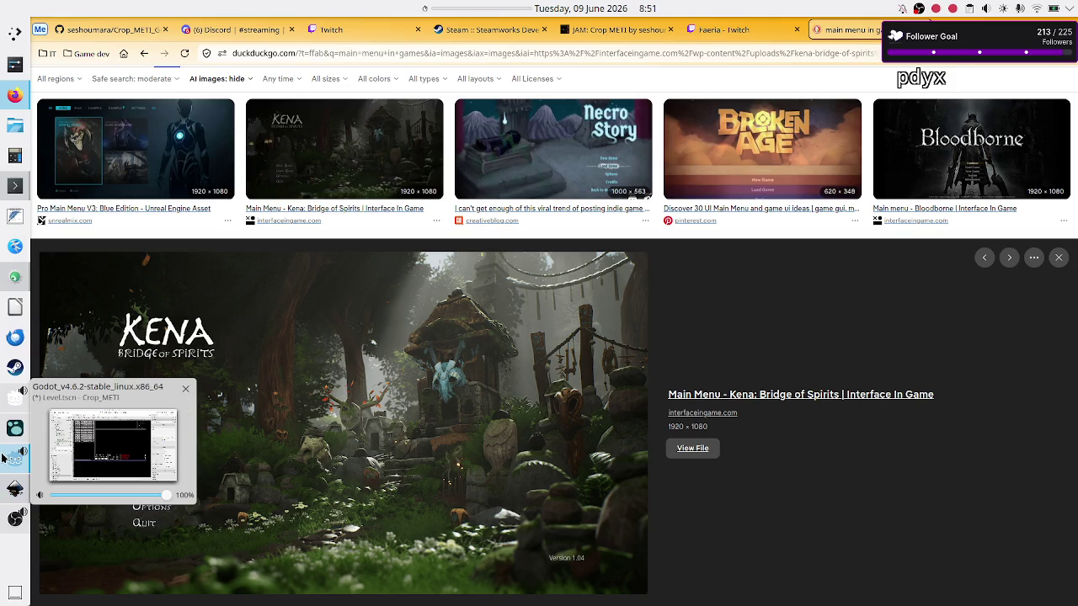
pyautogui.click(3, 457)
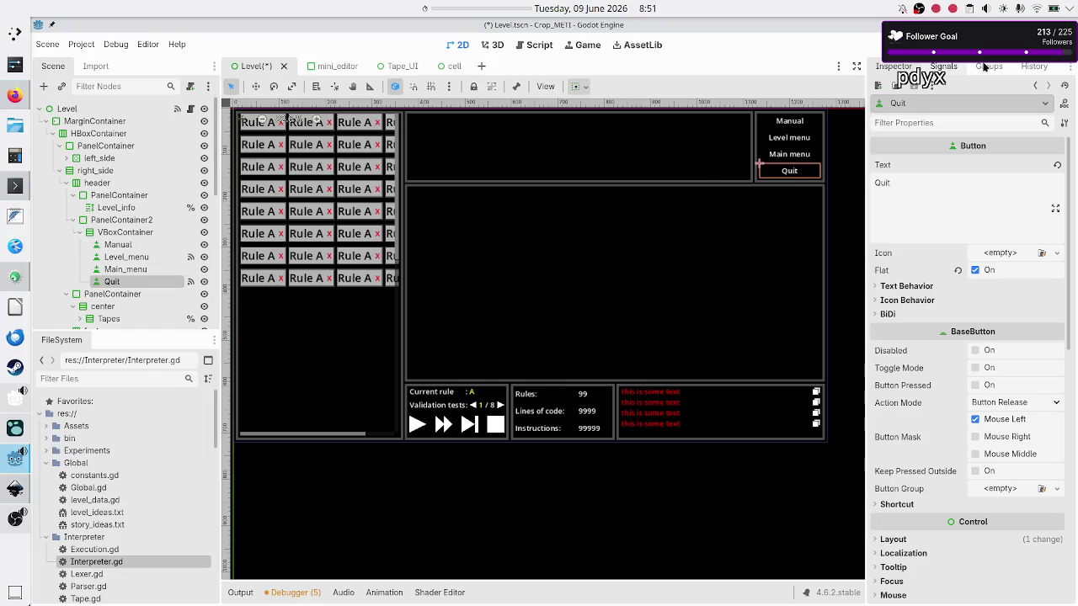
# Disconnect the Quit button's pressed signal from _on_quit_pressed
pyautogui.click(944, 65)
pyautogui.click(936, 160)
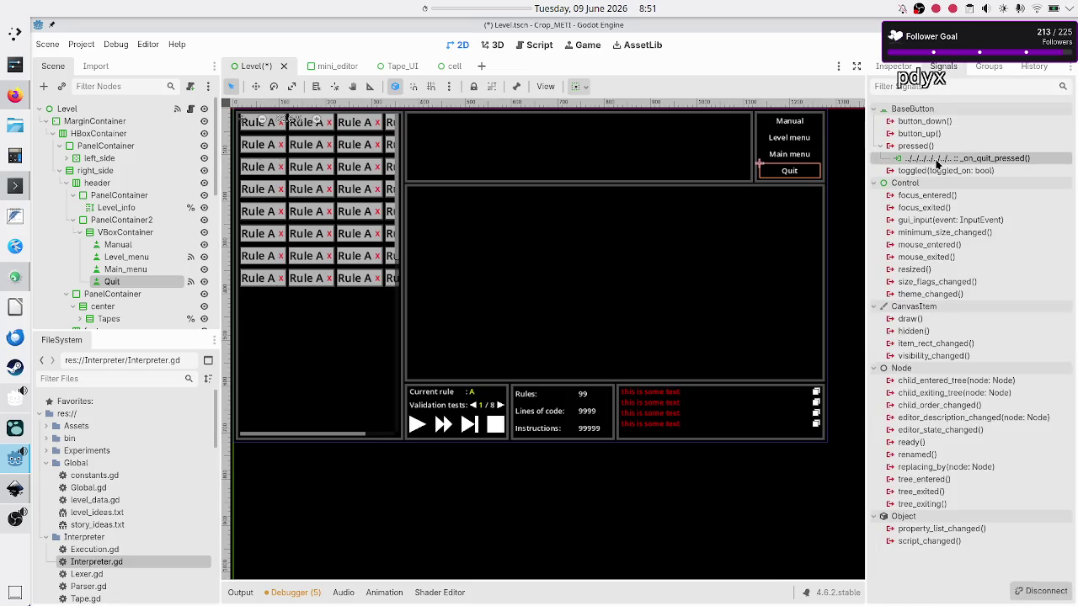
pyautogui.rightClick(936, 162)
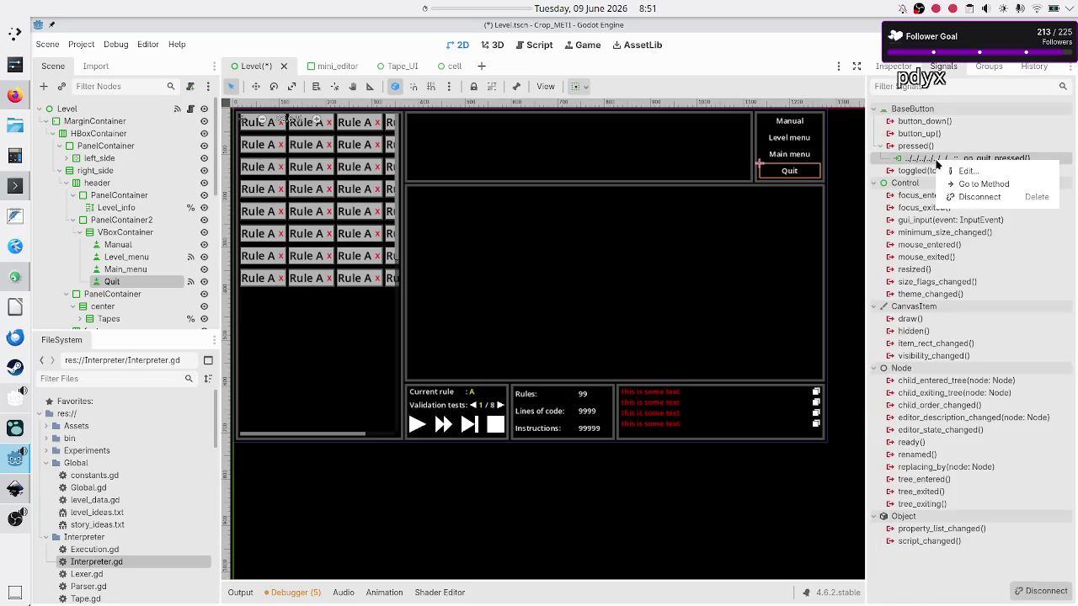
pyautogui.click(971, 197)
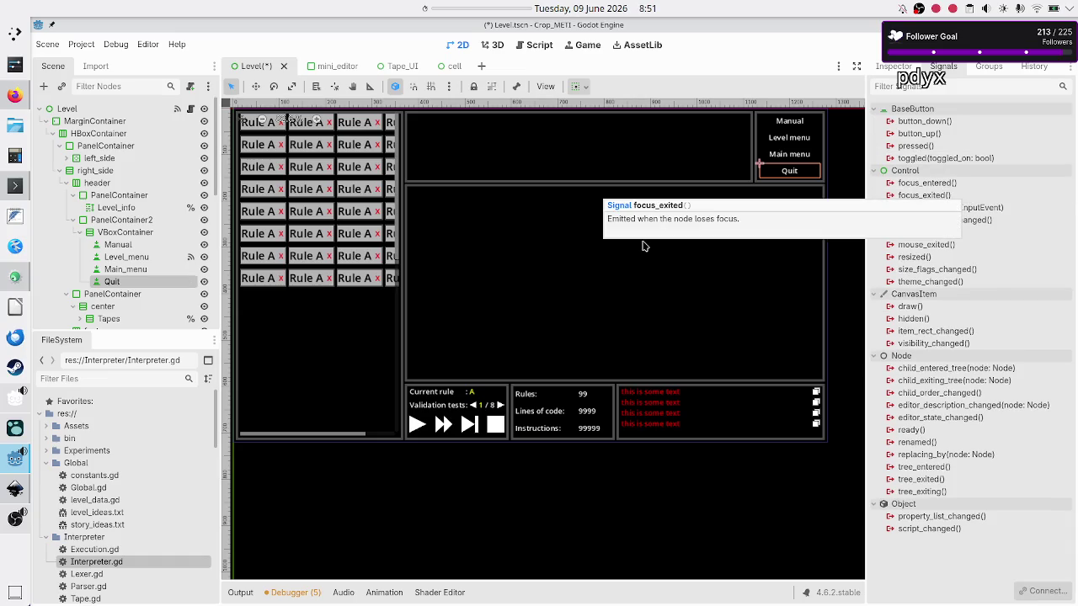
# Delete the Quit node from the Scene tree and confirm
pyautogui.click(894, 67)
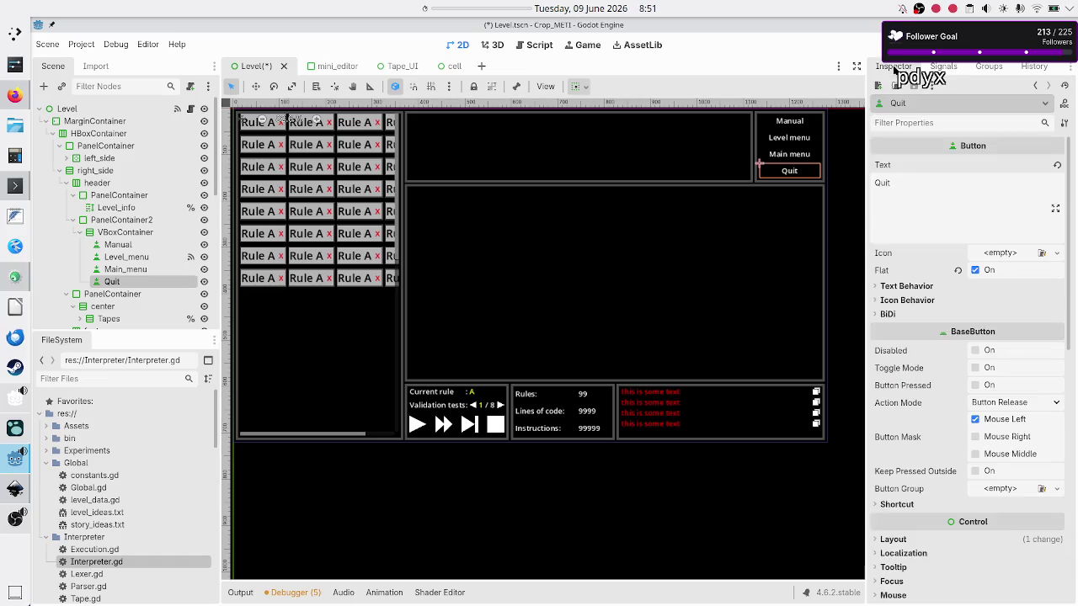
pyautogui.rightClick(112, 283)
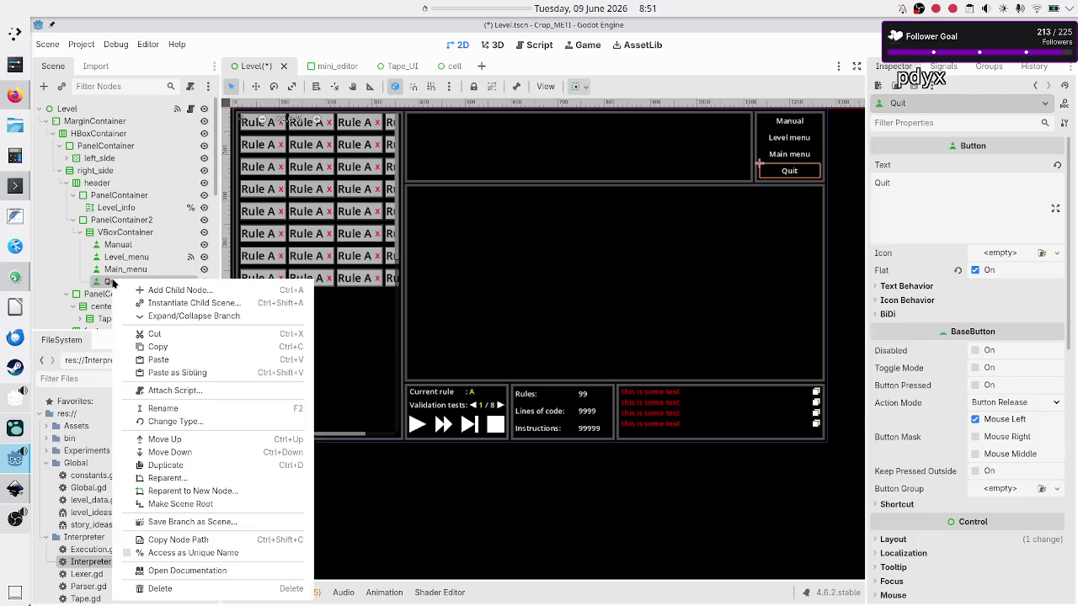
pyautogui.click(158, 590)
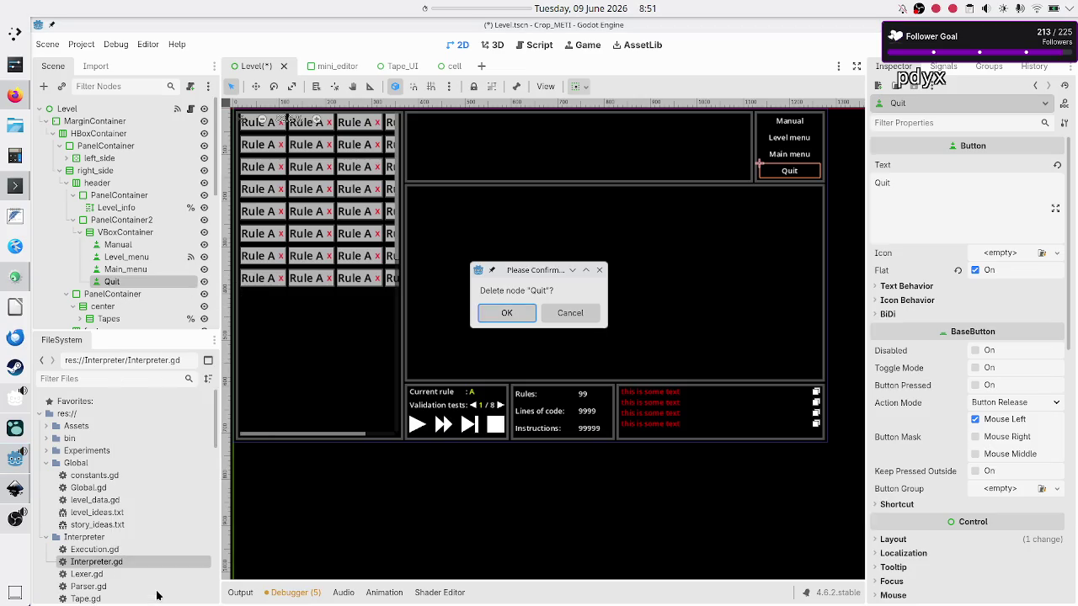
pyautogui.click(507, 313)
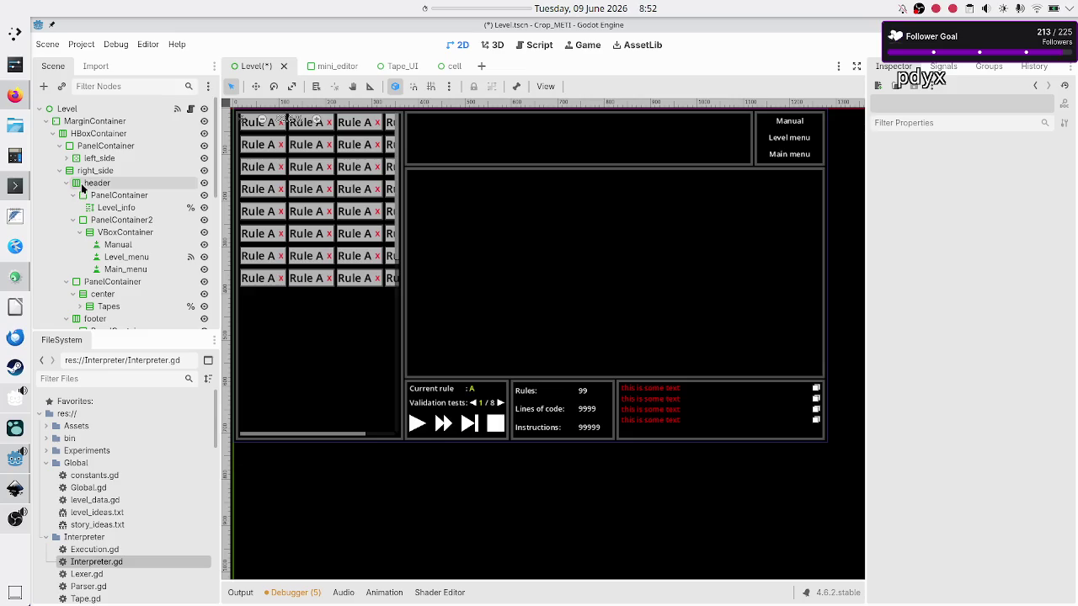
# Set the header container's stretch ratio to 0.5
pyautogui.click(80, 185)
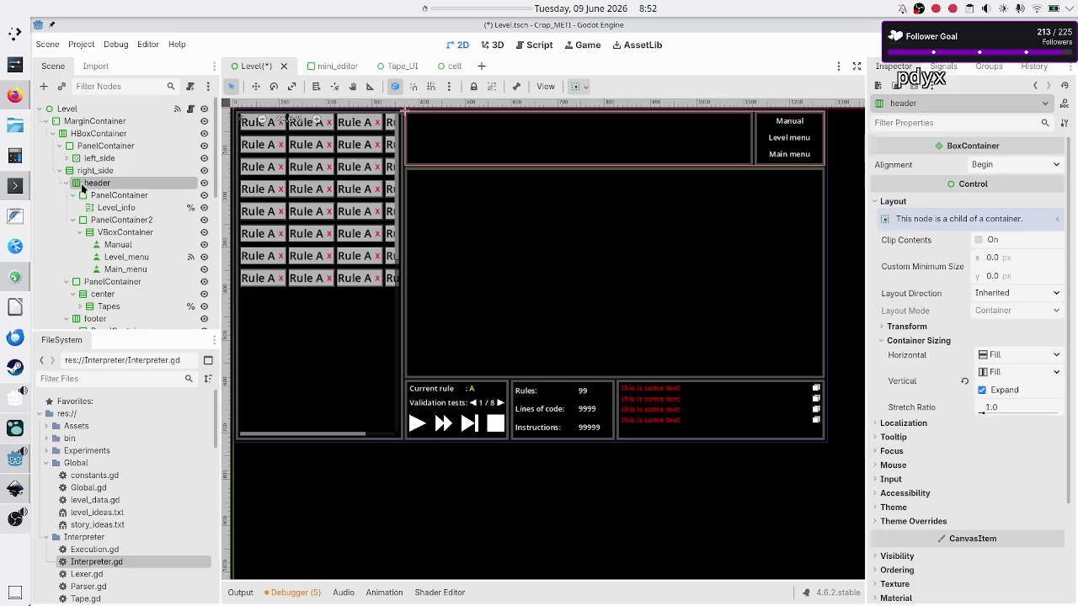
pyautogui.click(1017, 408)
pyautogui.write('0')
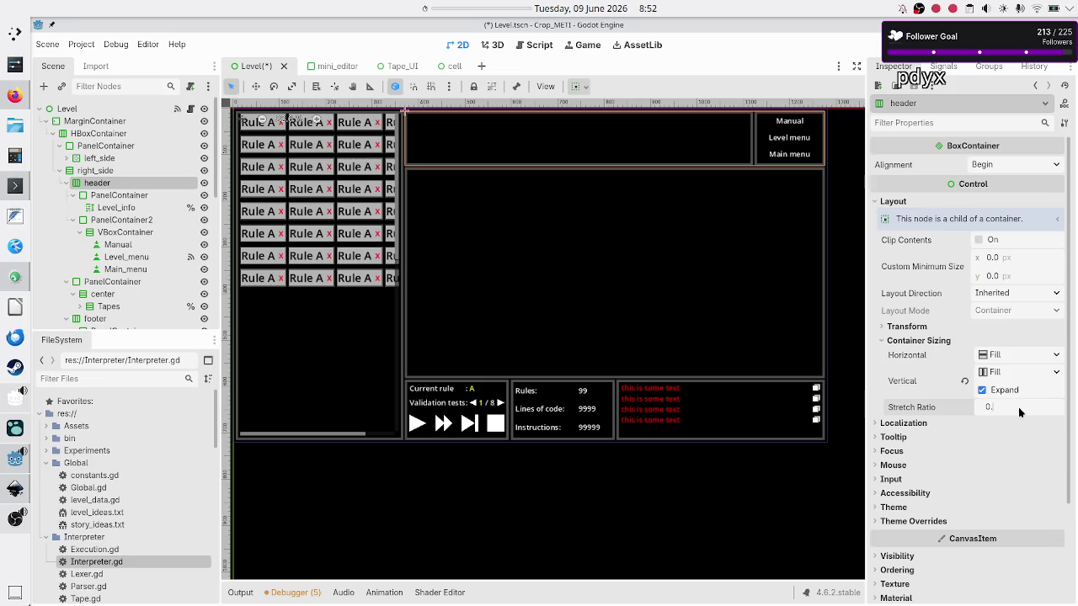
pyautogui.write('.')
pyautogui.press('Return')
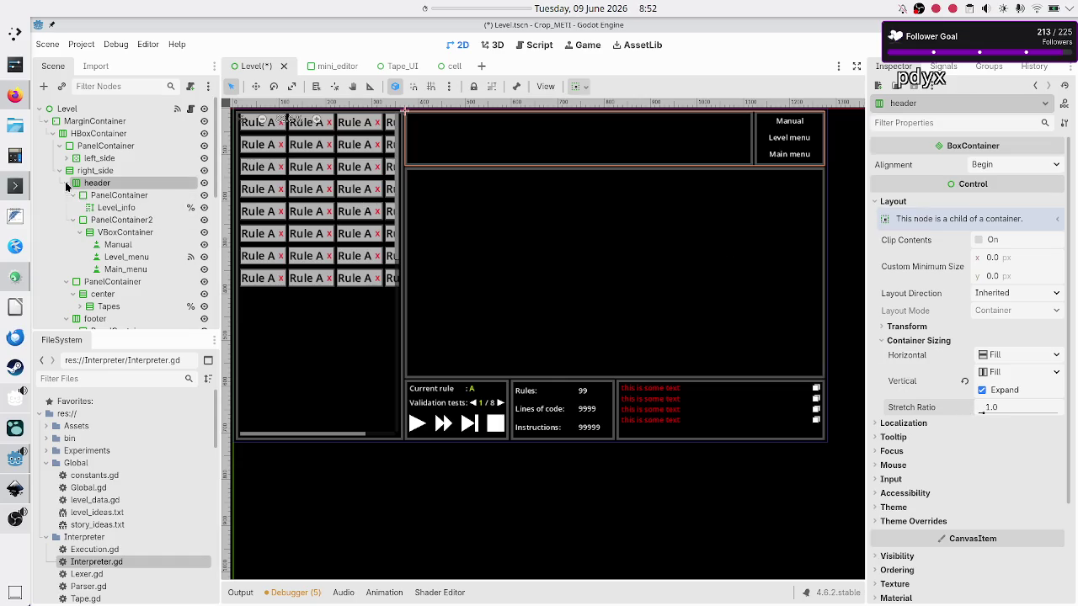
# Set the footer container's stretch ratio to 1.5 and run the game with F6
pyautogui.click(65, 184)
pyautogui.click(92, 197)
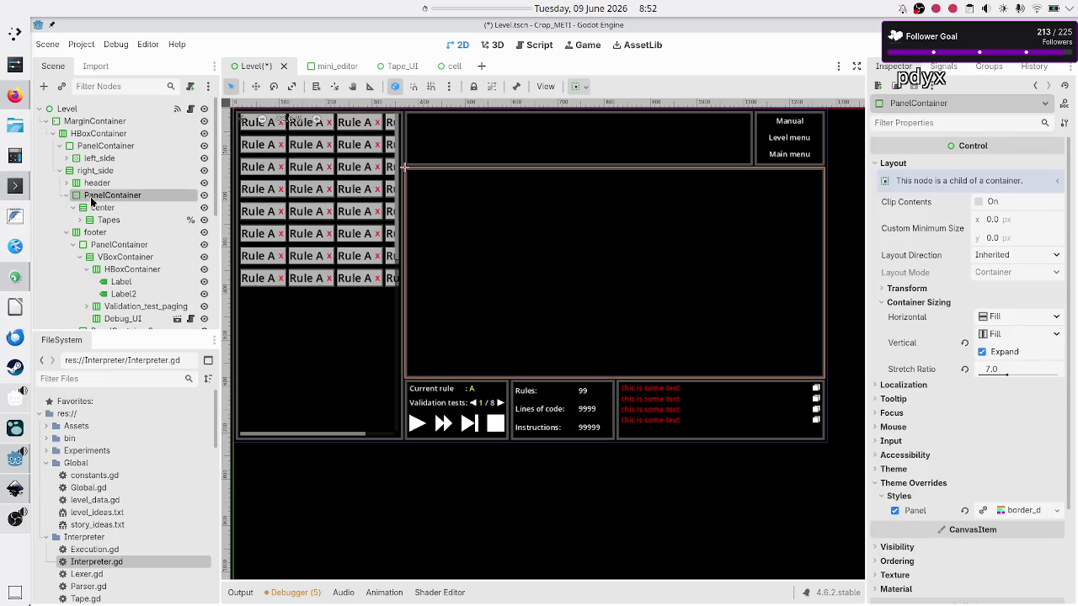
pyautogui.scroll(-3, 116, 307)
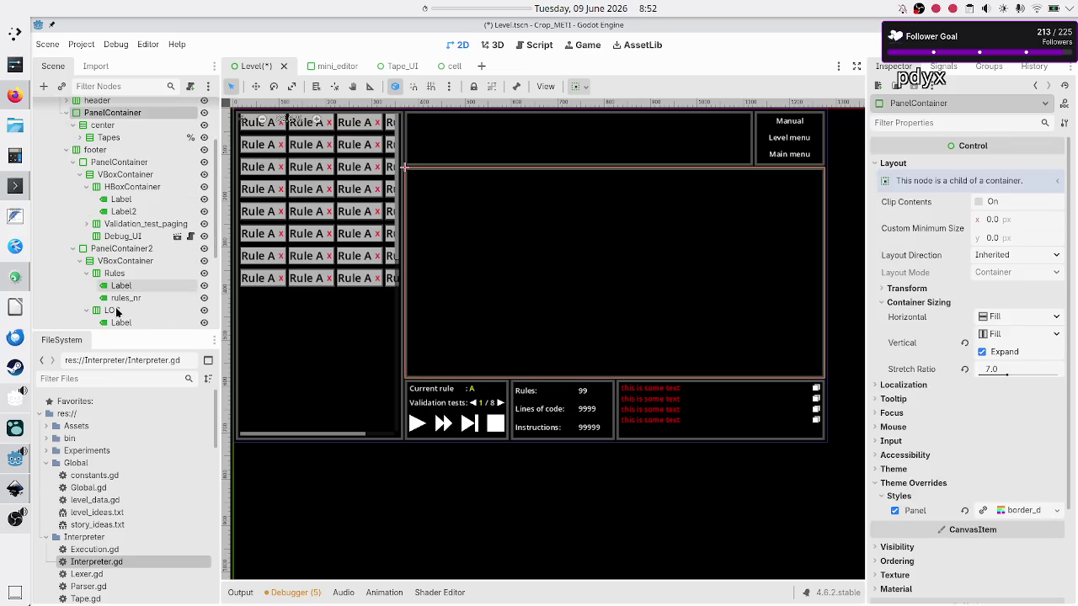
pyautogui.click(97, 151)
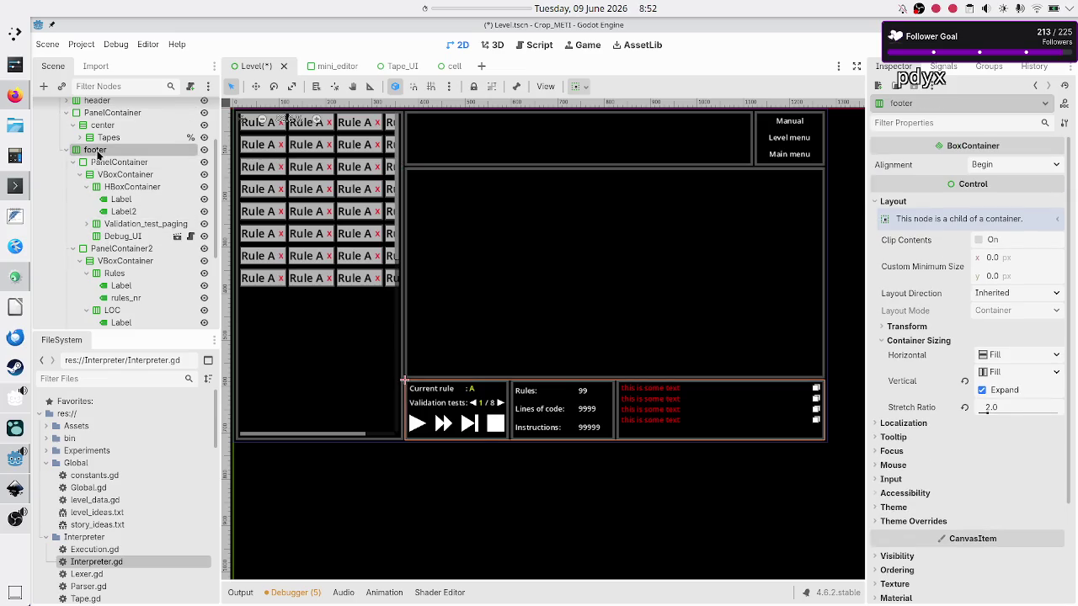
pyautogui.click(1024, 410)
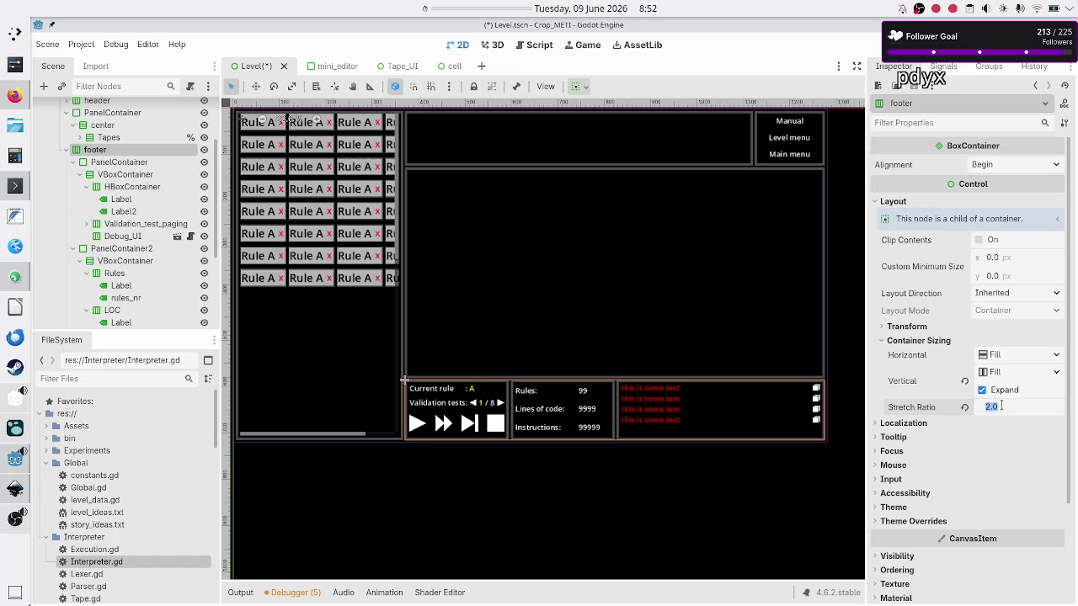
pyautogui.write('1.5')
pyautogui.press('Return')
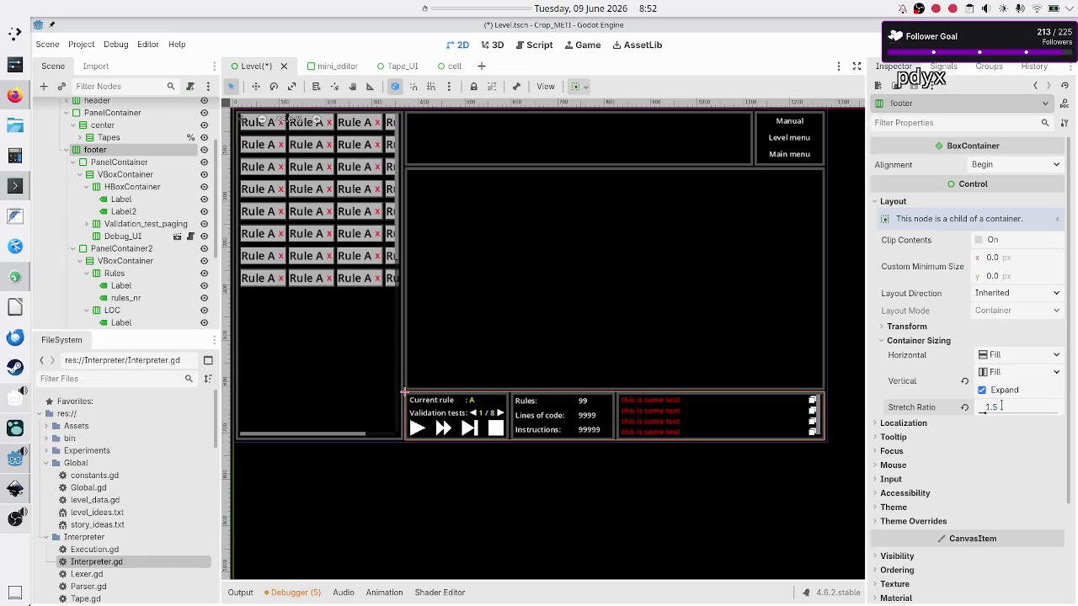
pyautogui.press('F6')
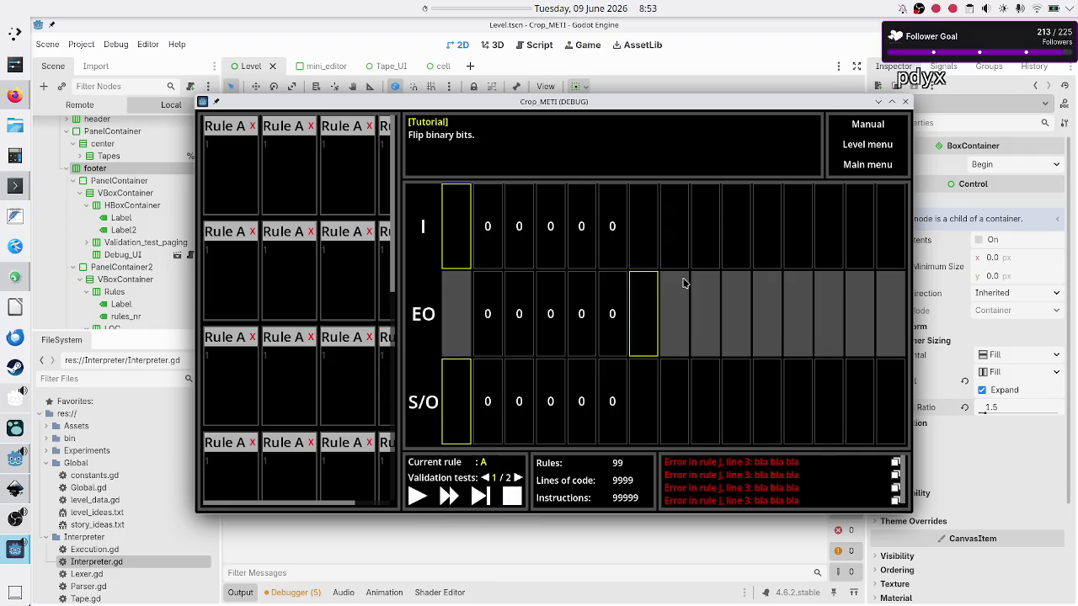
# Maximize the Crop_METI debug window to inspect the level, then close it
pyautogui.doubleClick(782, 101)
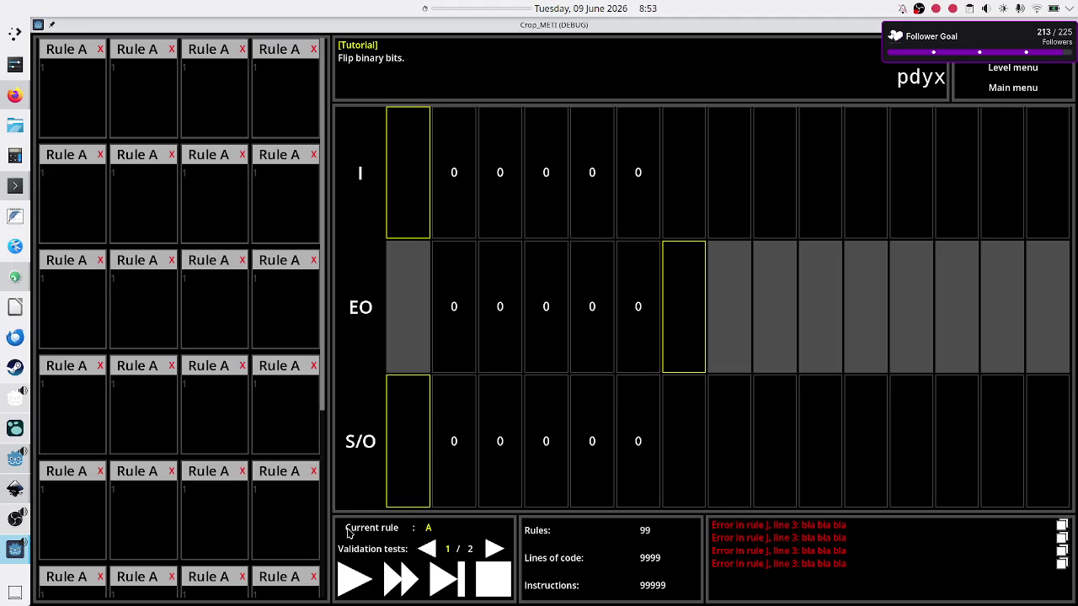
pyautogui.click(1068, 25)
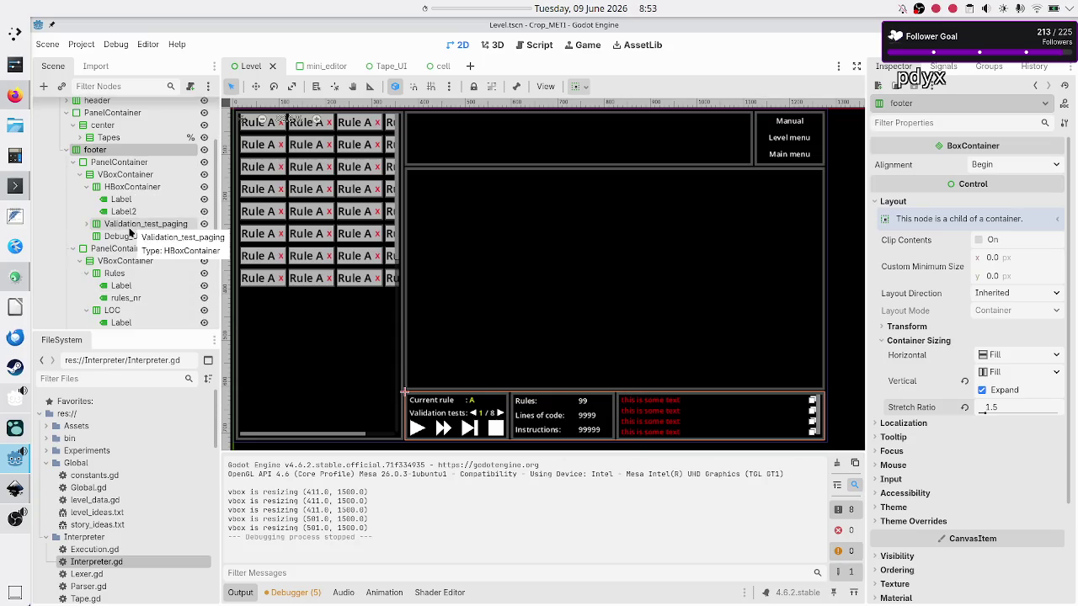
pyautogui.scroll(-5, 112, 274)
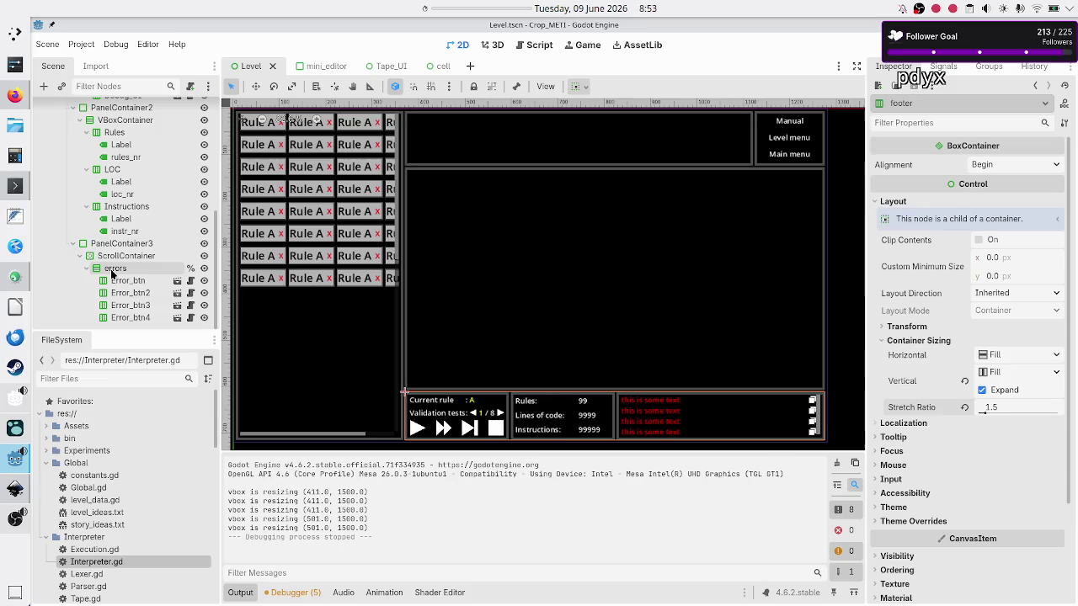
pyautogui.click(121, 209)
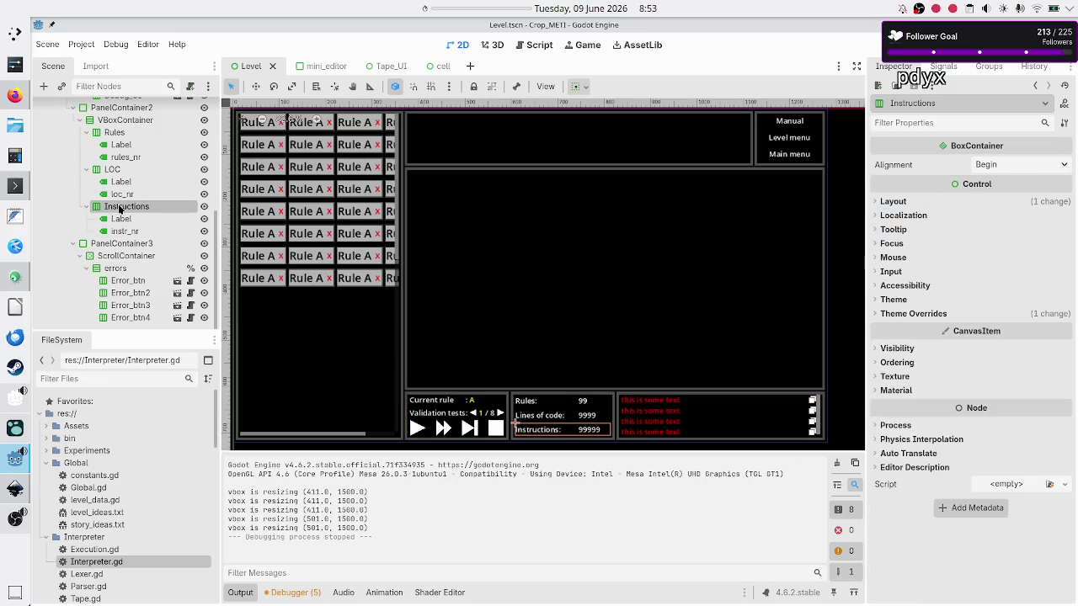
pyautogui.click(118, 133)
pyautogui.scroll(3, 120, 134)
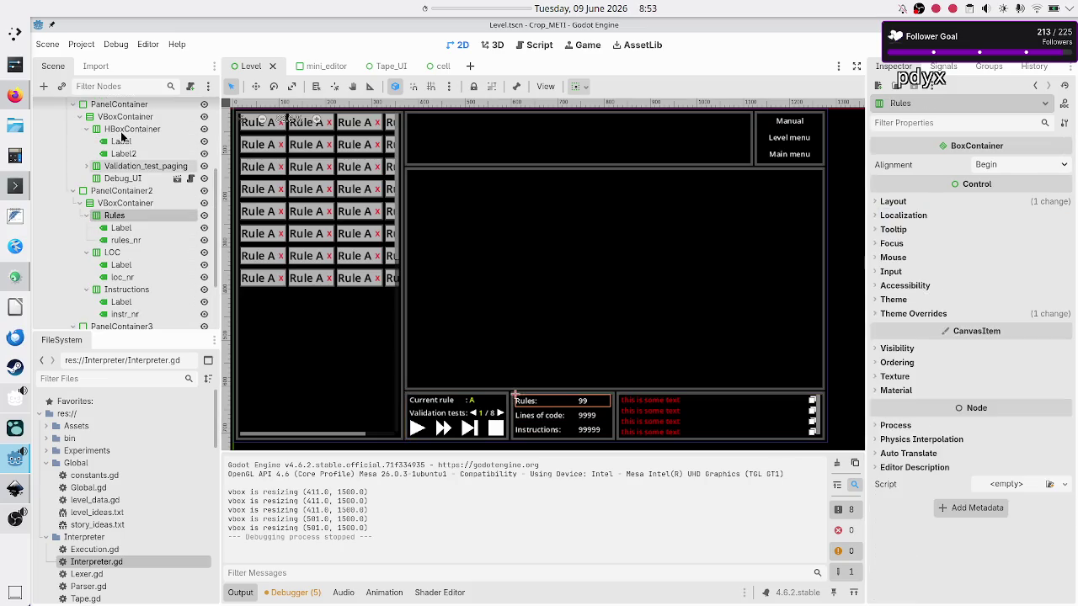
pyautogui.click(117, 165)
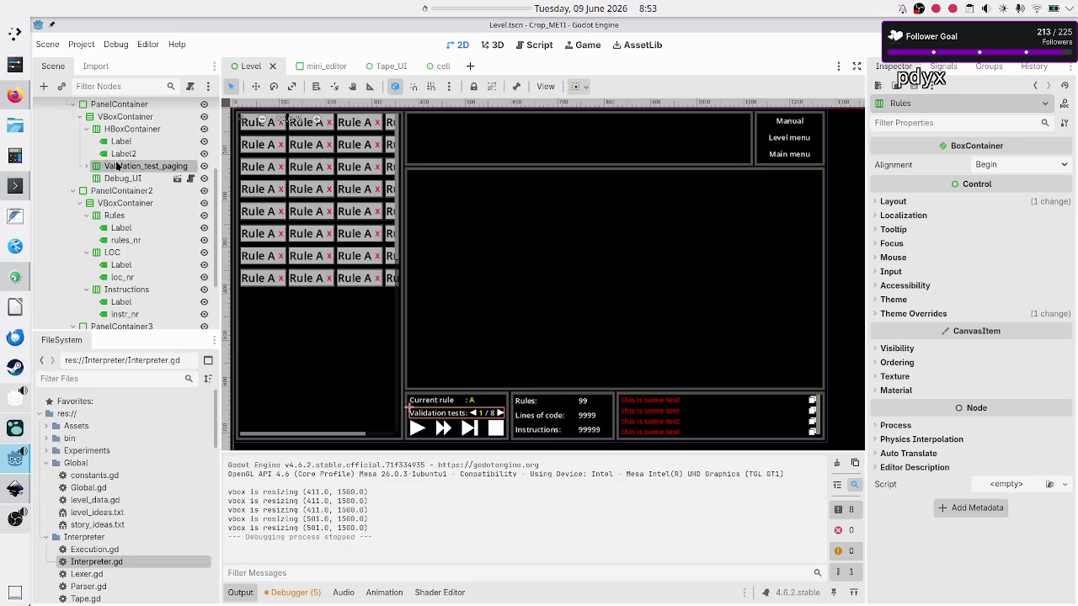
pyautogui.click(136, 117)
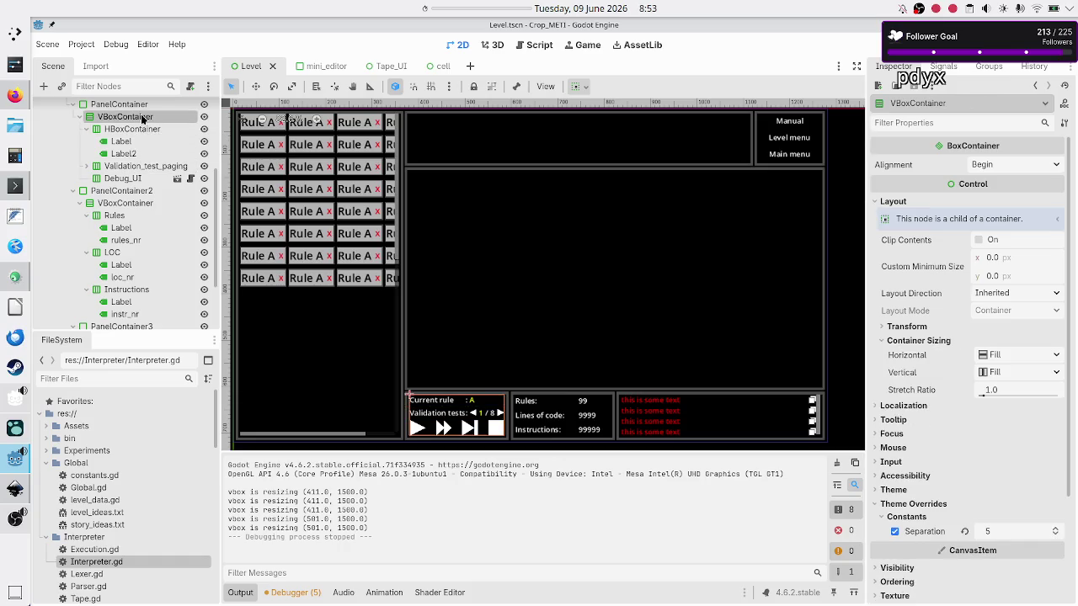
pyautogui.click(123, 132)
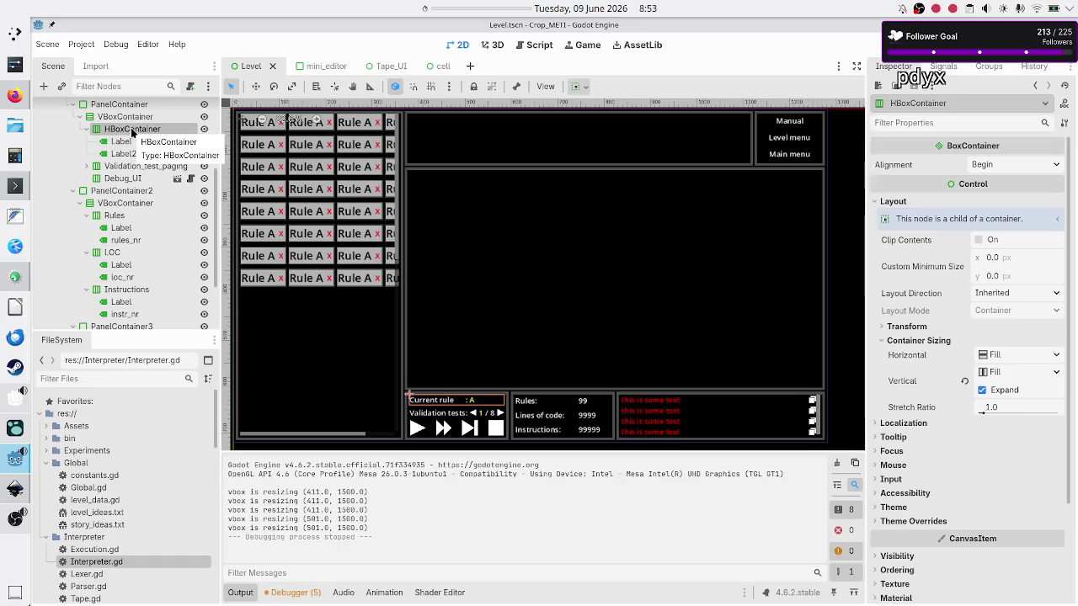
pyautogui.click(122, 143)
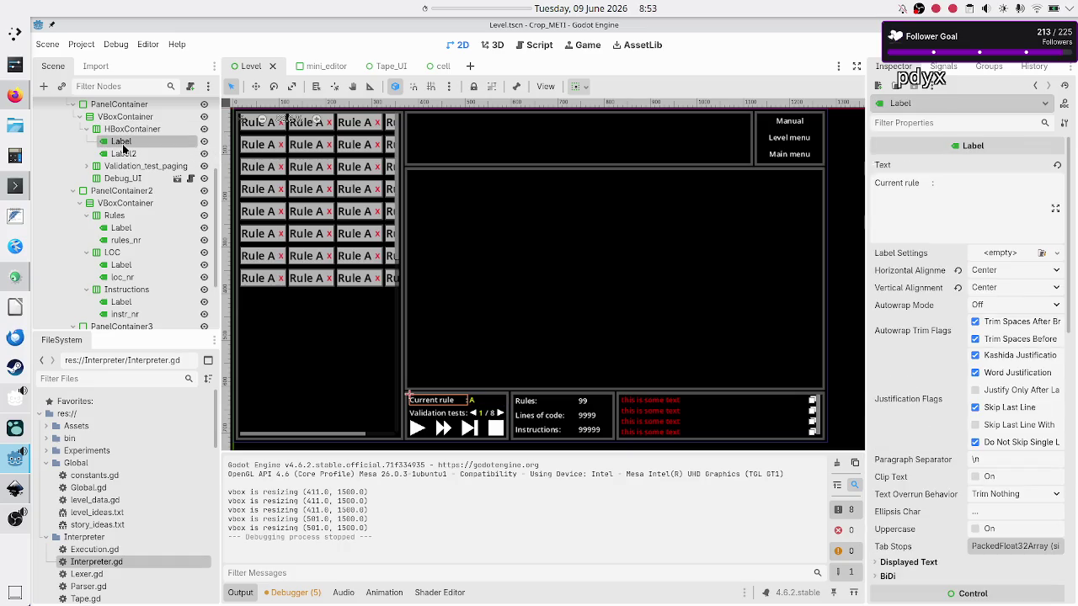
pyautogui.click(953, 183)
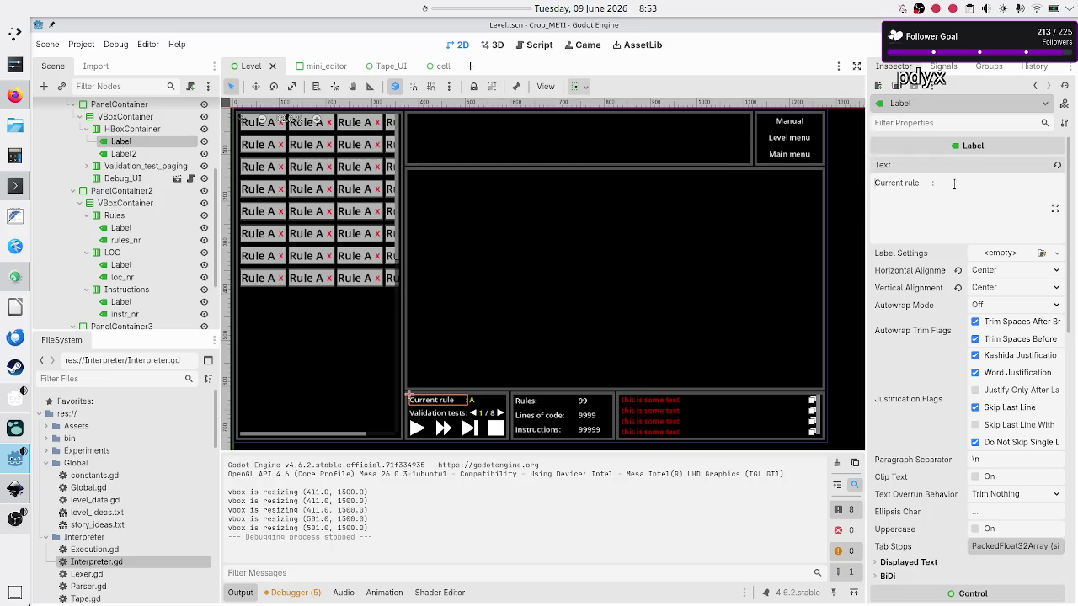
pyautogui.click(119, 133)
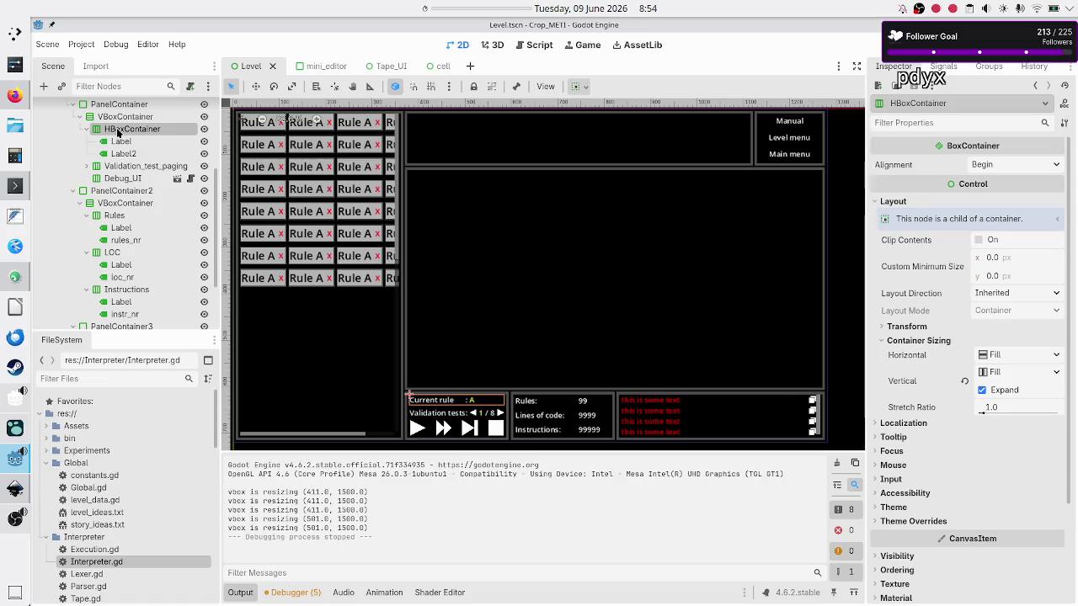
pyautogui.click(118, 132)
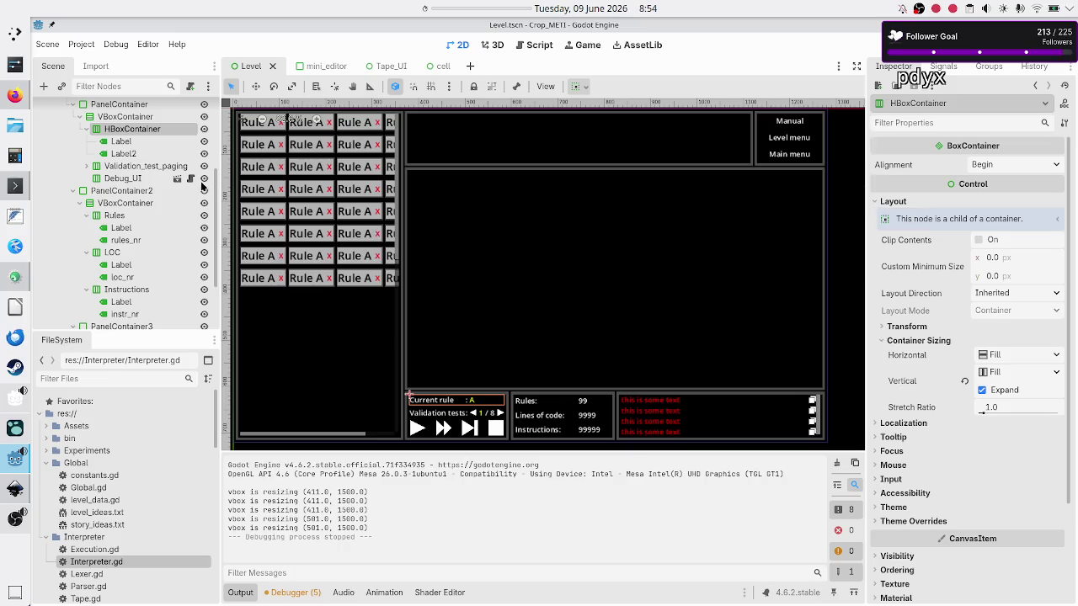
pyautogui.click(116, 143)
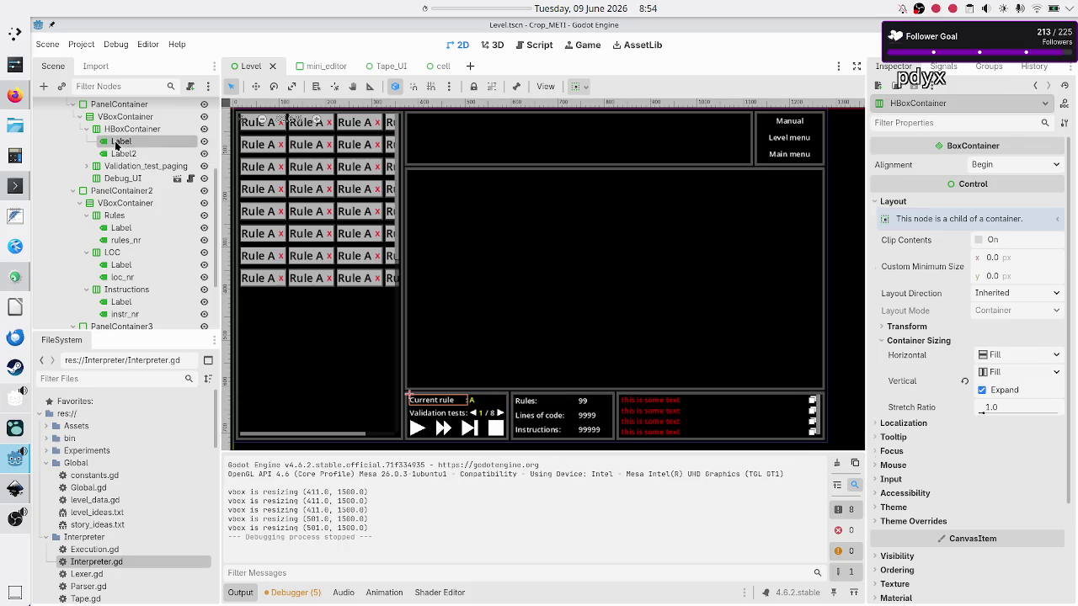
pyautogui.scroll(-5, 895, 470)
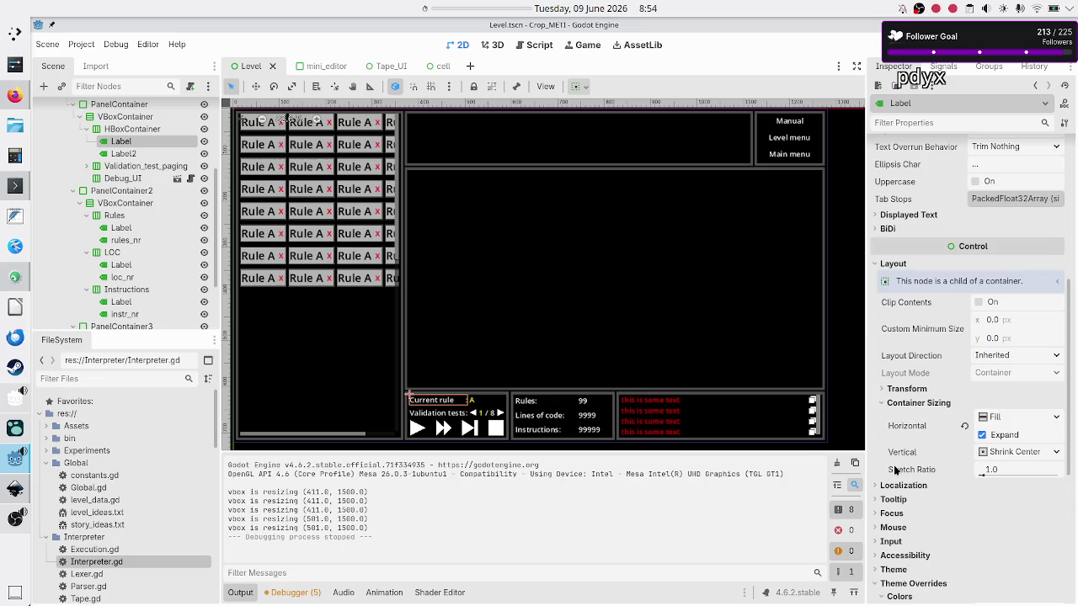
# Change the label's vertical size flags from Shrink Center to Fill
pyautogui.click(1056, 455)
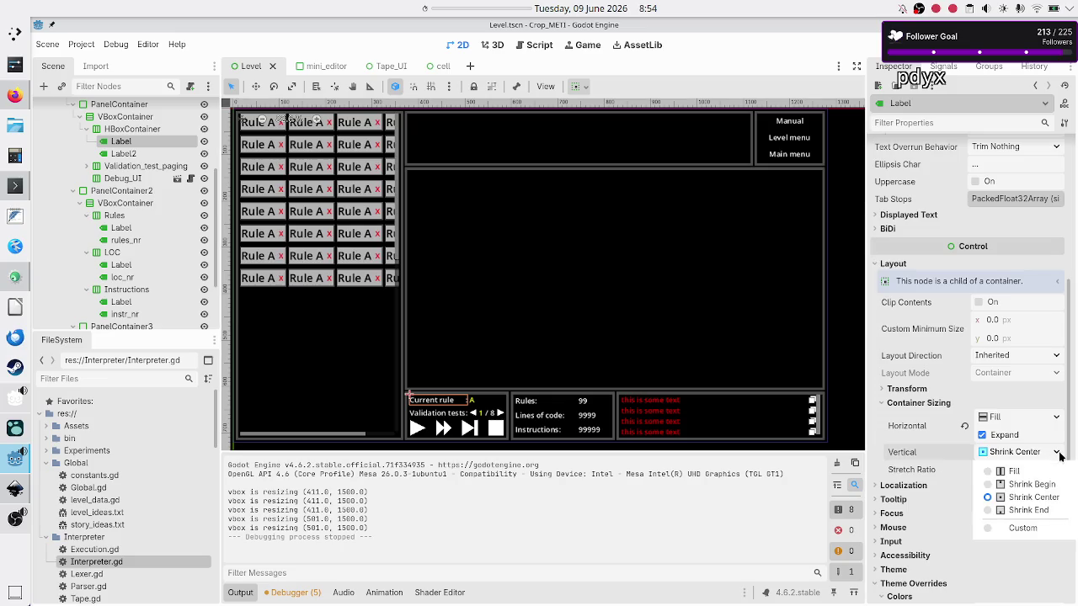
pyautogui.click(1040, 531)
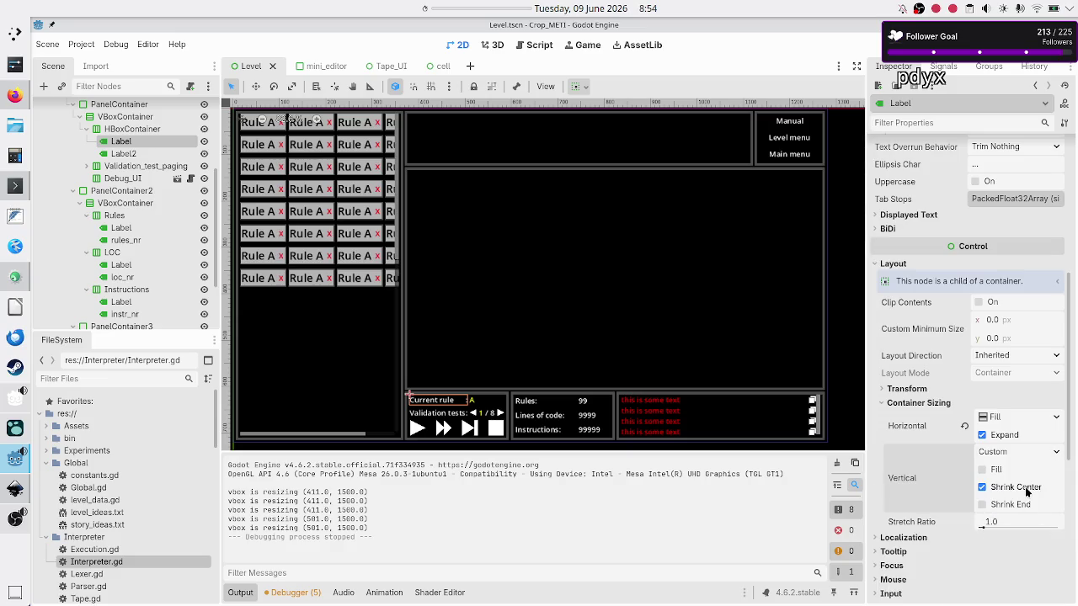
pyautogui.click(1025, 489)
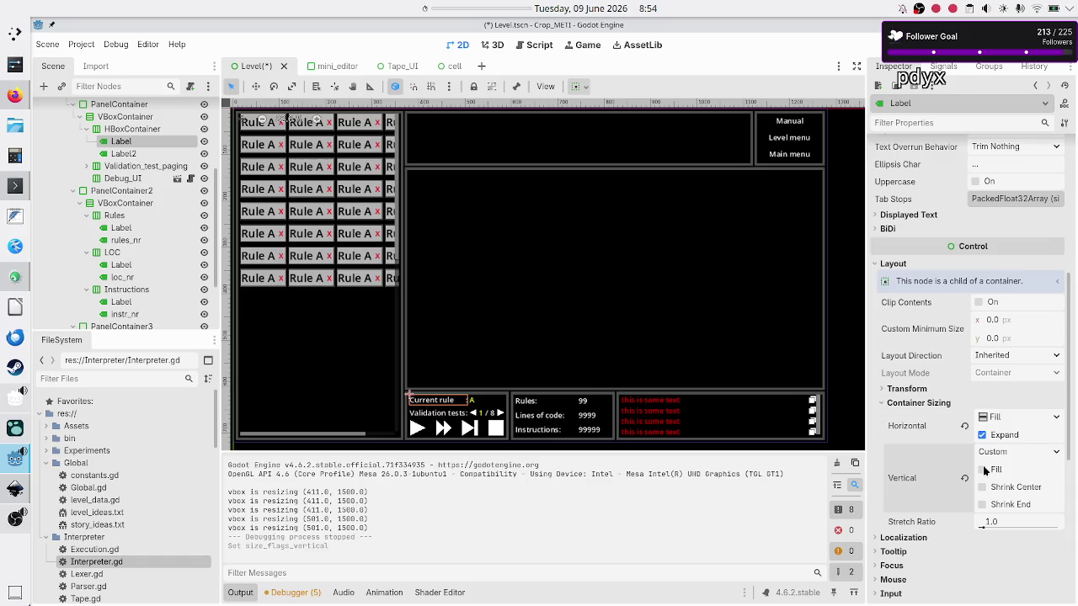
pyautogui.click(983, 470)
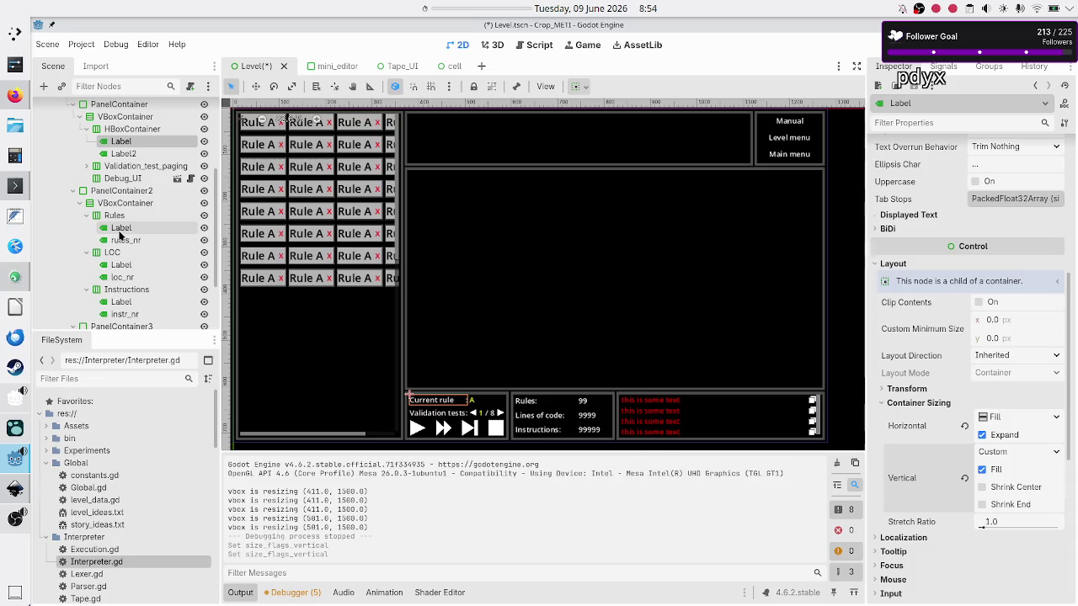
# Revert the Current rule label's horizontal alignment to Left
pyautogui.click(123, 154)
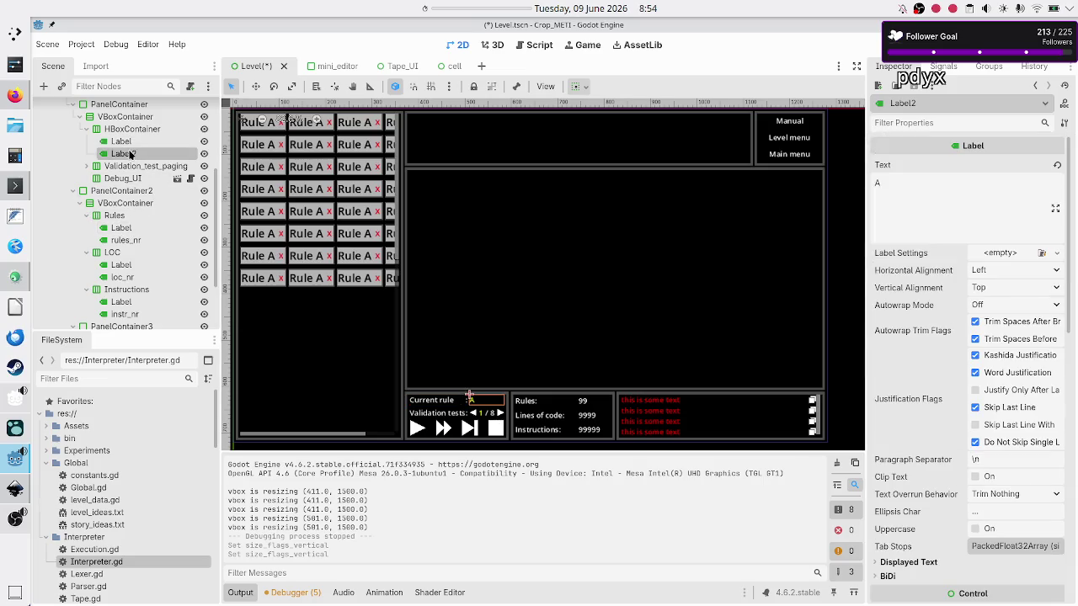
pyautogui.scroll(-5, 897, 428)
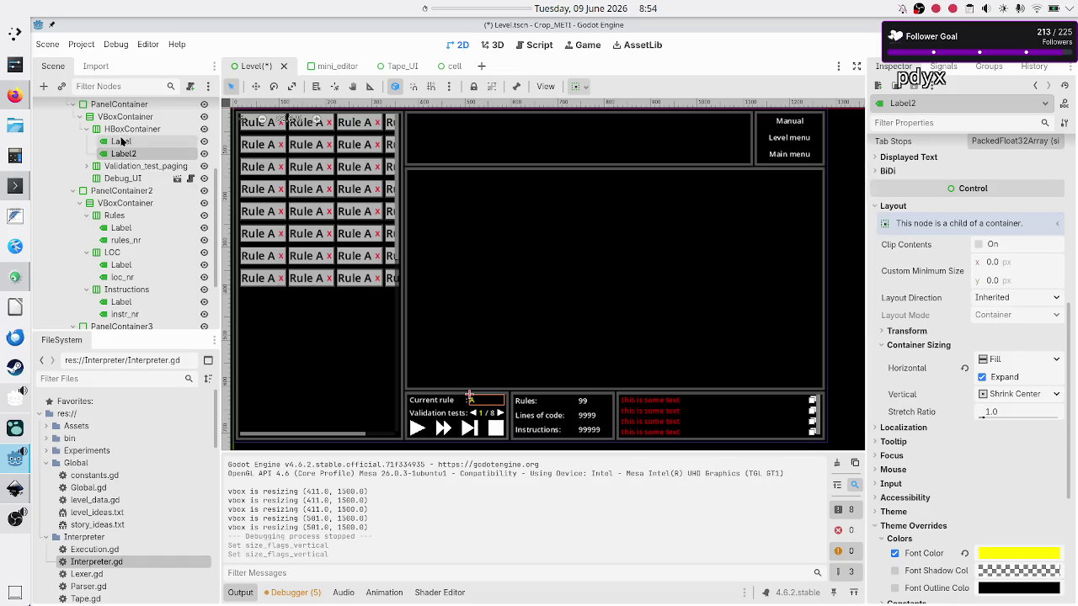
pyautogui.click(122, 141)
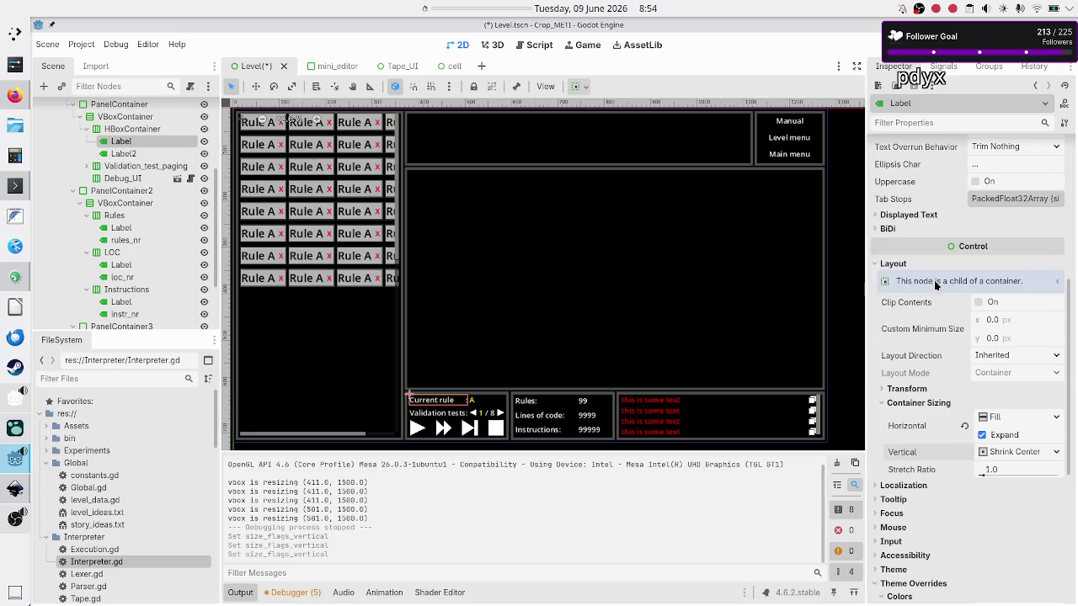
pyautogui.scroll(3, 965, 293)
pyautogui.scroll(5, 966, 293)
pyautogui.click(959, 269)
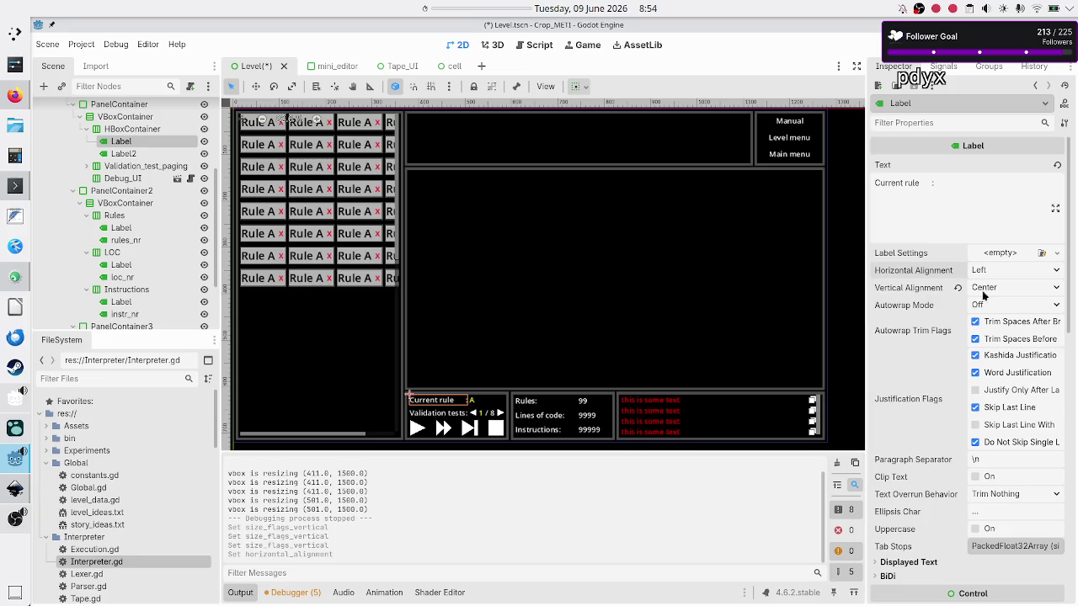
# Set Label2's vertical alignment to Center
pyautogui.click(125, 155)
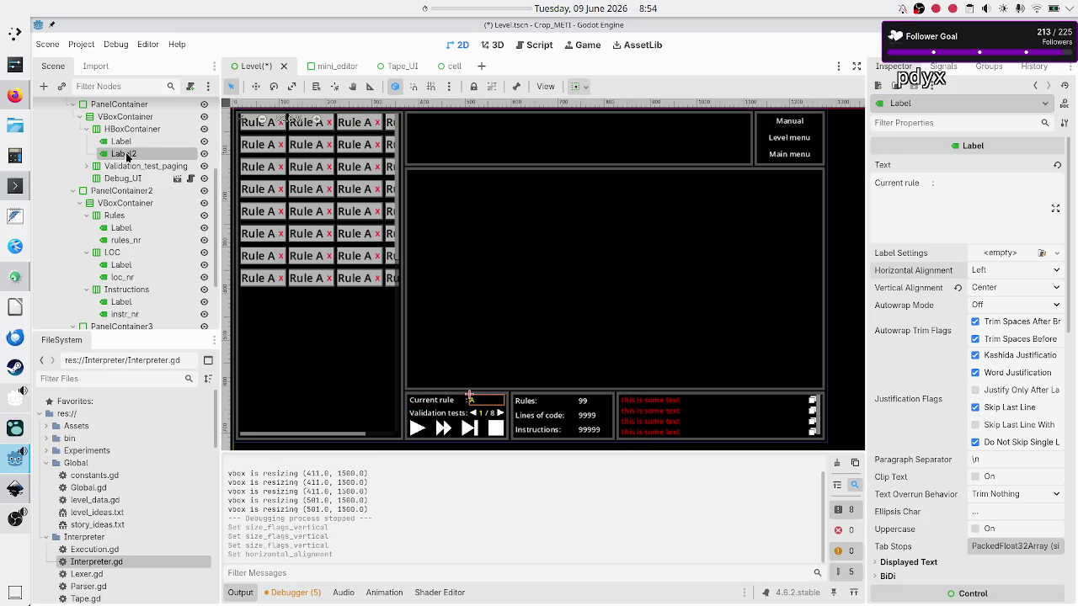
pyautogui.moveTo(948, 297)
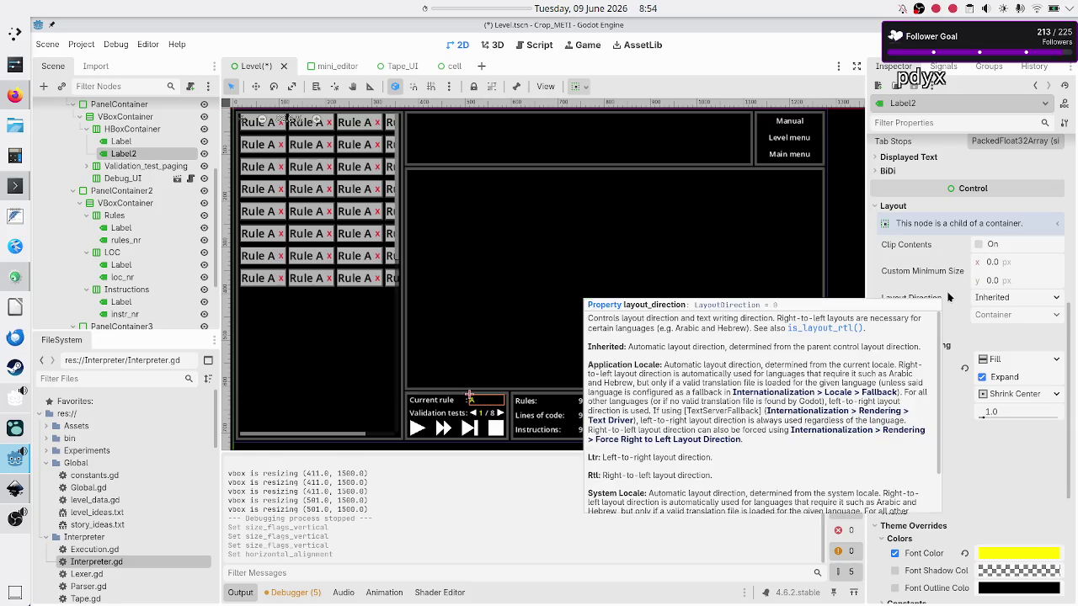
pyautogui.scroll(5, 948, 297)
pyautogui.scroll(2, 948, 297)
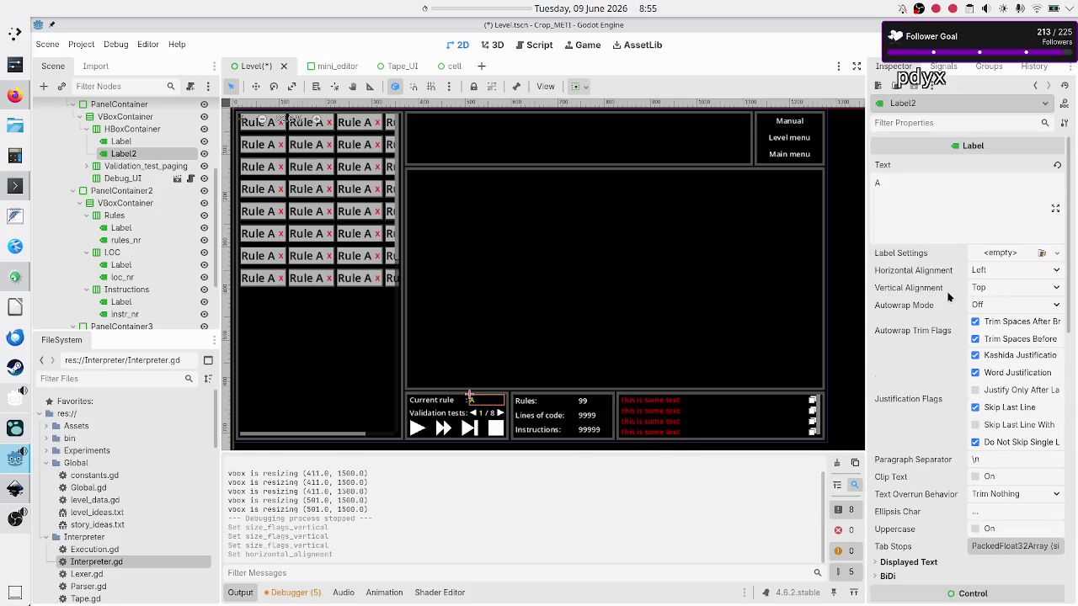
pyautogui.click(987, 289)
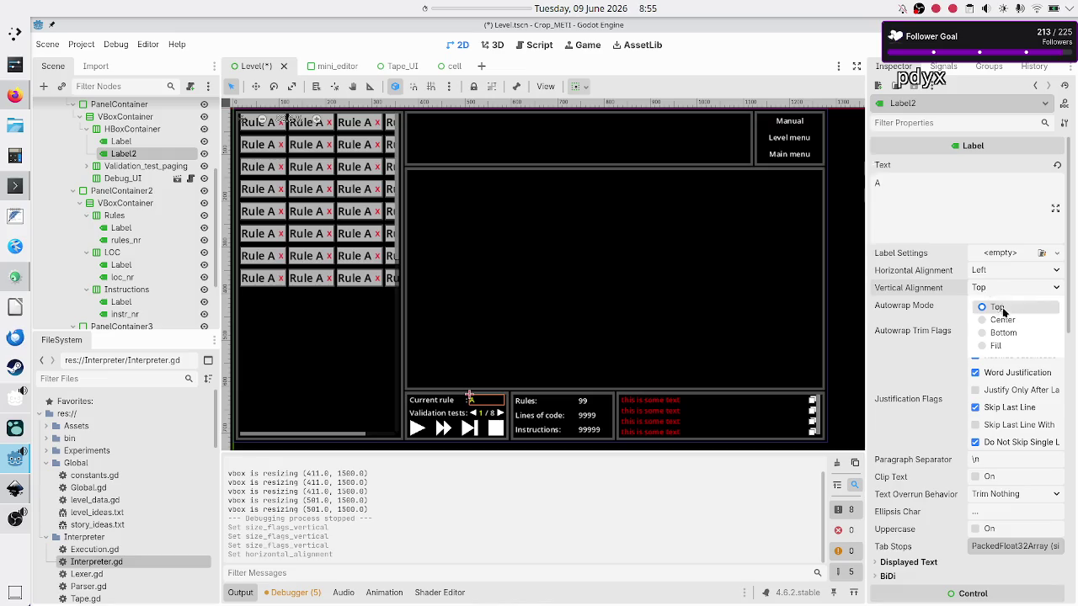
pyautogui.click(1003, 320)
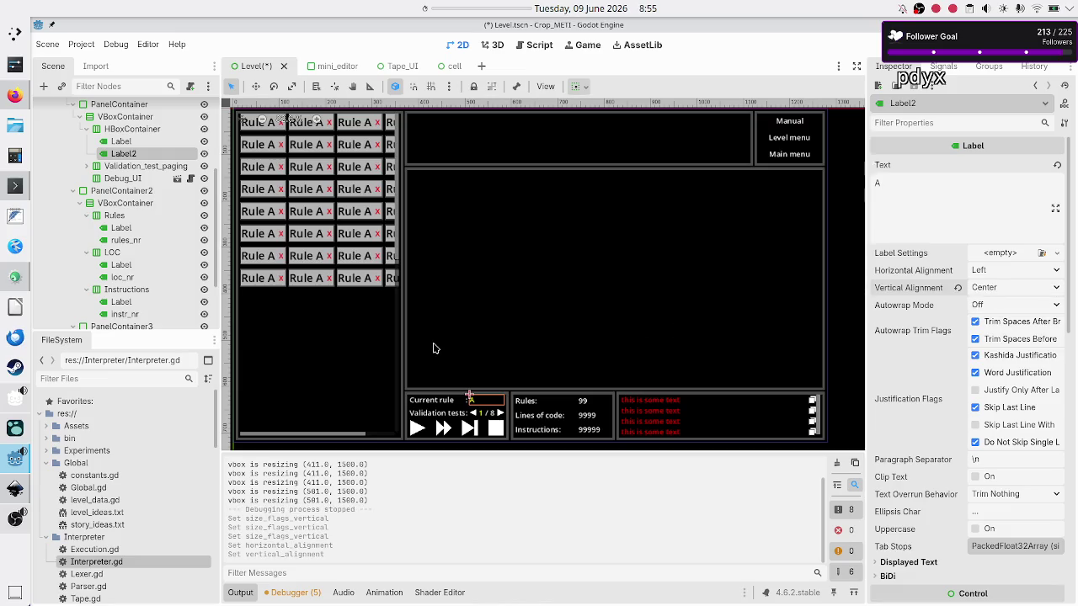
# Set vertical alignment to Center for the Validation tests: and Current_VT labels
pyautogui.click(86, 166)
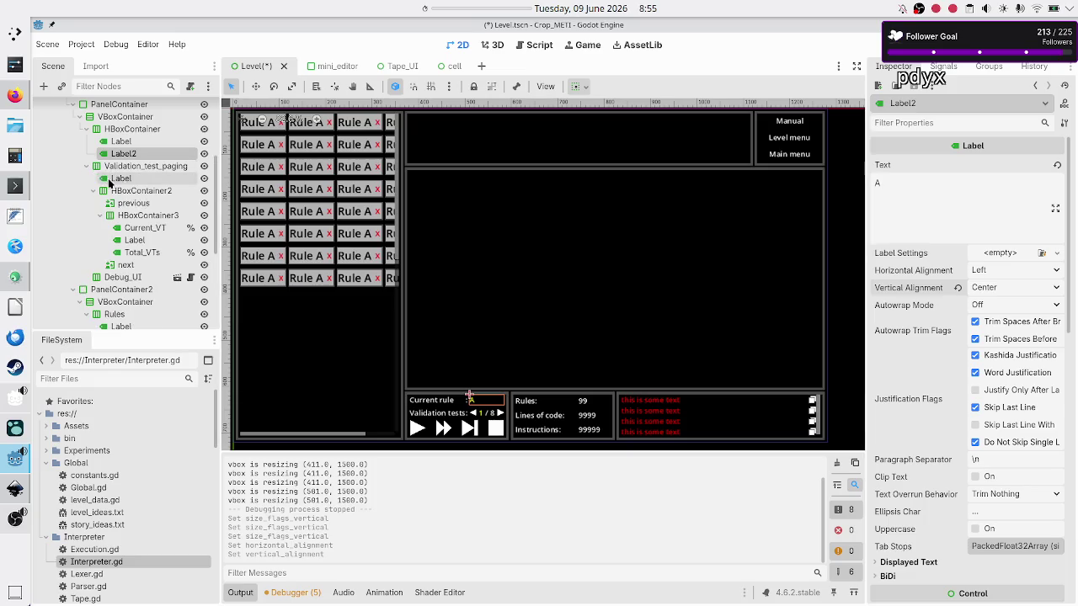
pyautogui.click(120, 179)
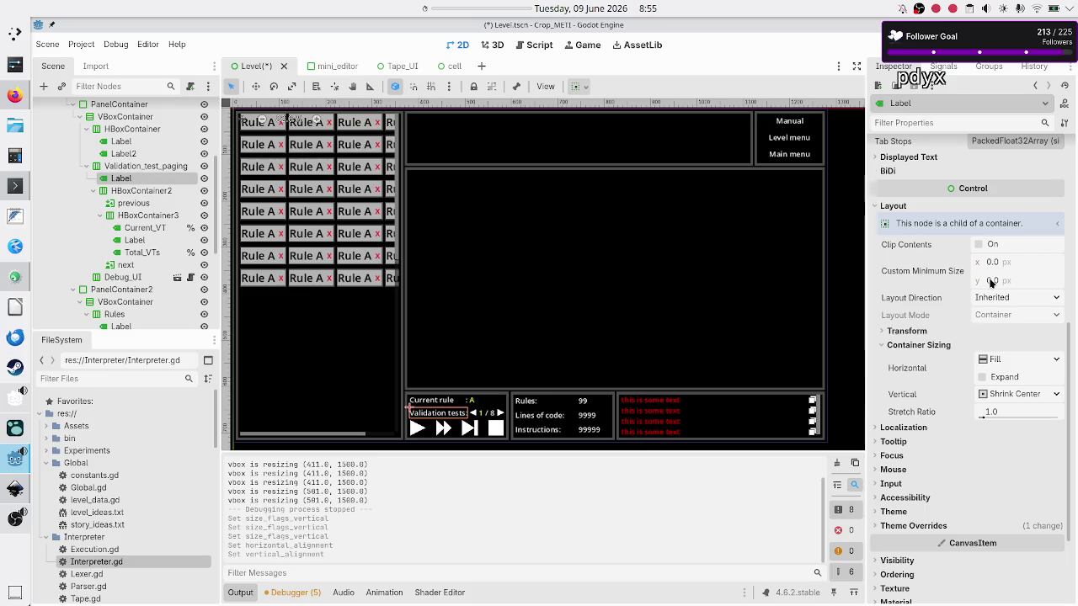
pyautogui.scroll(5, 991, 285)
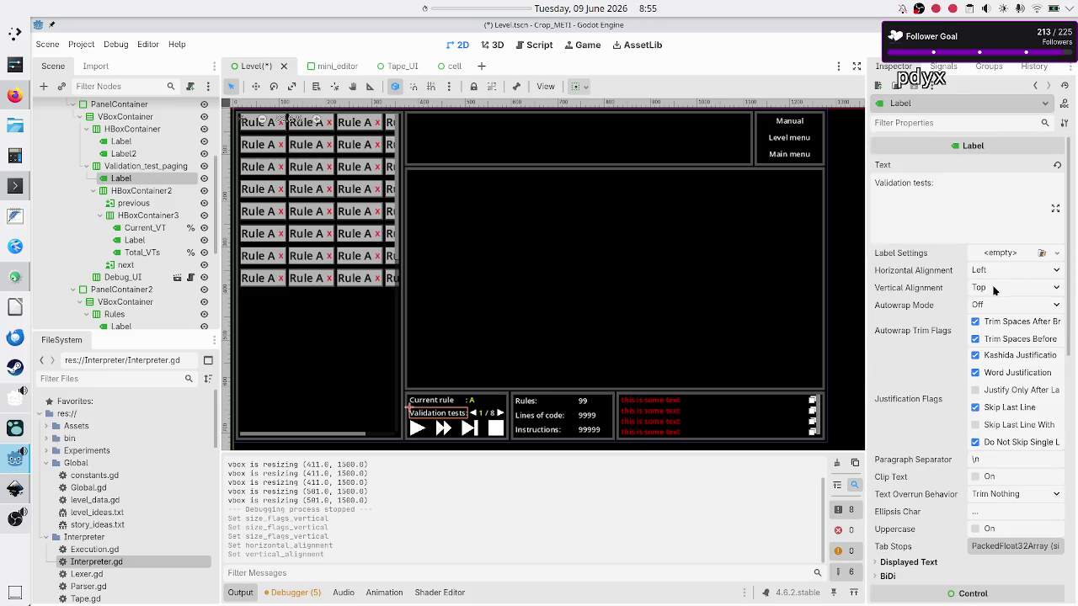
pyautogui.click(998, 288)
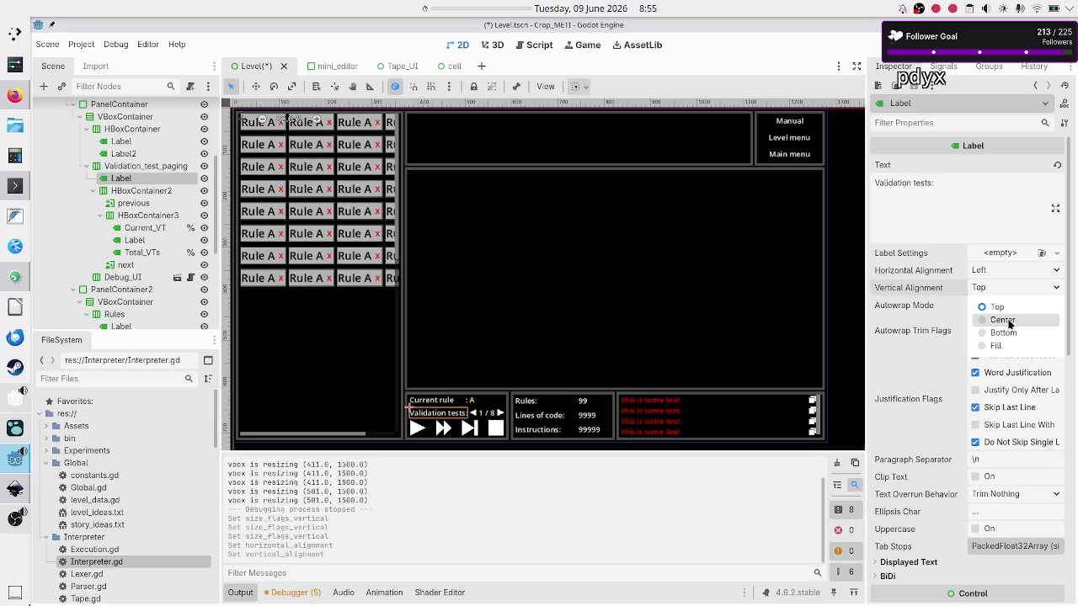
pyautogui.click(1009, 321)
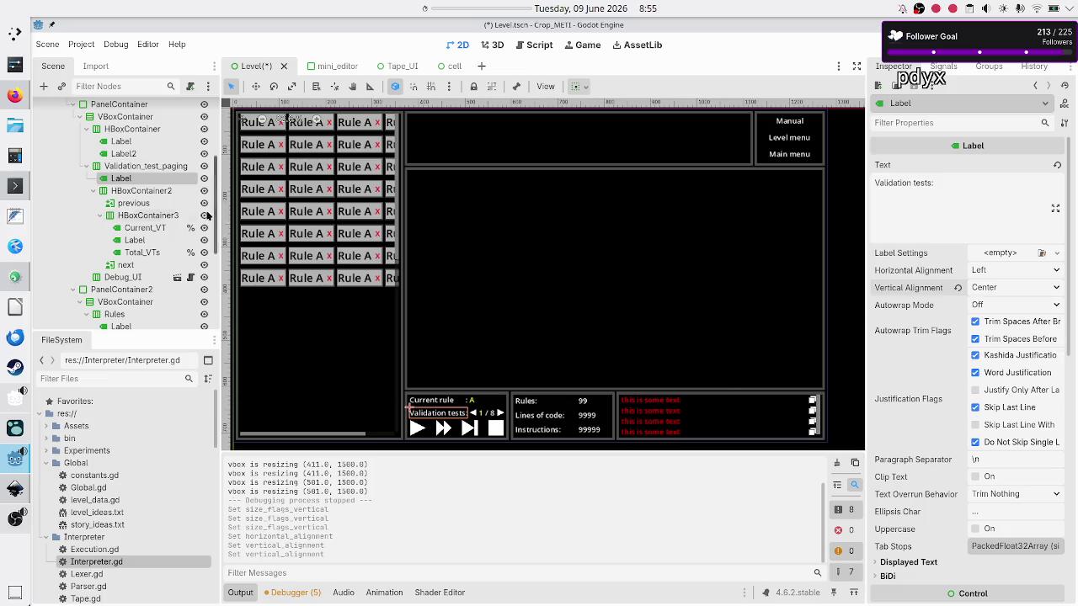
pyautogui.click(144, 229)
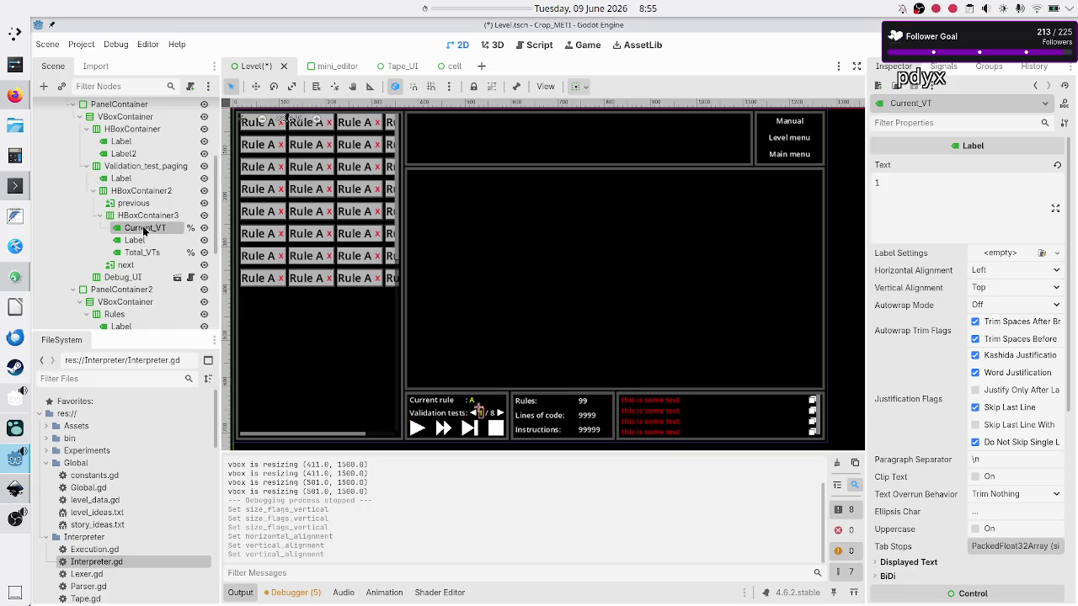
pyautogui.click(1002, 288)
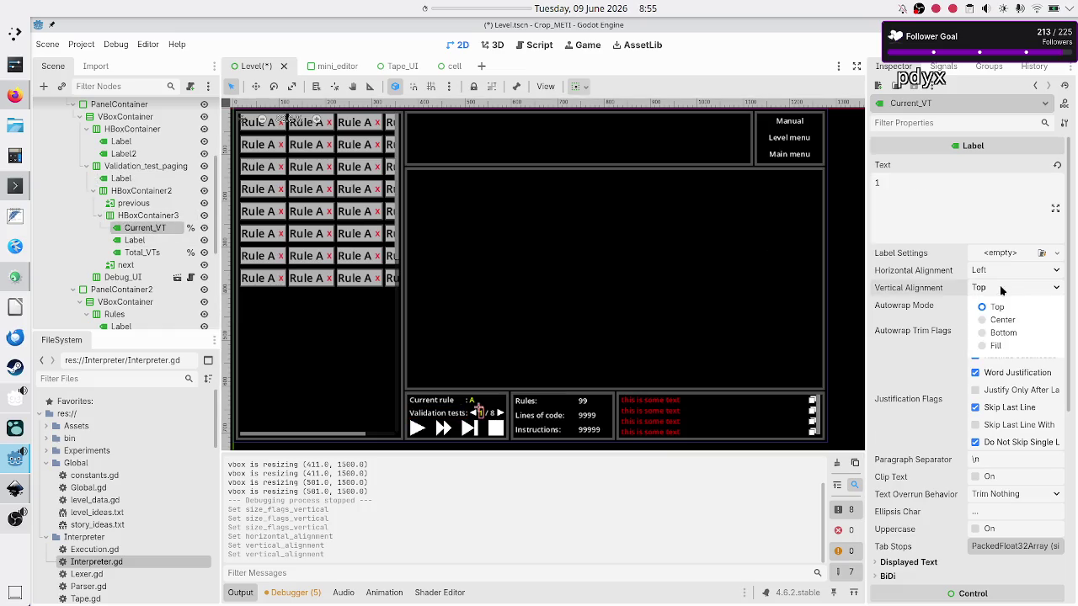
pyautogui.click(1001, 320)
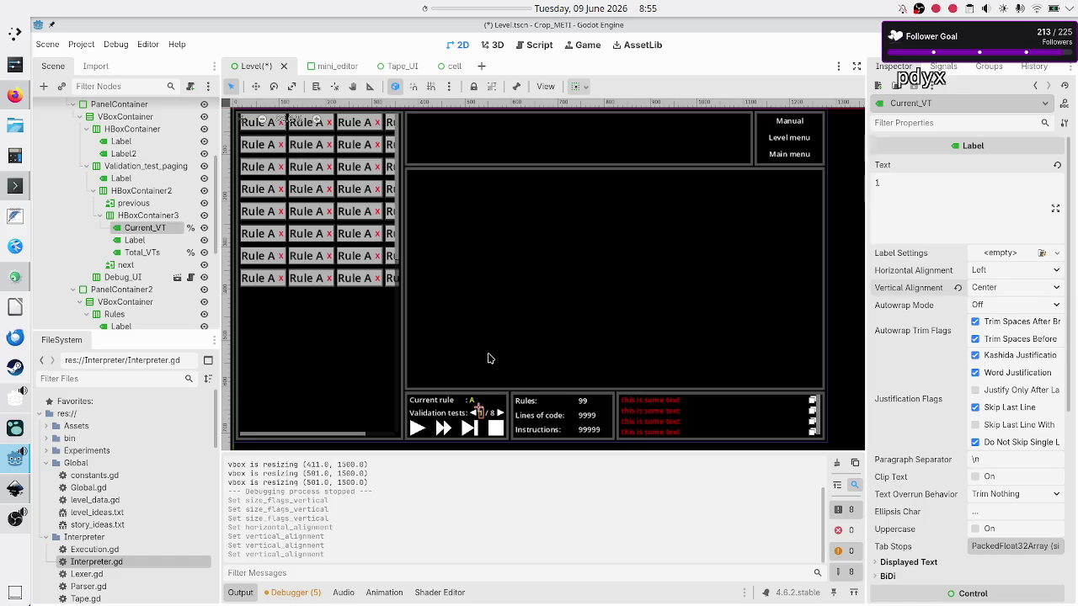
# Center the slash and Total_VTs labels vertically and save the scene
pyautogui.click(137, 242)
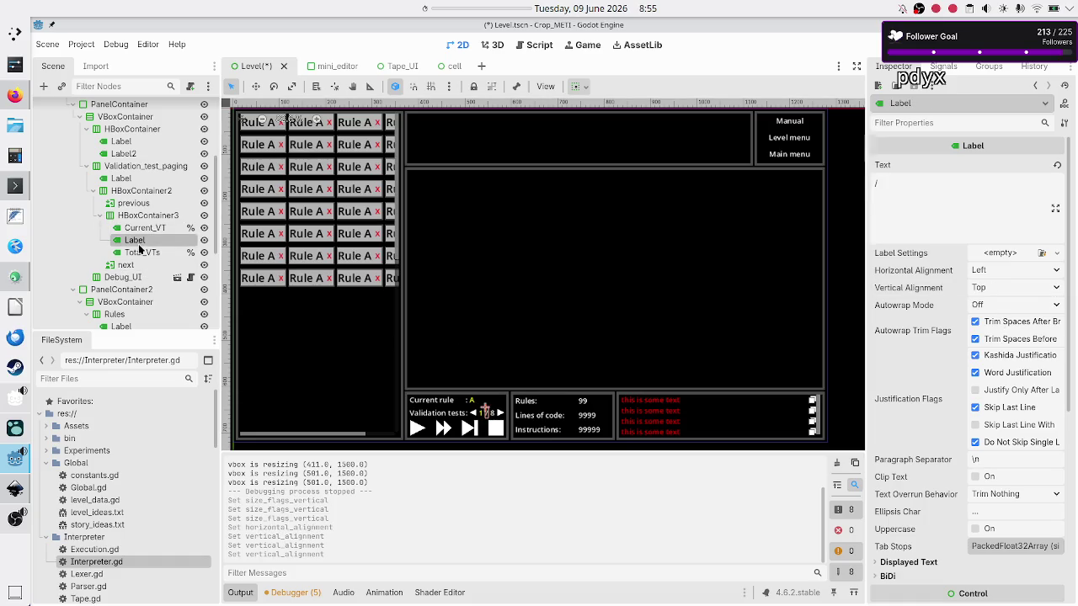
pyautogui.click(1003, 289)
pyautogui.click(1002, 321)
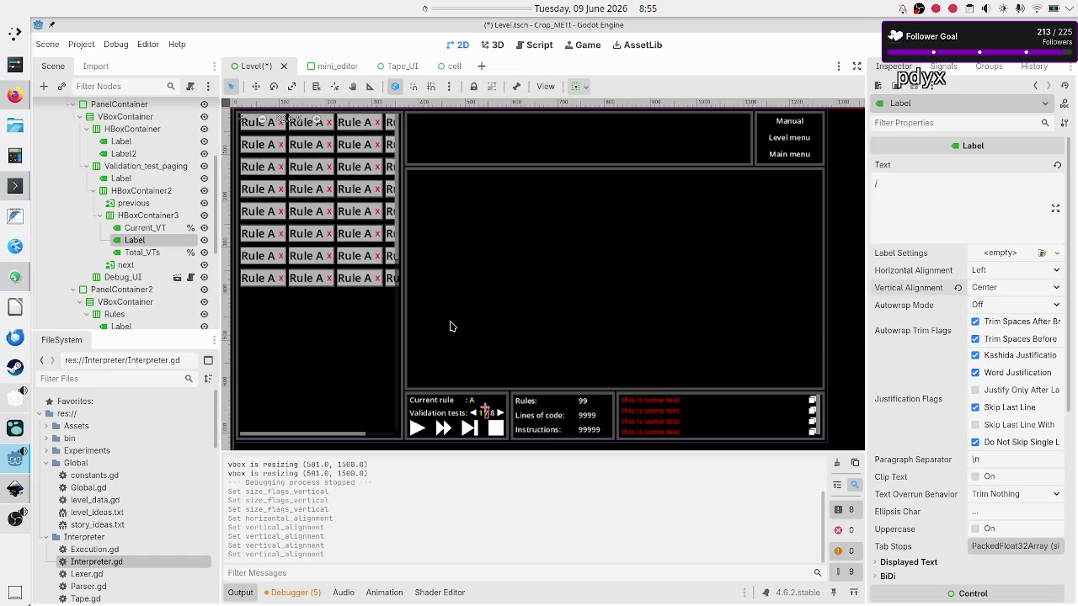
pyautogui.click(142, 252)
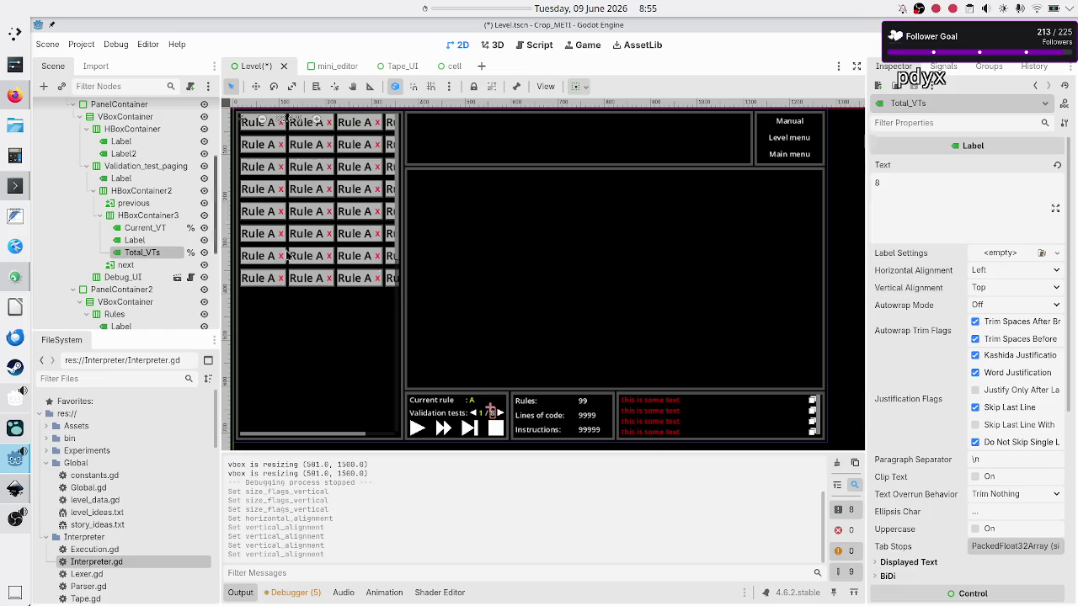
pyautogui.click(1002, 288)
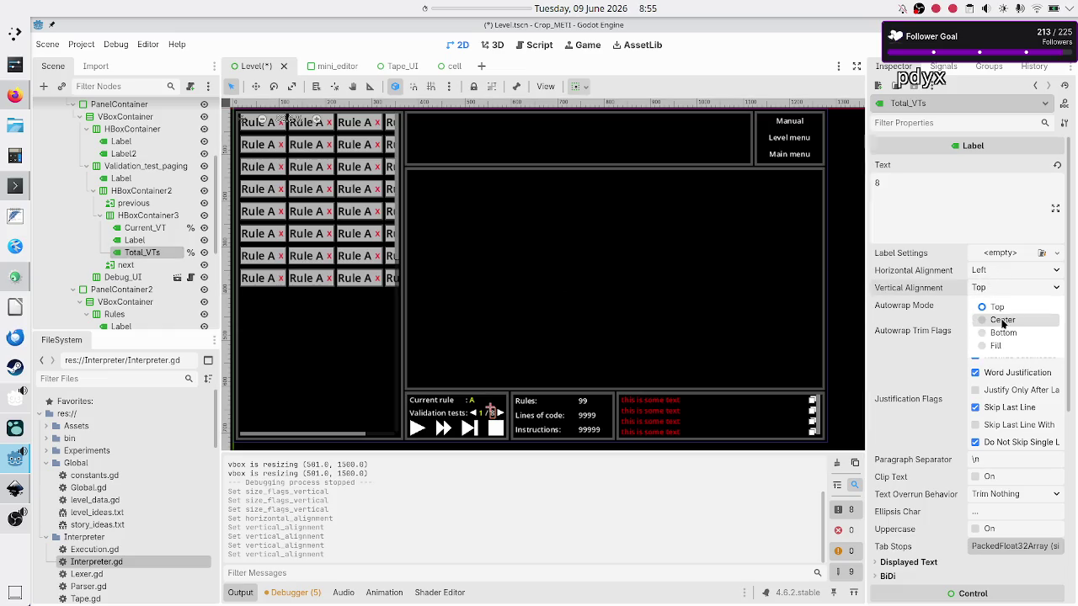
pyautogui.click(1002, 321)
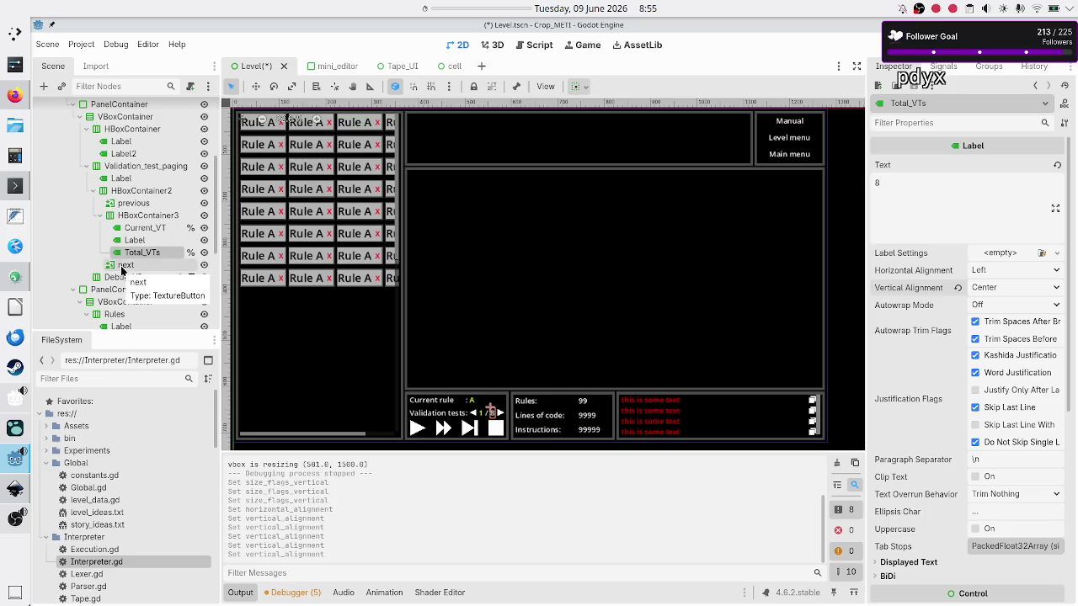
pyautogui.hotkey('ctrl', 's')
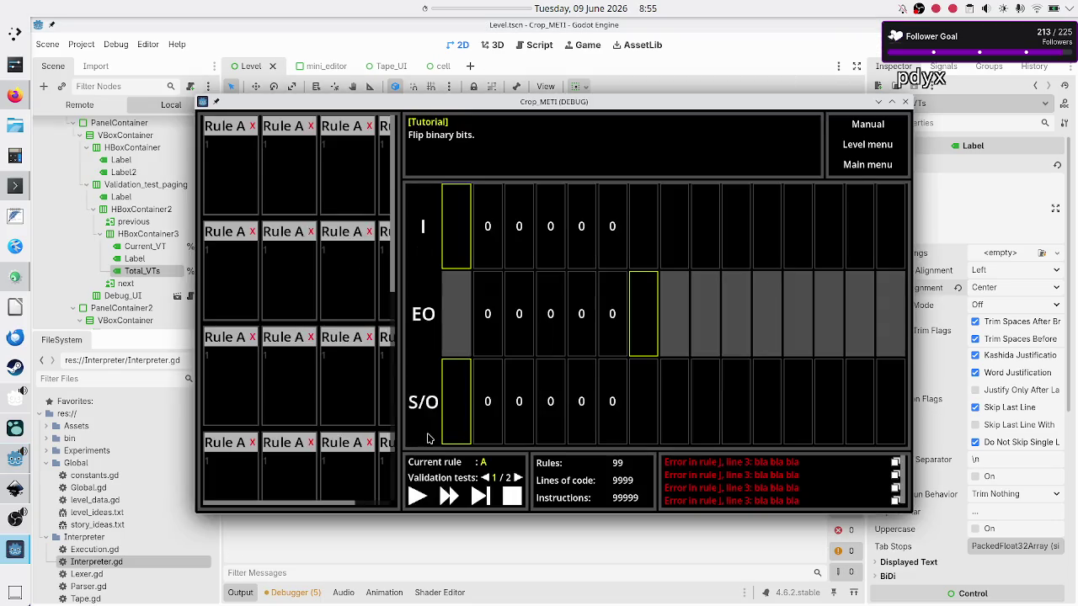
# Maximize the running Level game window, restore it, then close it
pyautogui.doubleClick(680, 101)
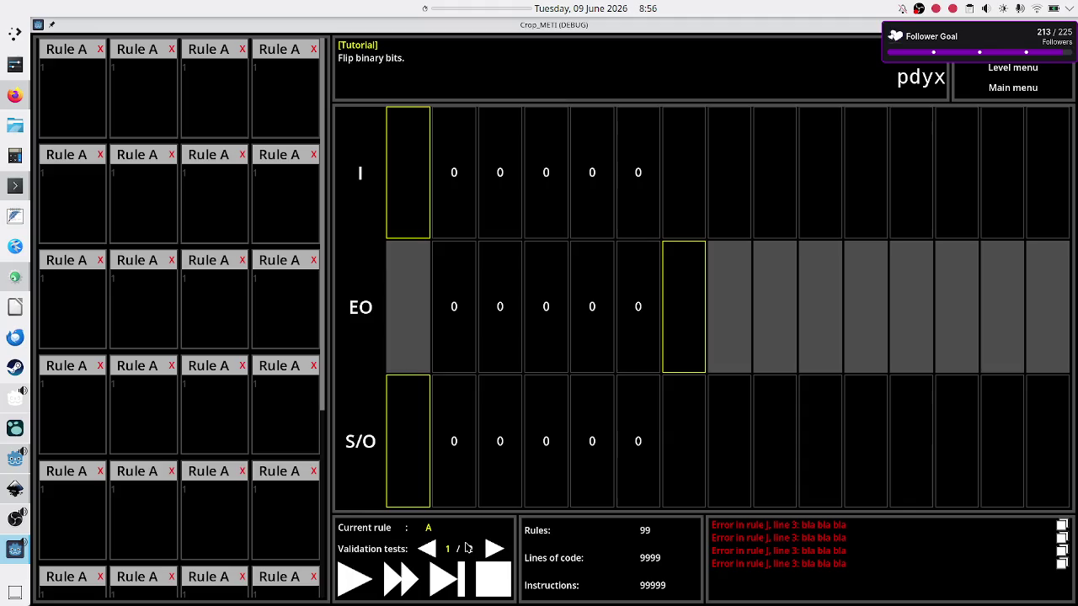
pyautogui.doubleClick(736, 28)
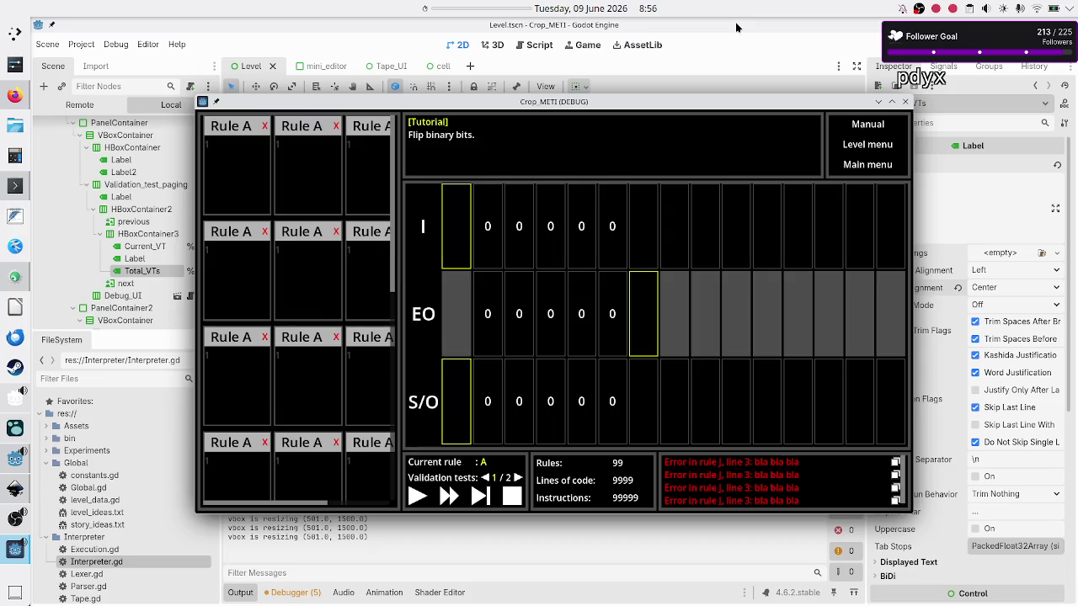
pyautogui.click(904, 102)
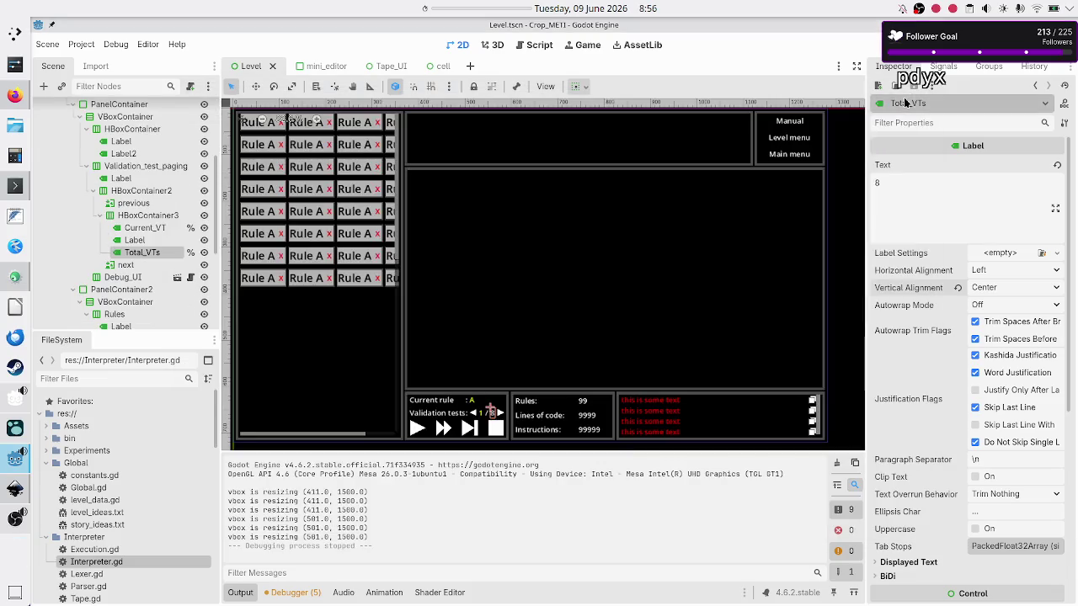
# Remove the extra trailing spaces from the Current rule label's text
pyautogui.click(143, 228)
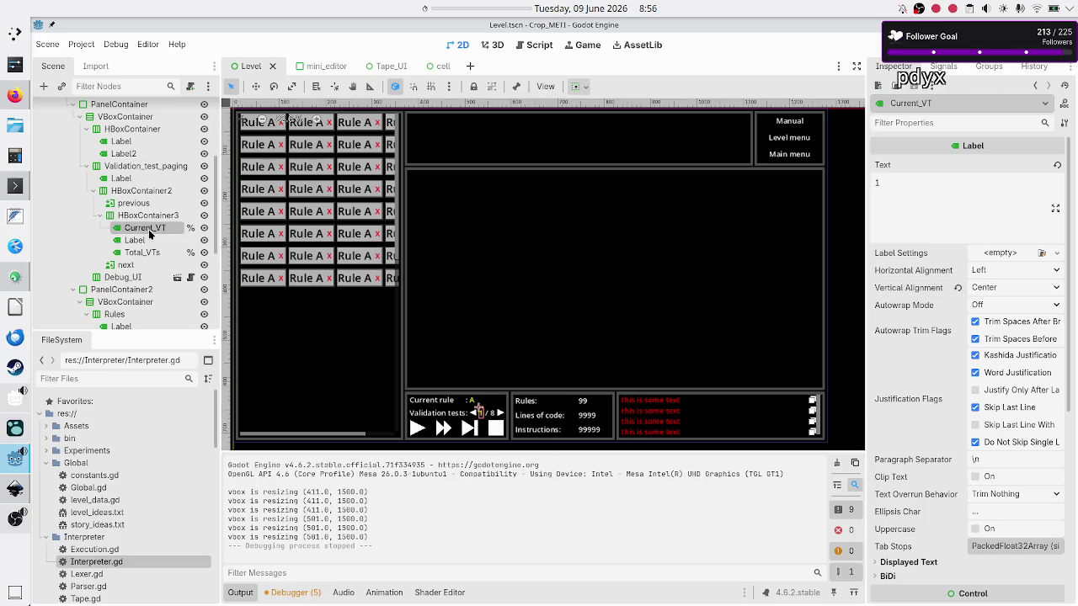
pyautogui.click(148, 140)
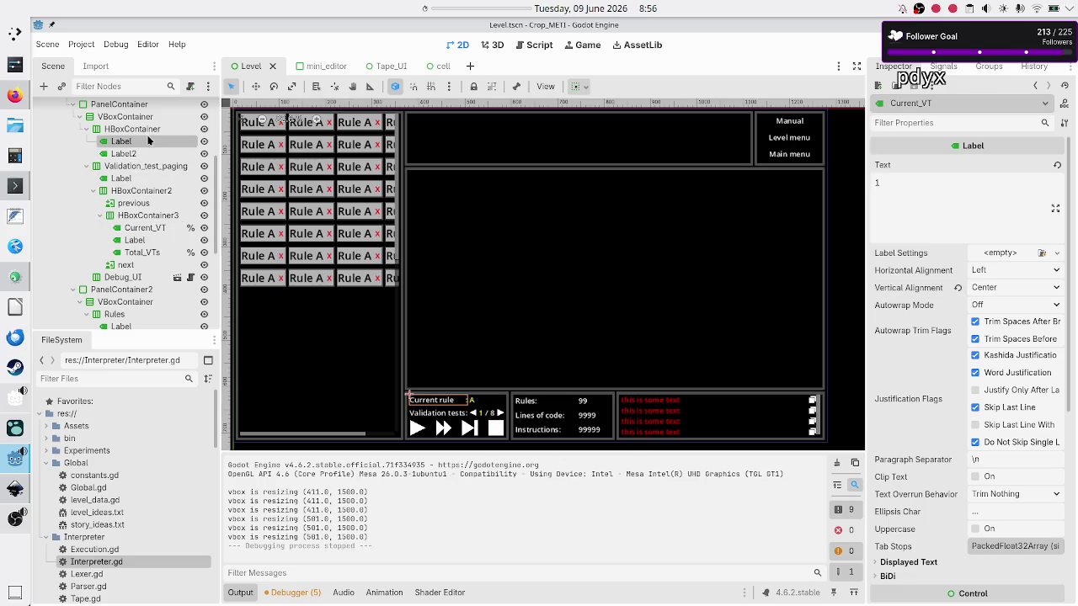
pyautogui.click(998, 198)
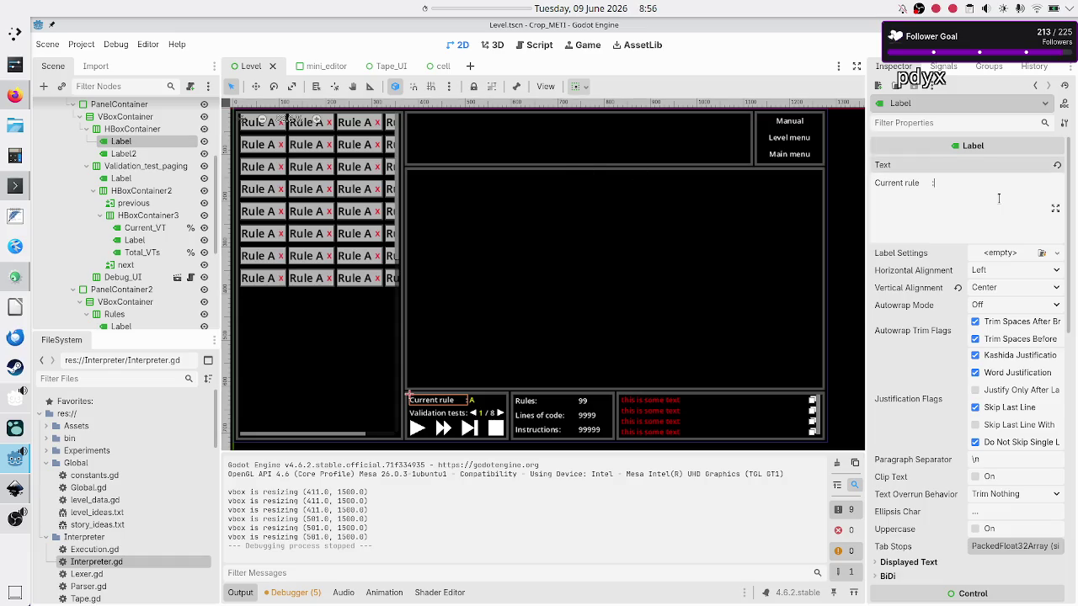
pyautogui.press('BackSpace')
pyautogui.press('BackSpace')
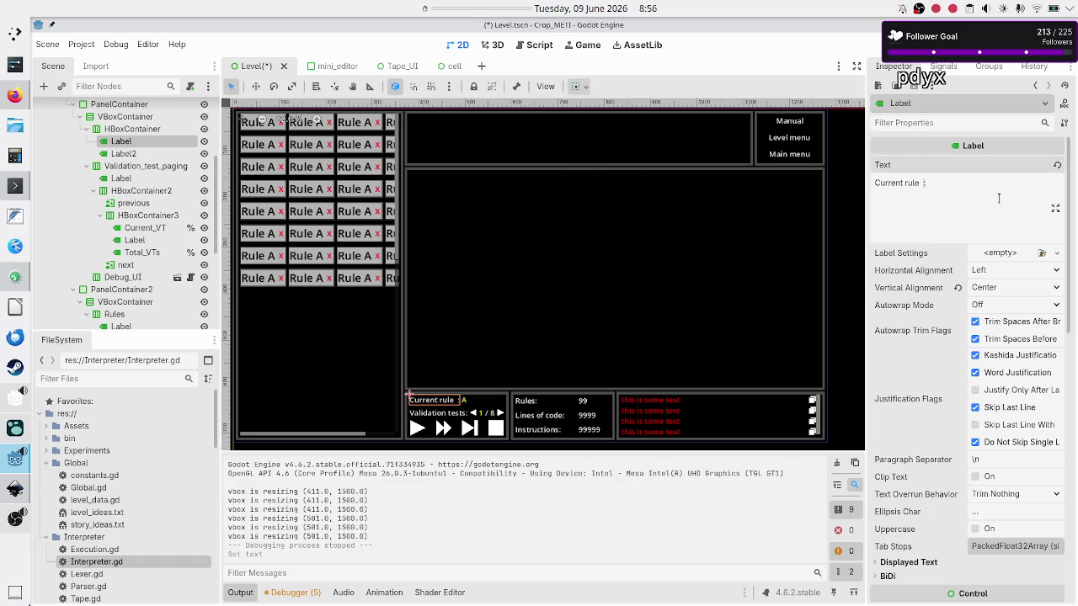
pyautogui.press('BackSpace')
pyautogui.press('BackSpace')
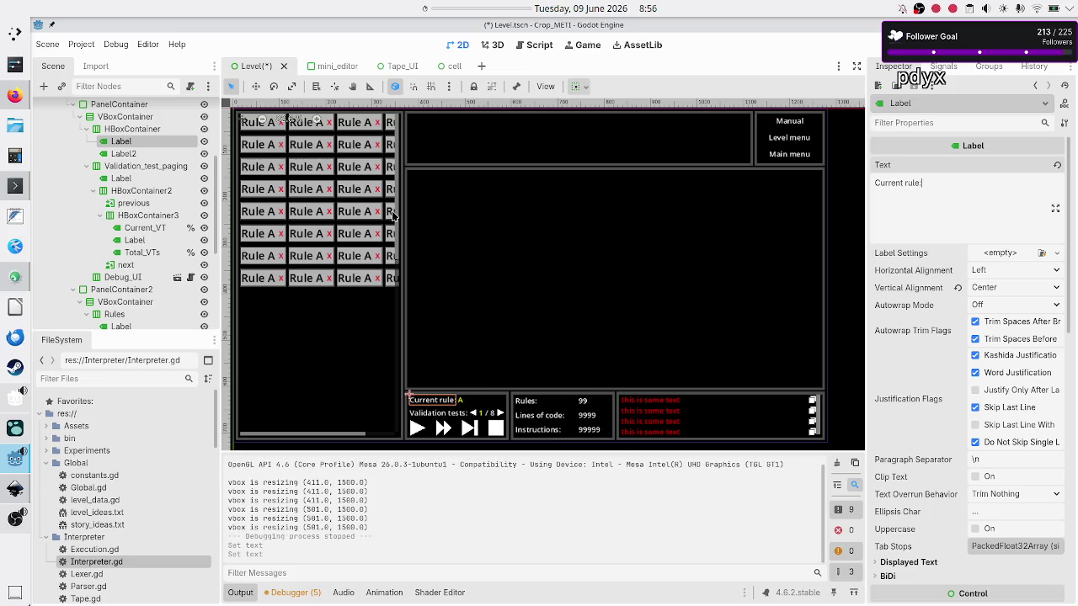
# Rename Label2 to Current_rule and mark it Access as Unique Name
pyautogui.click(133, 154)
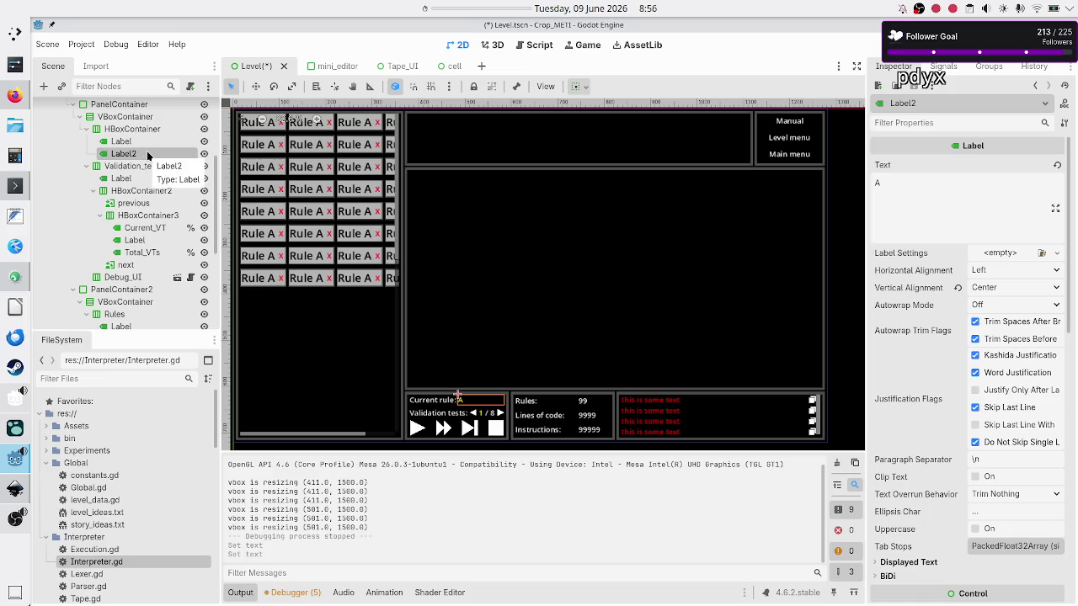
pyautogui.click(147, 155)
pyautogui.write('Current_rule')
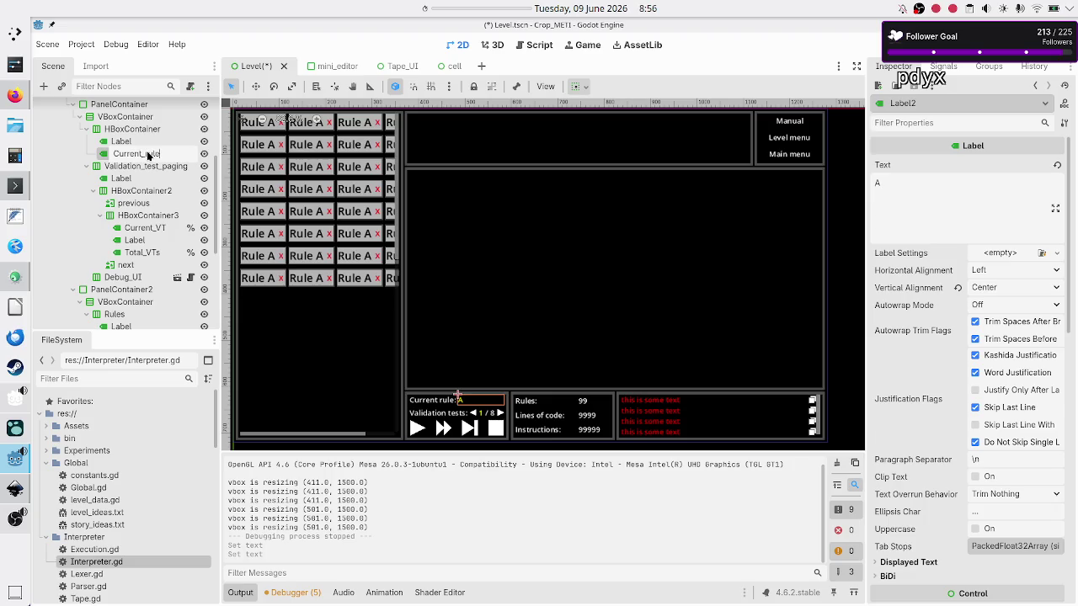
pyautogui.press('Return')
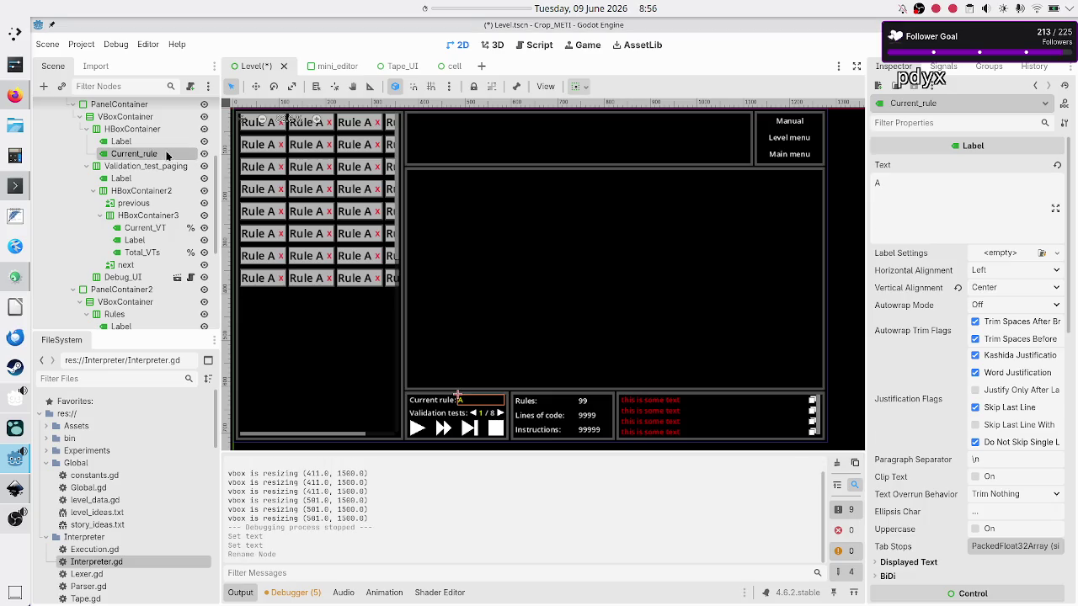
pyautogui.rightClick(166, 155)
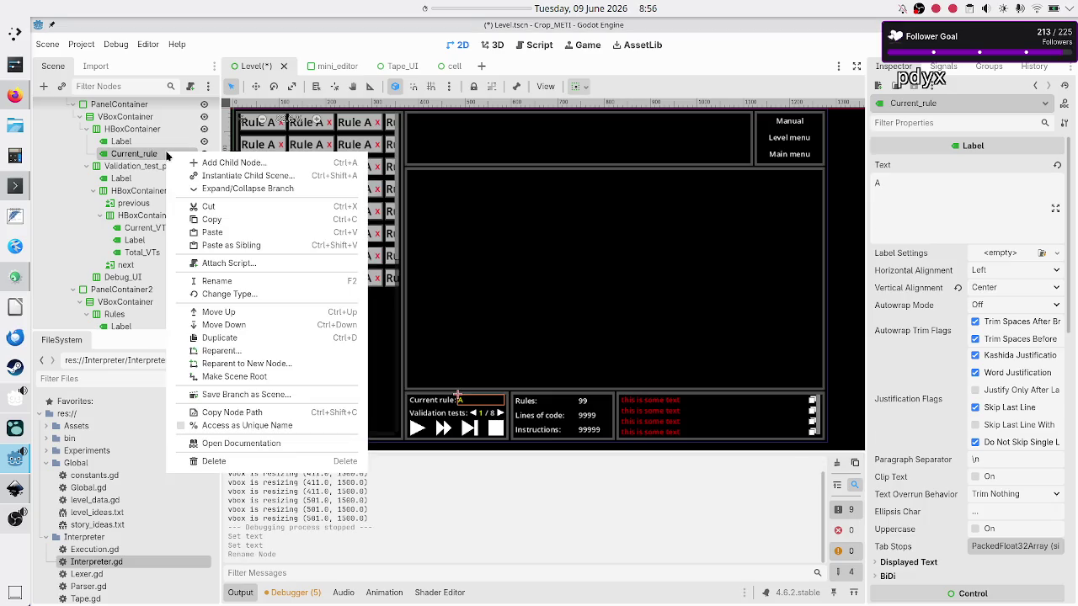
pyautogui.click(270, 427)
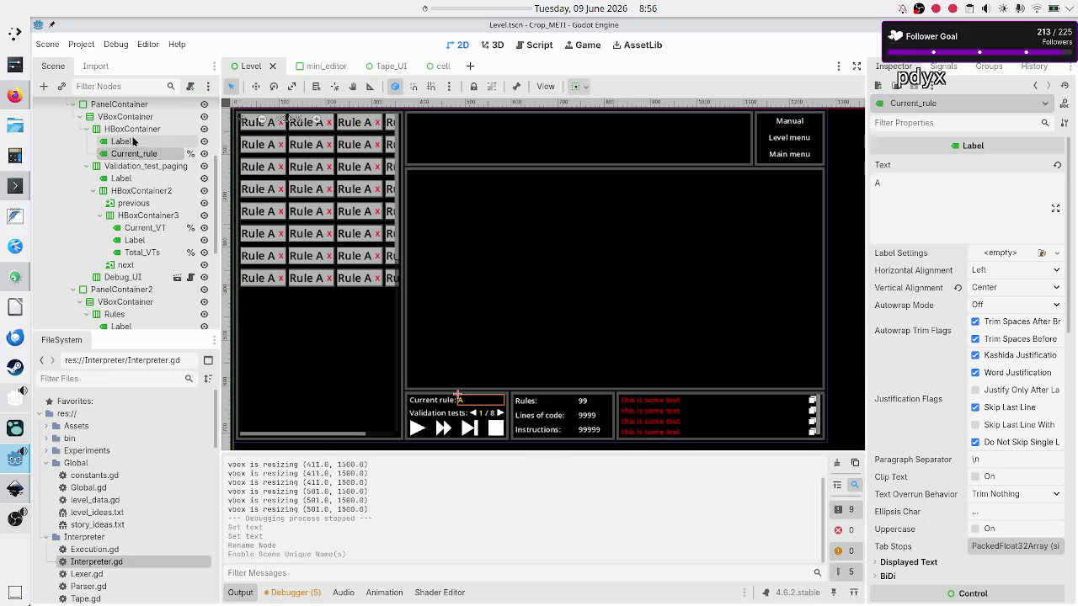
pyautogui.click(117, 104)
pyautogui.scroll(1, 119, 165)
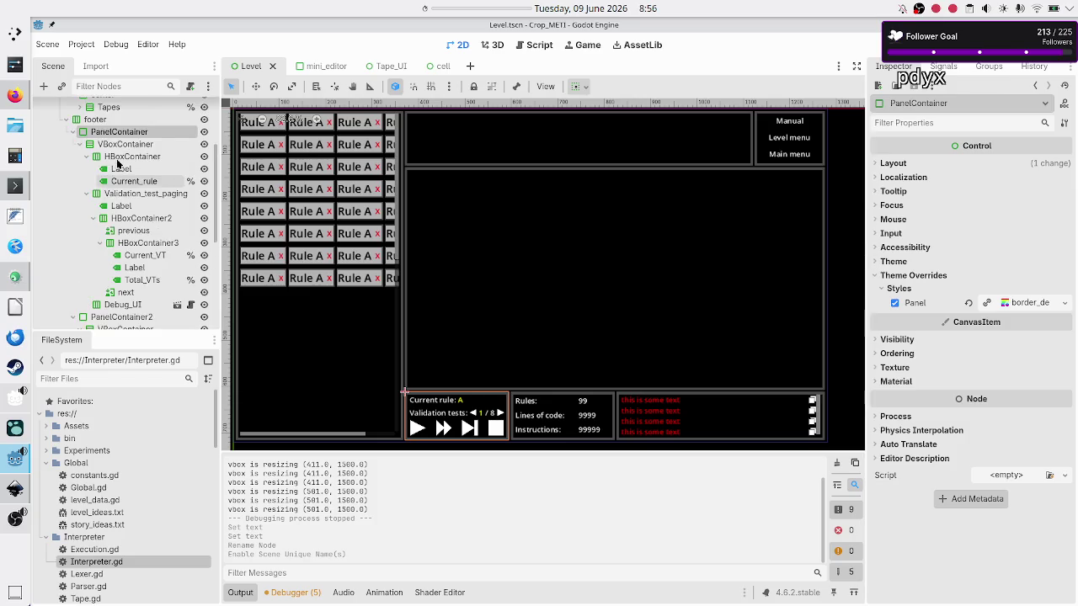
# Give the footer container a stretch ratio of 2.0, then test-run the game to check it
pyautogui.scroll(1, 118, 164)
pyautogui.click(95, 148)
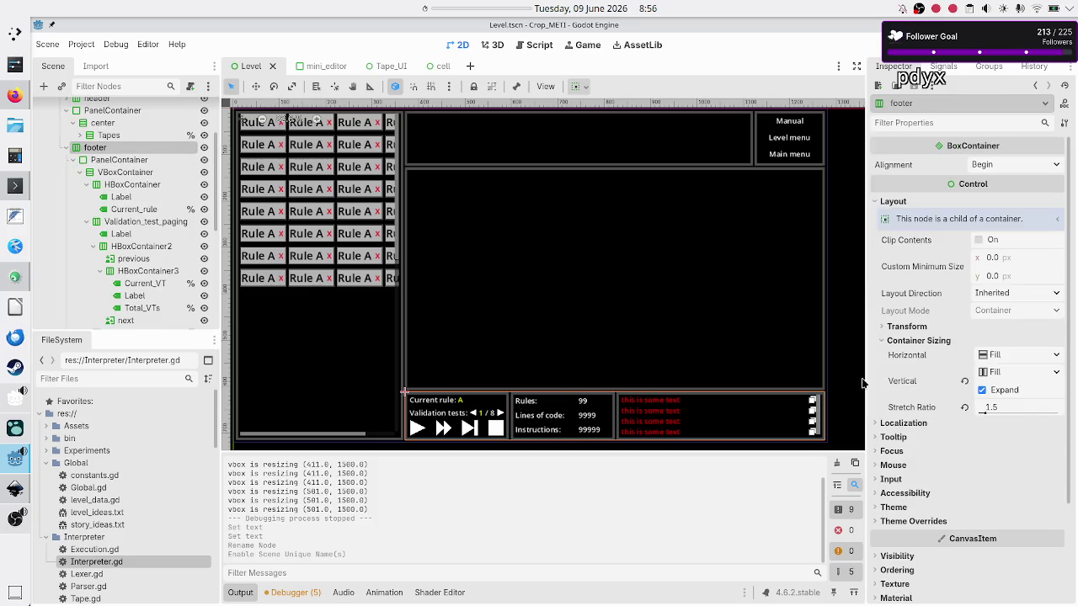
pyautogui.click(1024, 410)
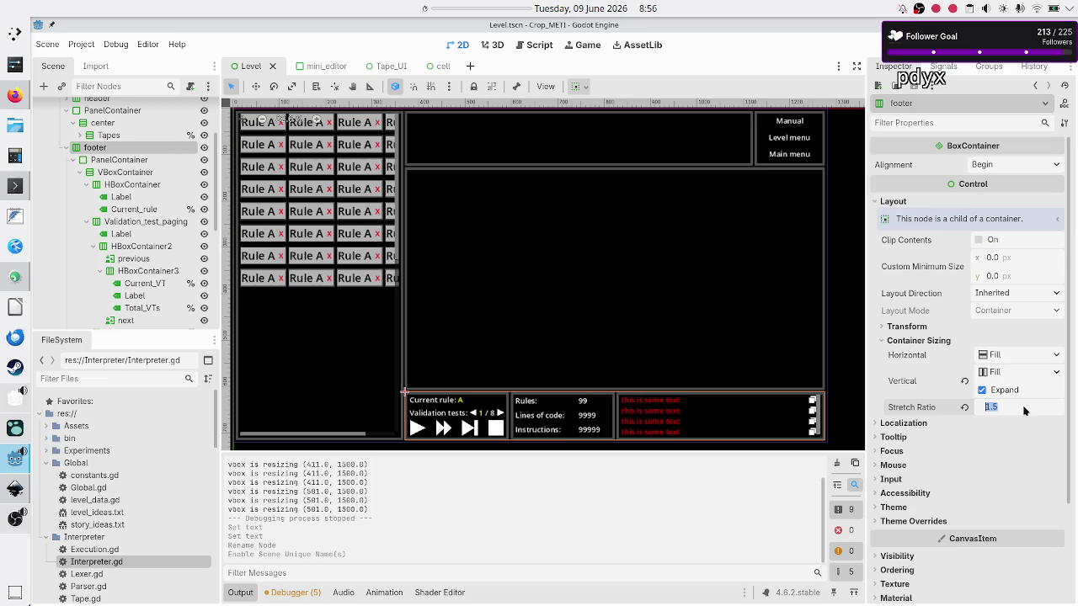
pyautogui.write('2')
pyautogui.press('Return')
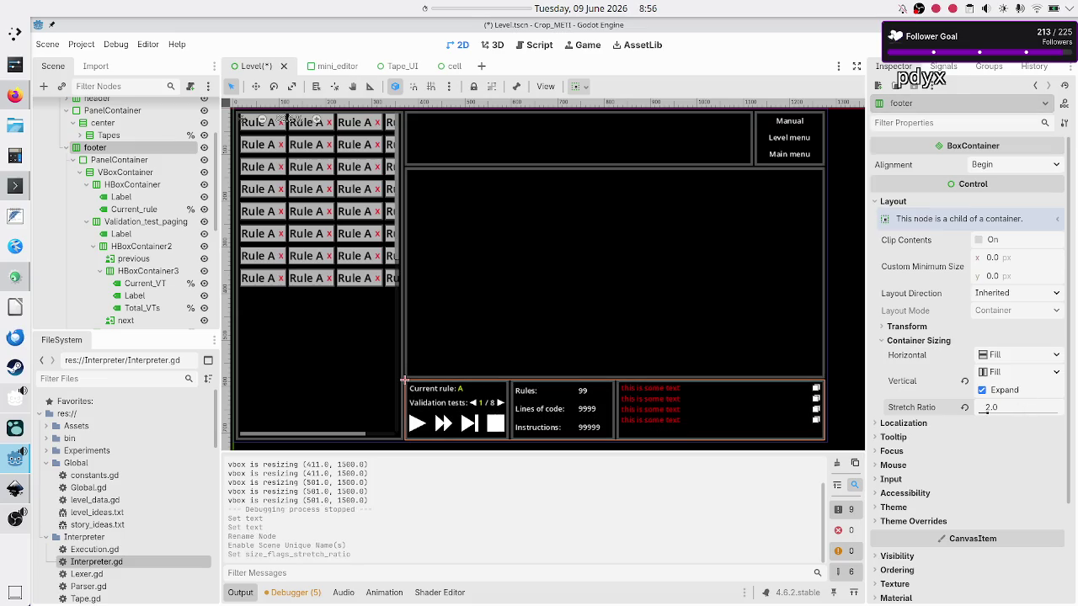
pyautogui.press('F6')
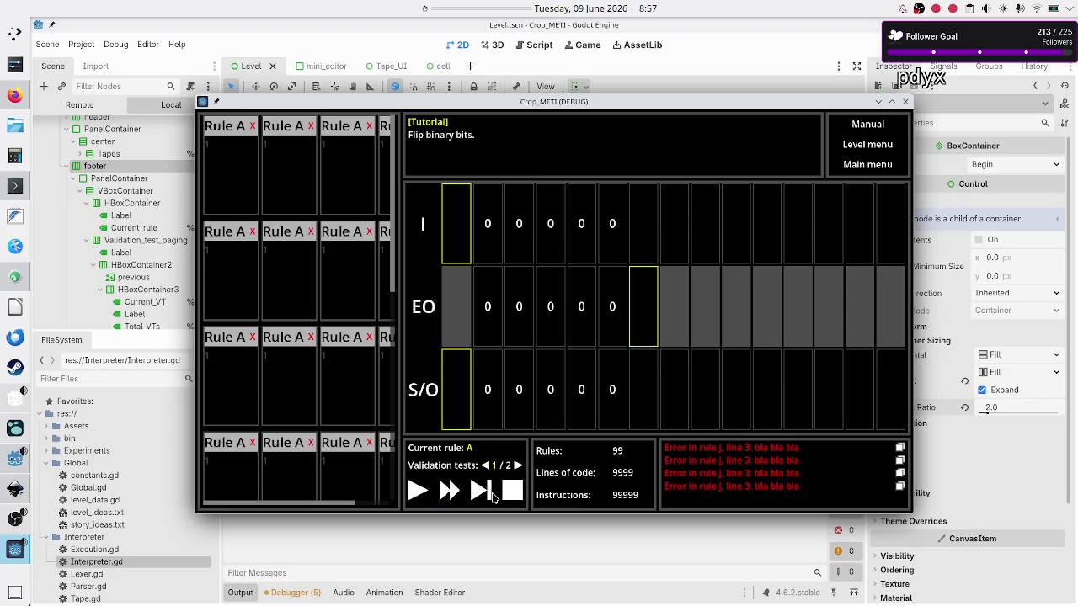
pyautogui.click(906, 103)
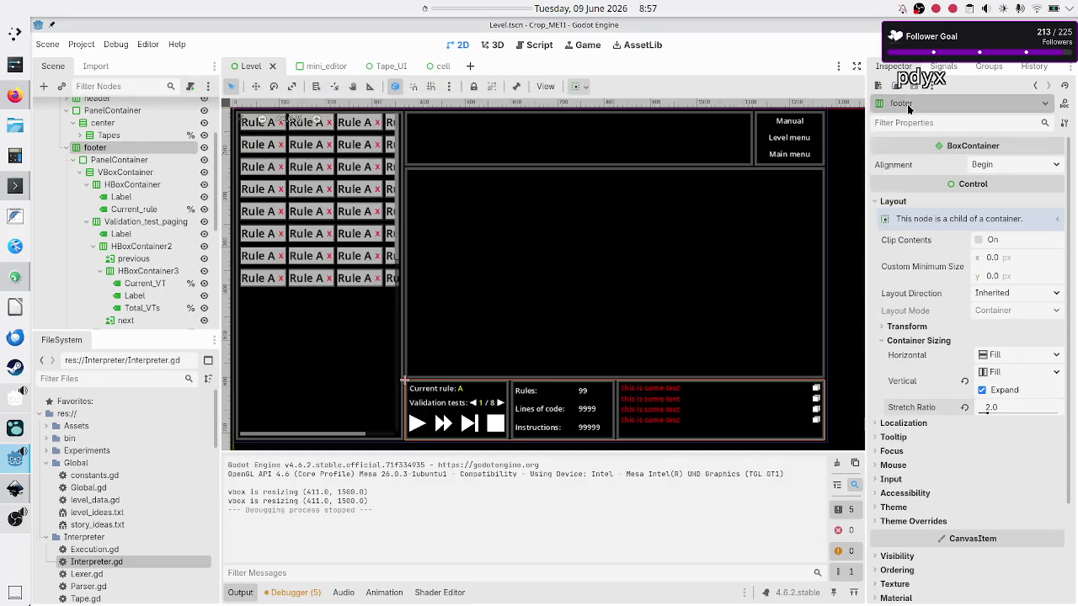
pyautogui.click(126, 185)
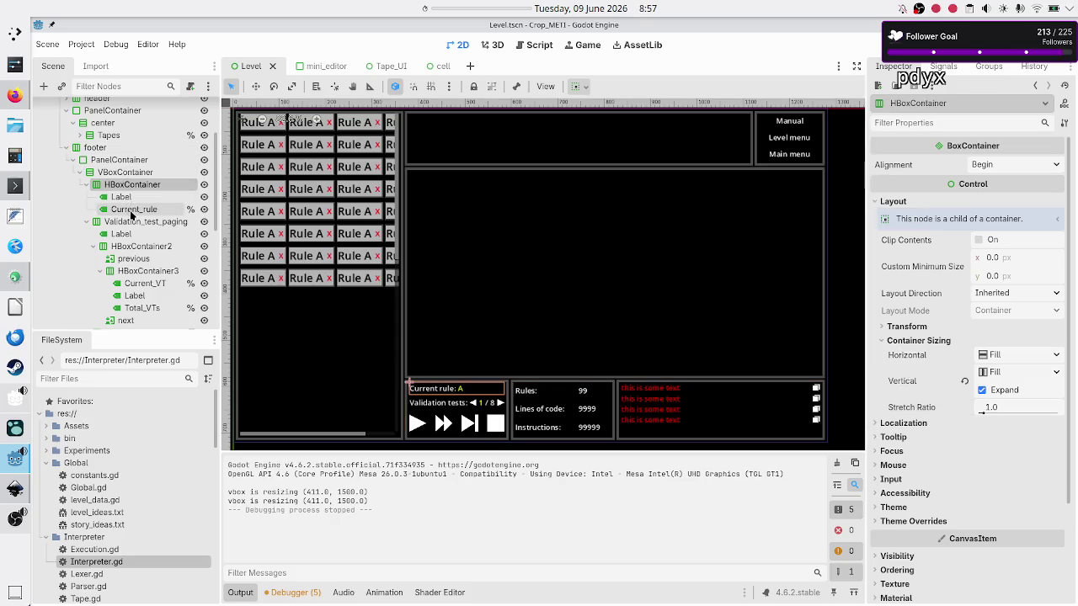
pyautogui.click(137, 222)
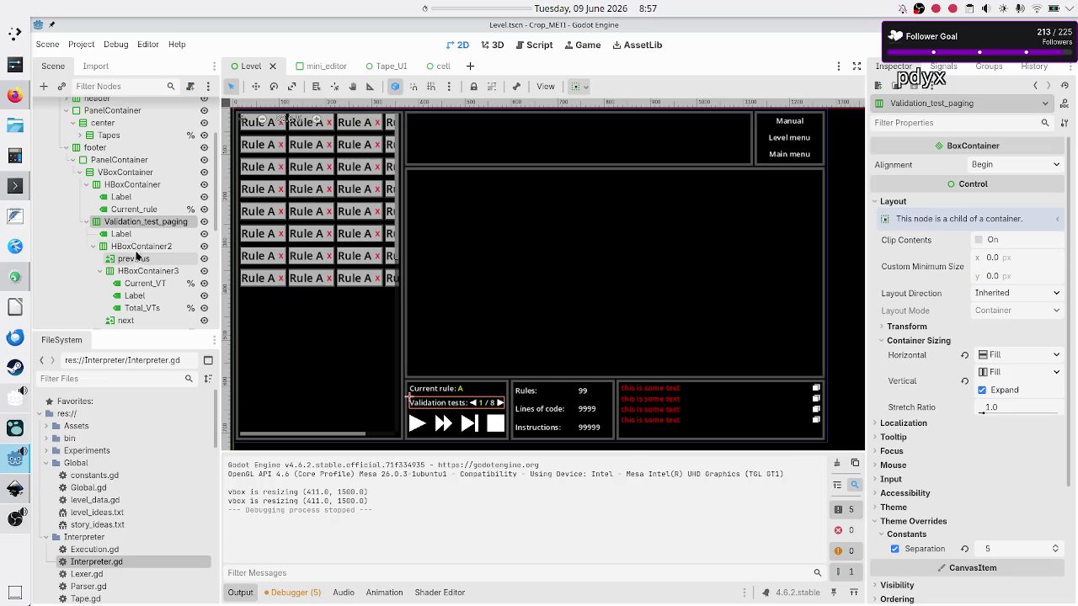
pyautogui.click(139, 245)
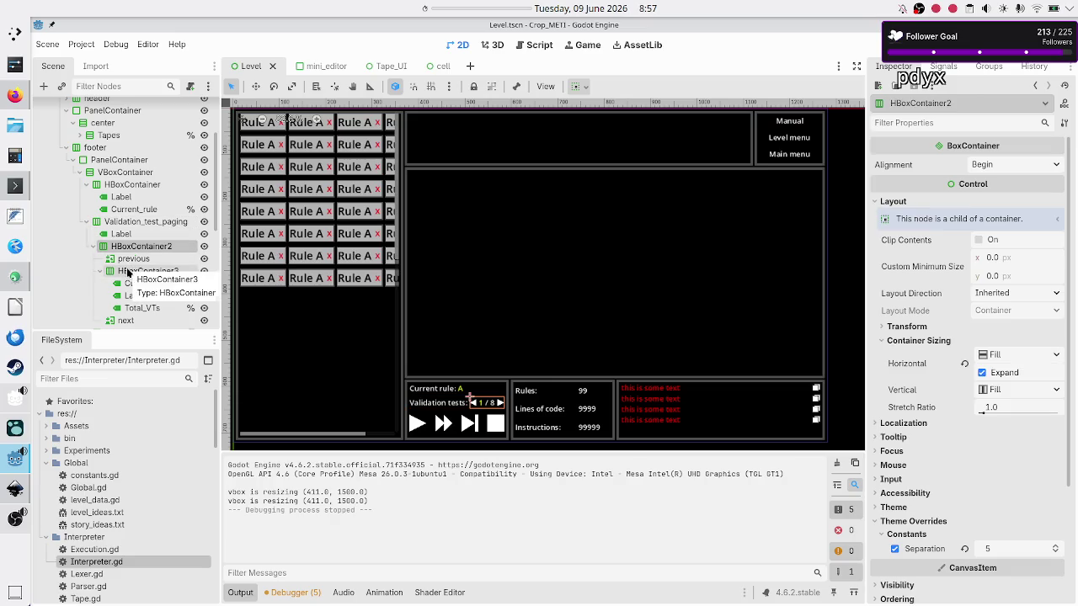
pyautogui.click(93, 247)
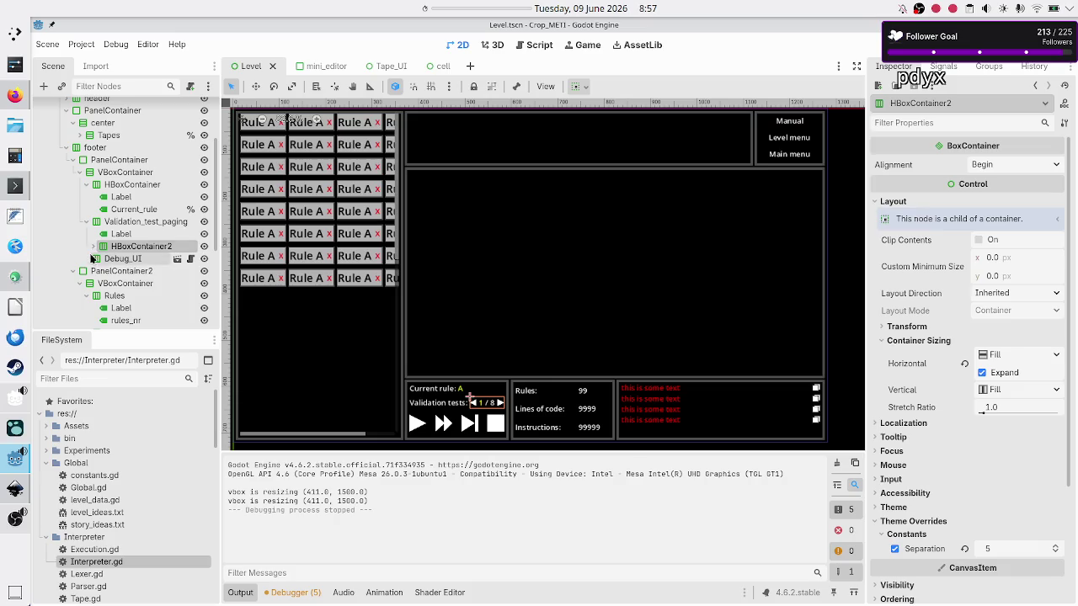
pyautogui.click(95, 262)
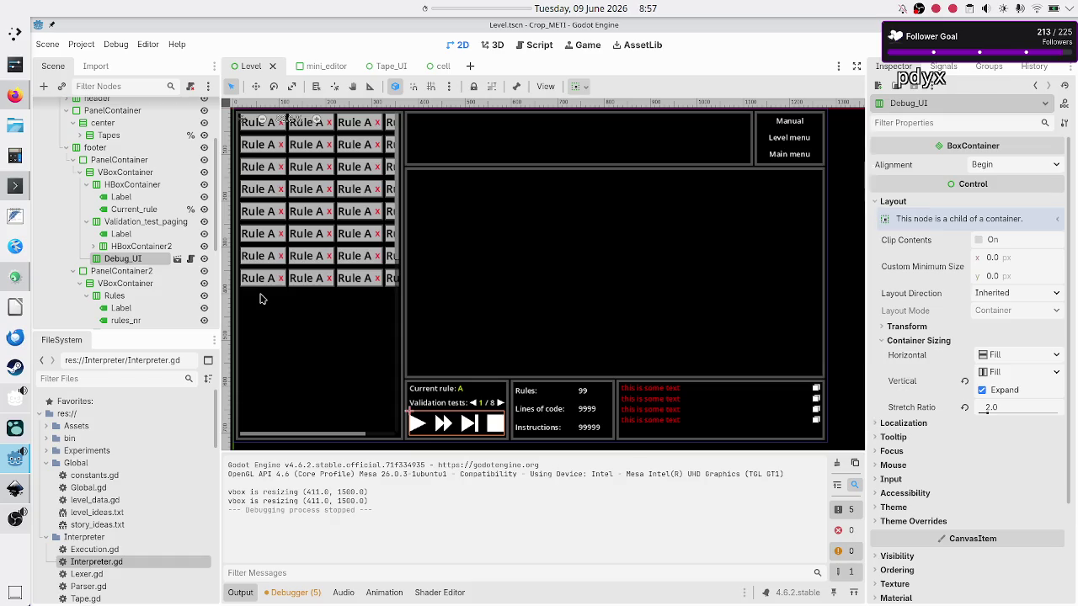
pyautogui.click(177, 260)
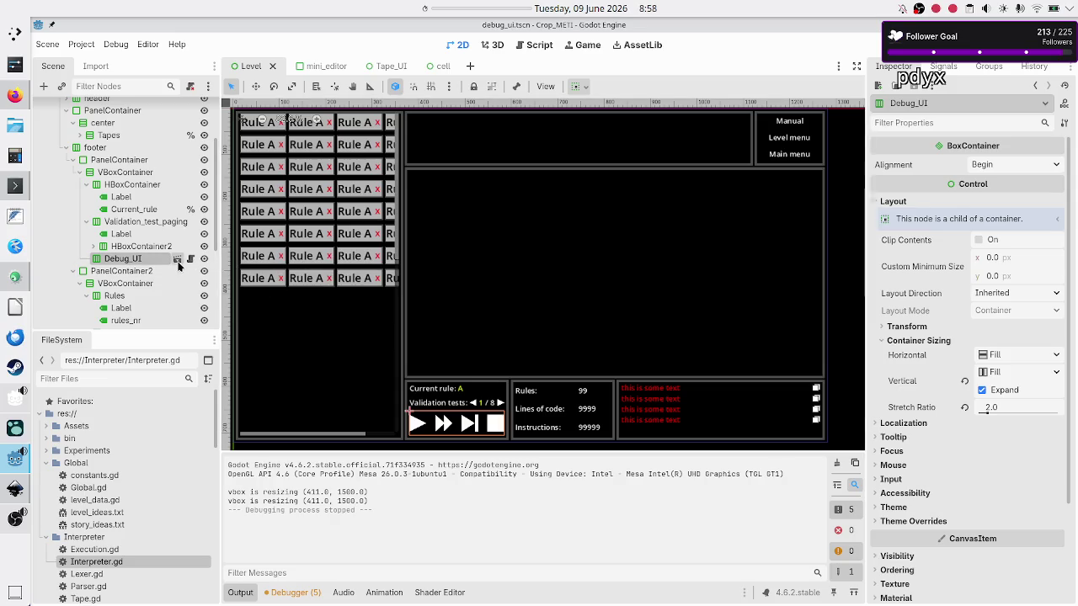
# Hide the output panel and pan around the Debug_UI scene in the 2D view
pyautogui.click(248, 593)
pyautogui.scroll(-7, 350, 457)
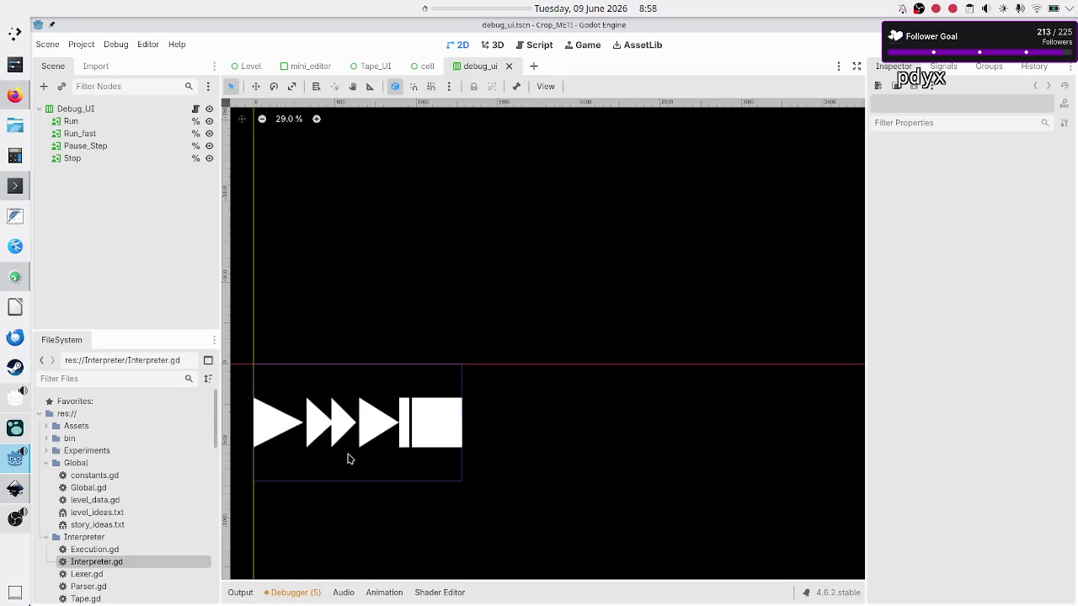
pyautogui.hscroll(3, 350, 457)
pyautogui.hscroll(-5, 350, 457)
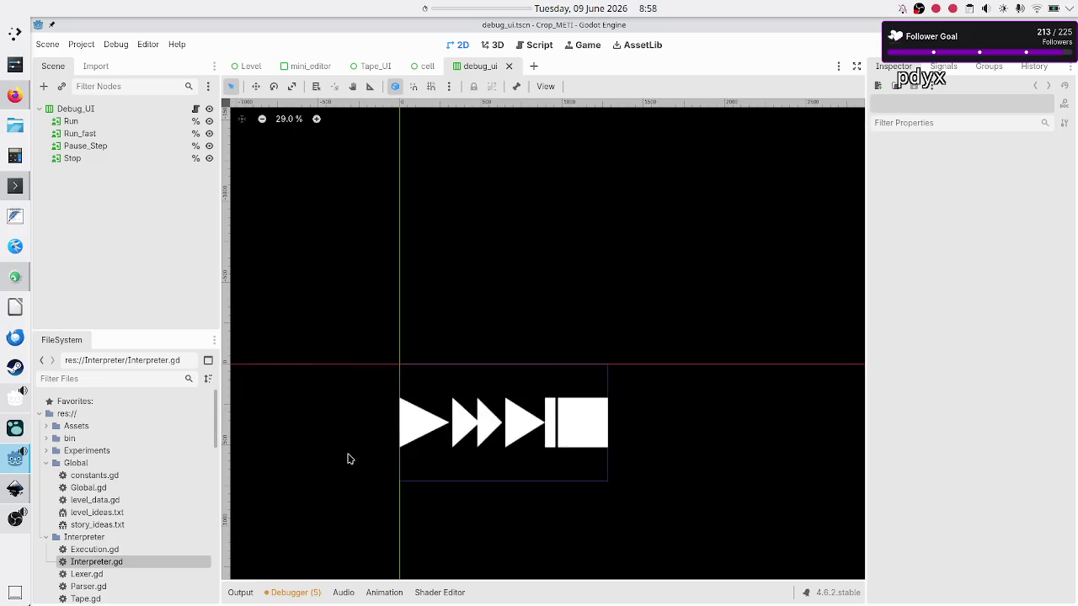
pyautogui.scroll(3, 350, 459)
pyautogui.scroll(-5, 350, 458)
pyautogui.hscroll(-3, 350, 459)
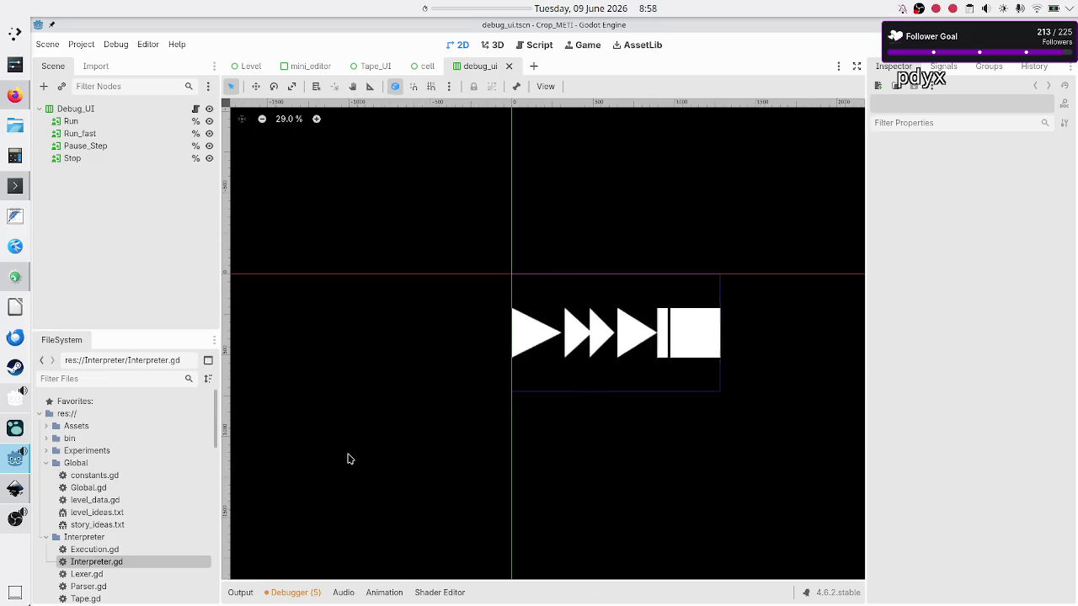
pyautogui.hscroll(2, 350, 459)
pyautogui.scroll(3, 350, 458)
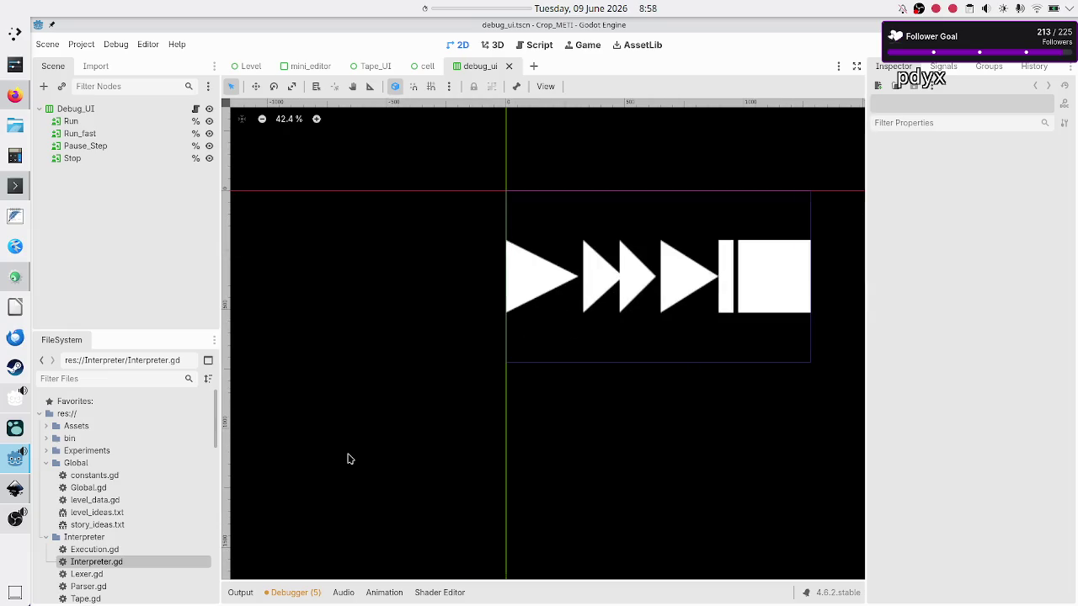
pyautogui.hscroll(2, 350, 459)
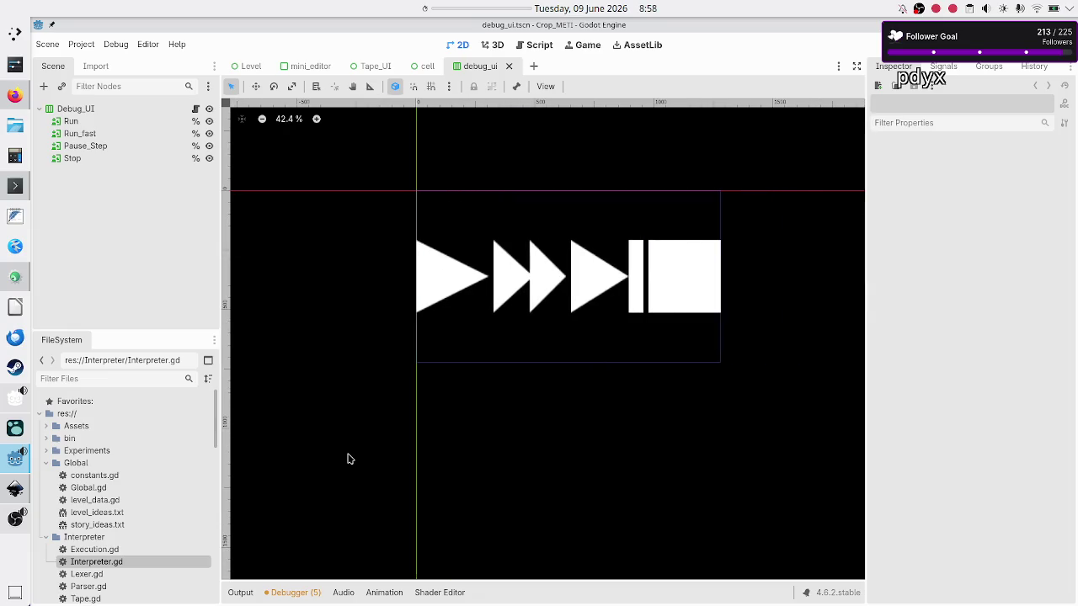
# Inspect the Debug_UI root settings and the Run button's textures, then return to Level
pyautogui.click(87, 111)
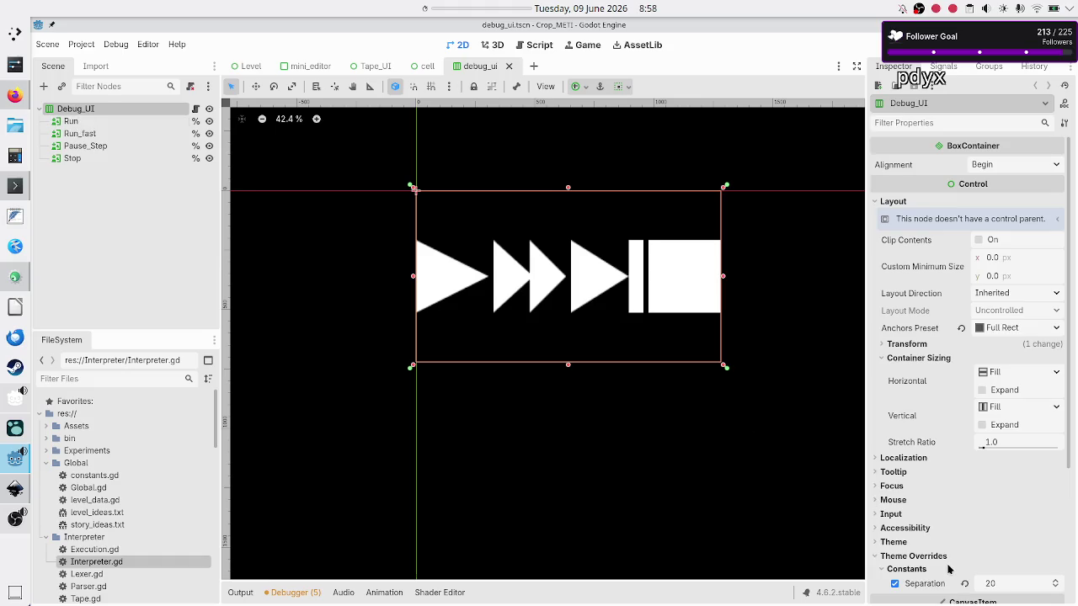
pyautogui.scroll(-3, 949, 571)
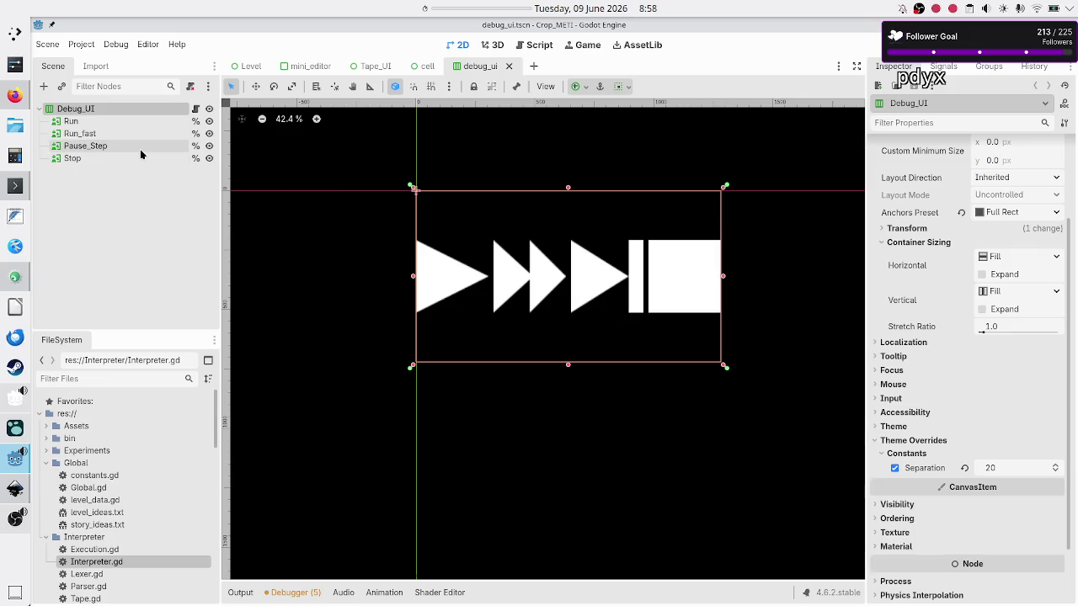
pyautogui.click(84, 121)
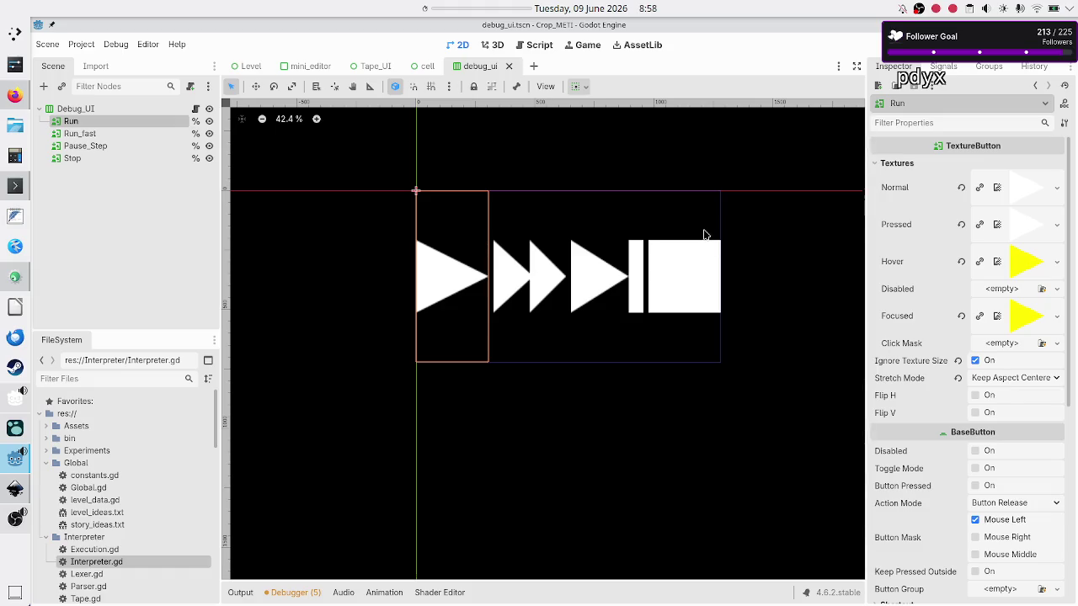
pyautogui.click(245, 66)
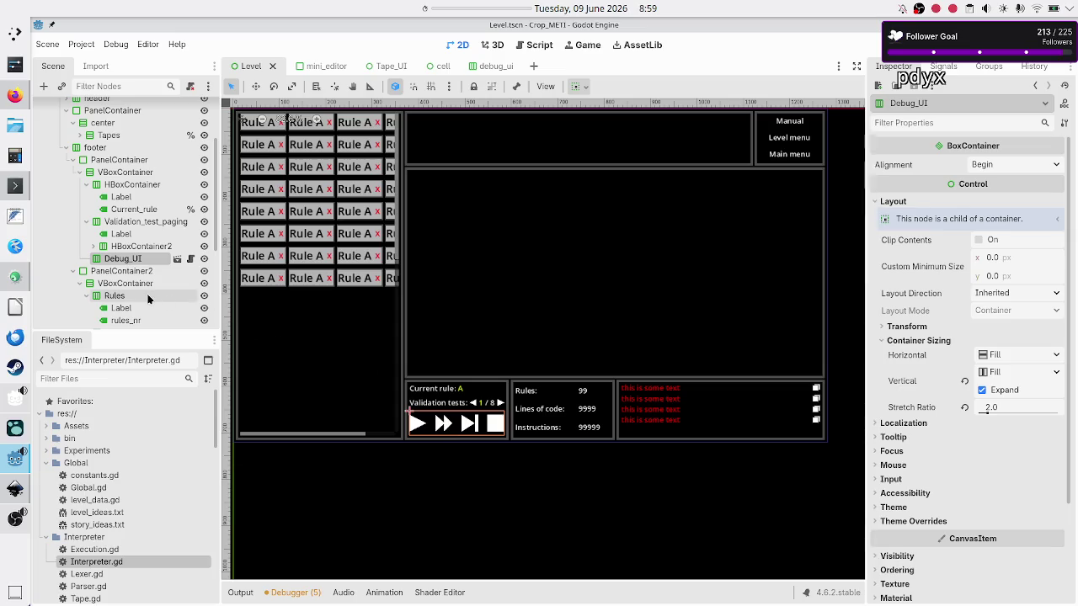
# Set the stretch ratio to 1.5 on Debug_UI and on the footer panel
pyautogui.click(1017, 409)
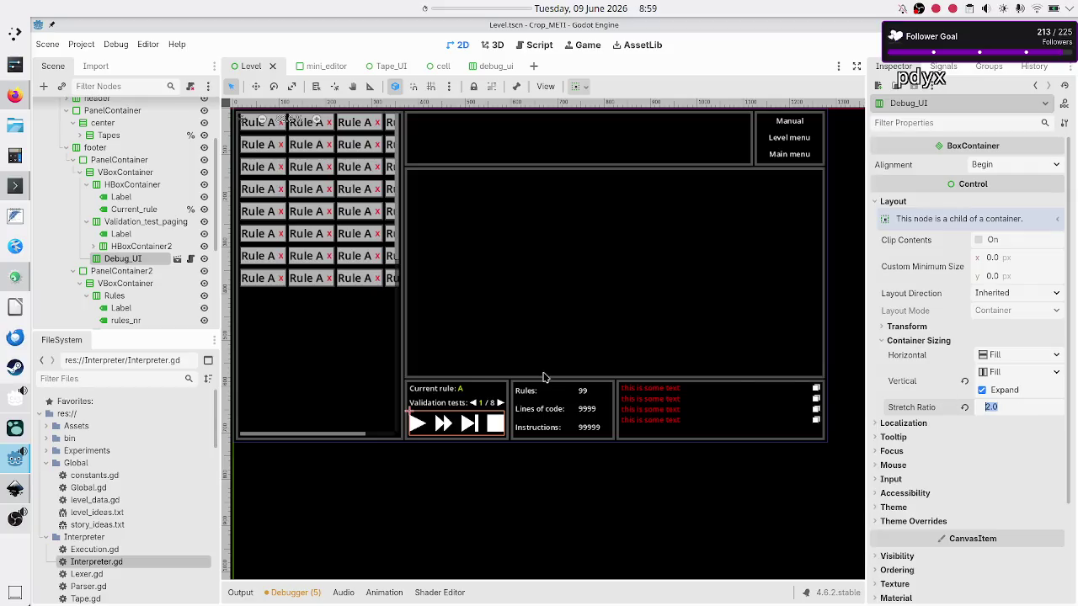
pyautogui.write('1.5')
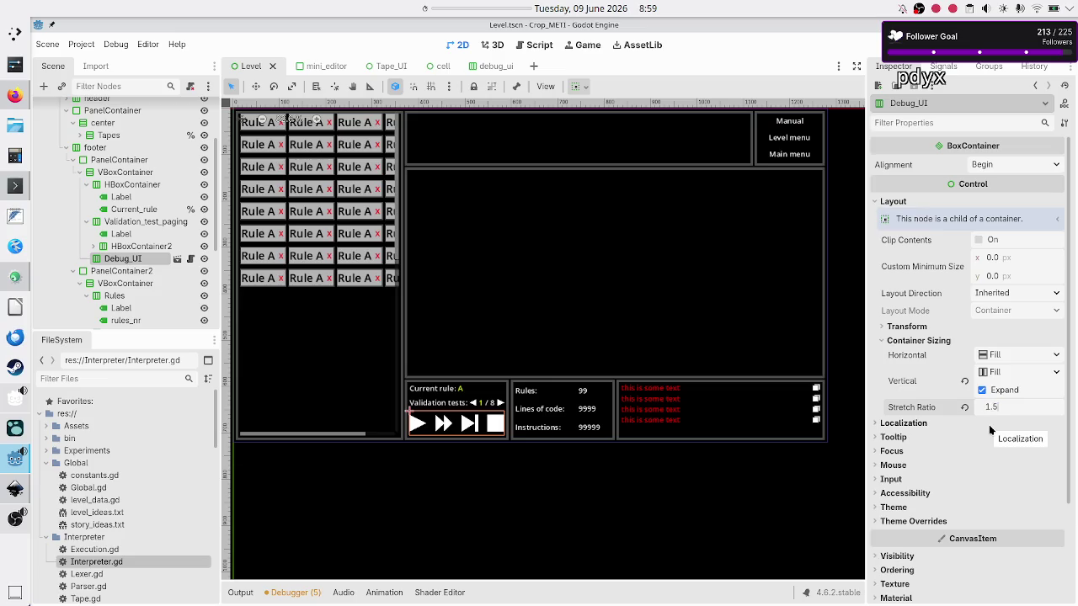
pyautogui.press('Return')
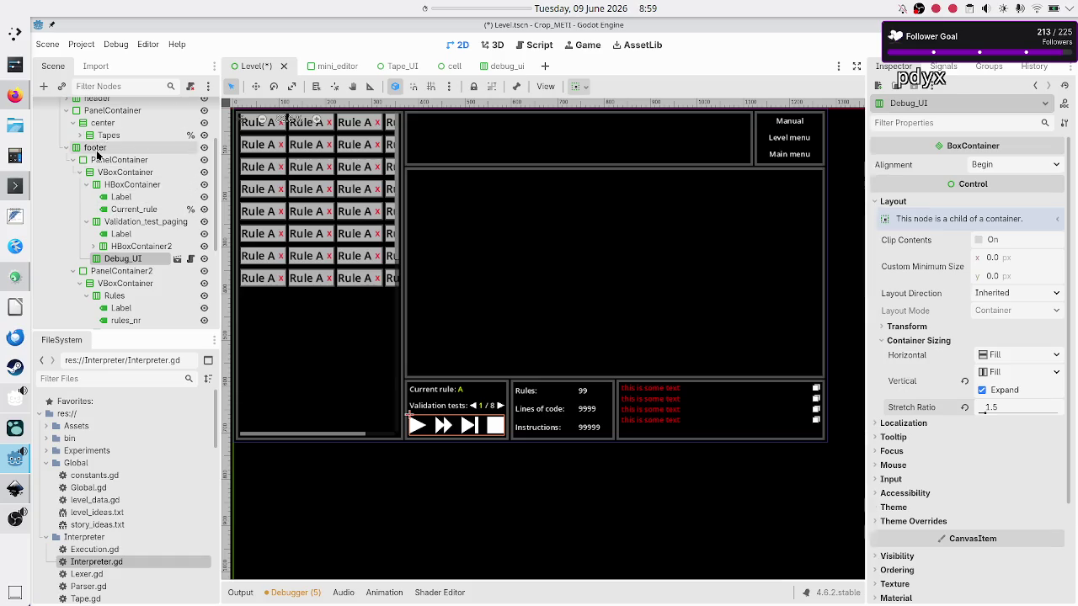
pyautogui.click(95, 149)
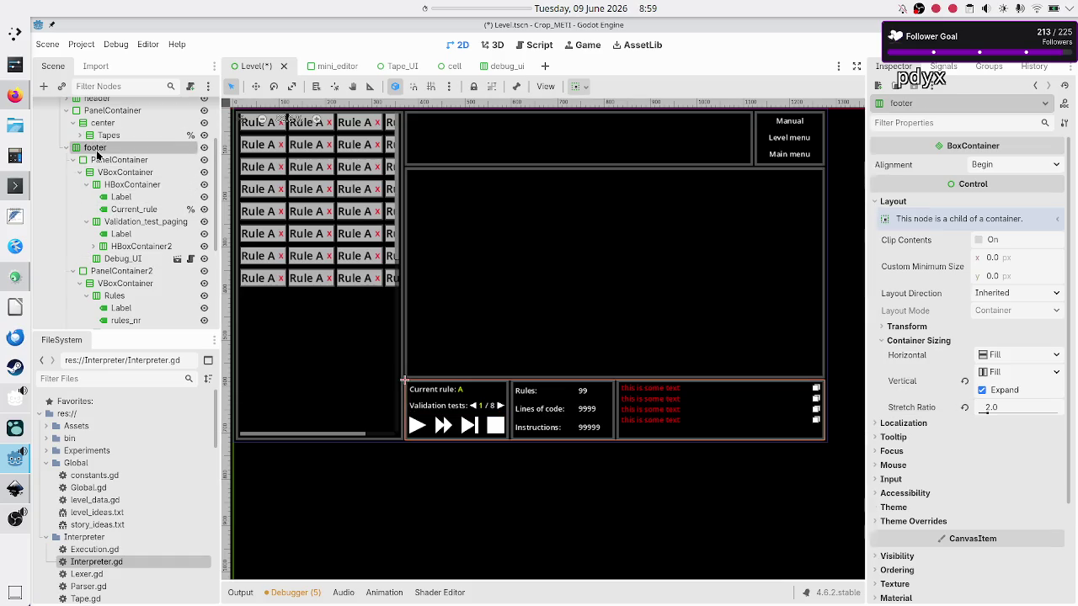
pyautogui.click(1026, 409)
pyautogui.write('1.5')
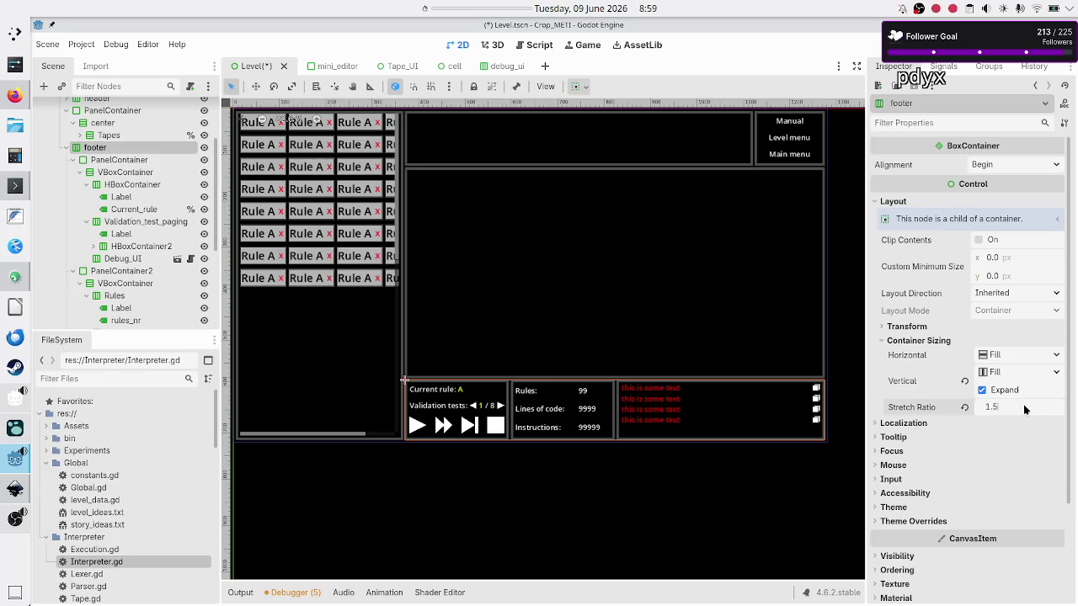
pyautogui.press('Return')
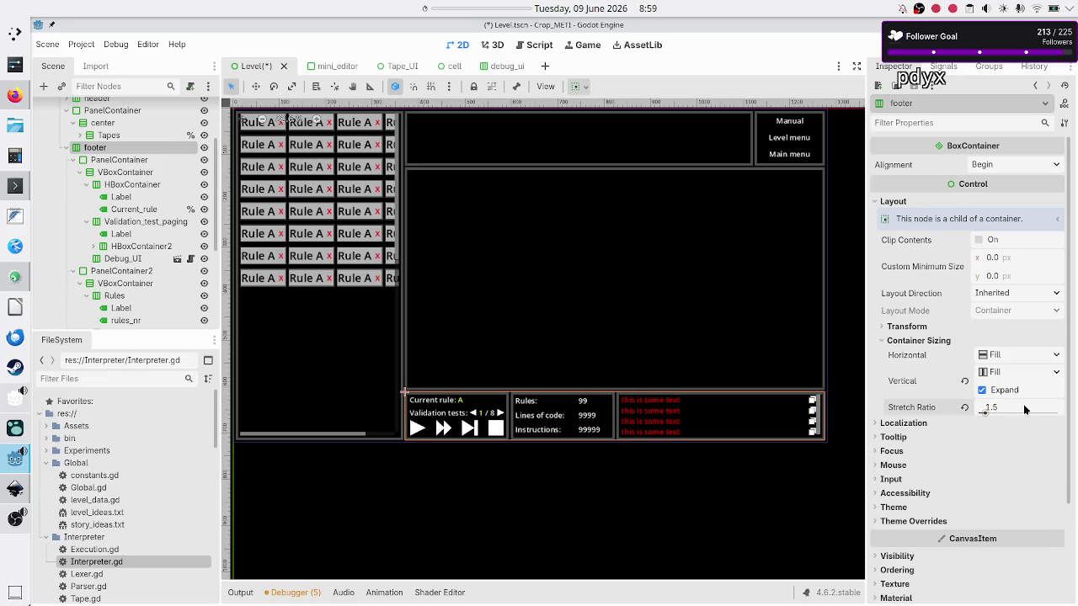
# Review the paging group, Debug_UI buttons and footer's inner container, then run the game
pyautogui.click(119, 223)
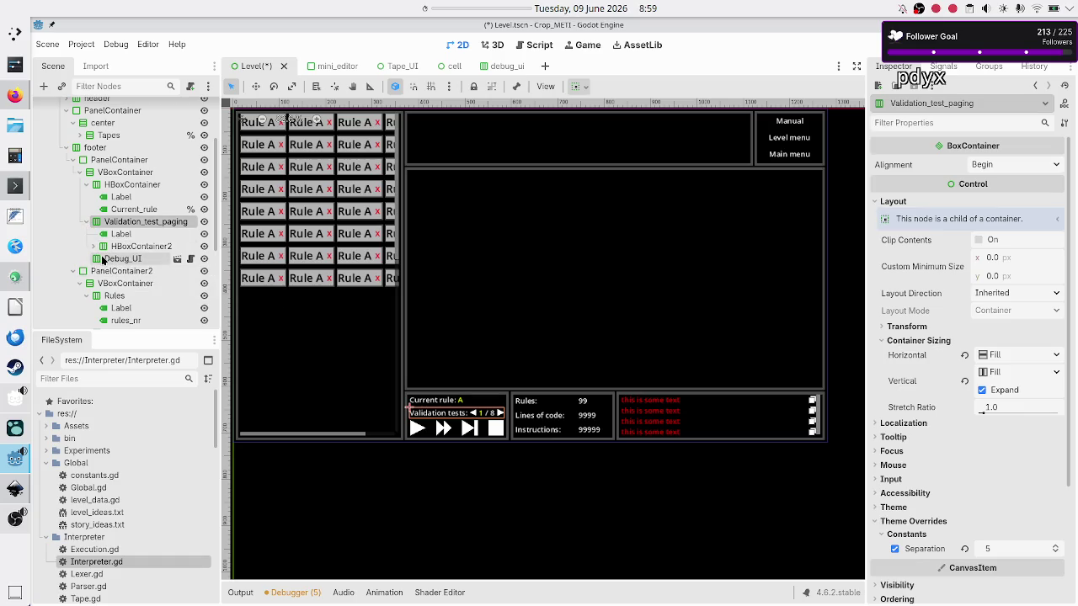
pyautogui.click(102, 260)
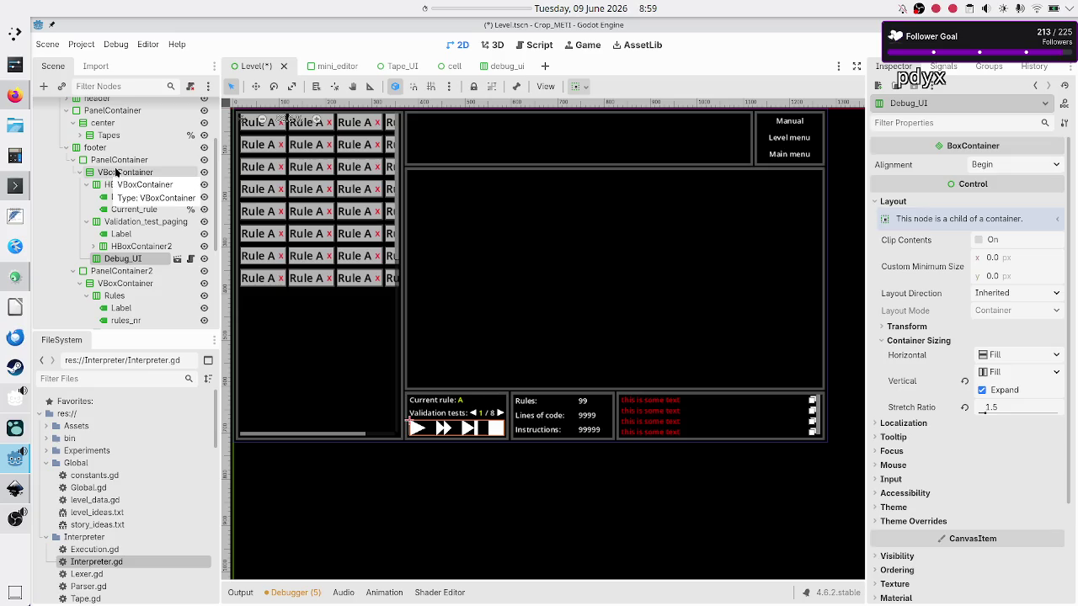
pyautogui.click(116, 172)
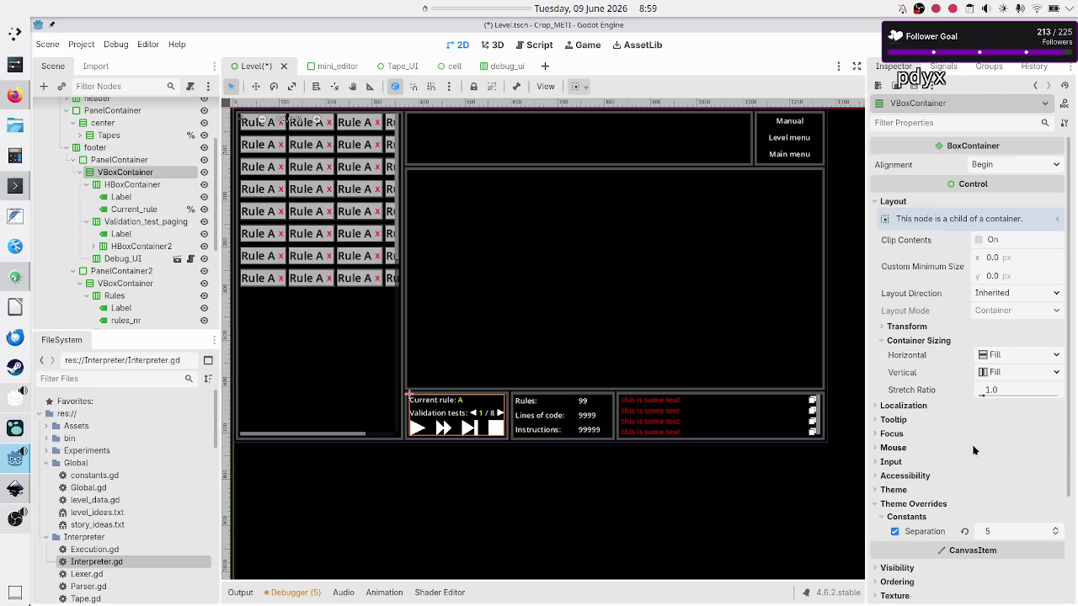
pyautogui.click(880, 47)
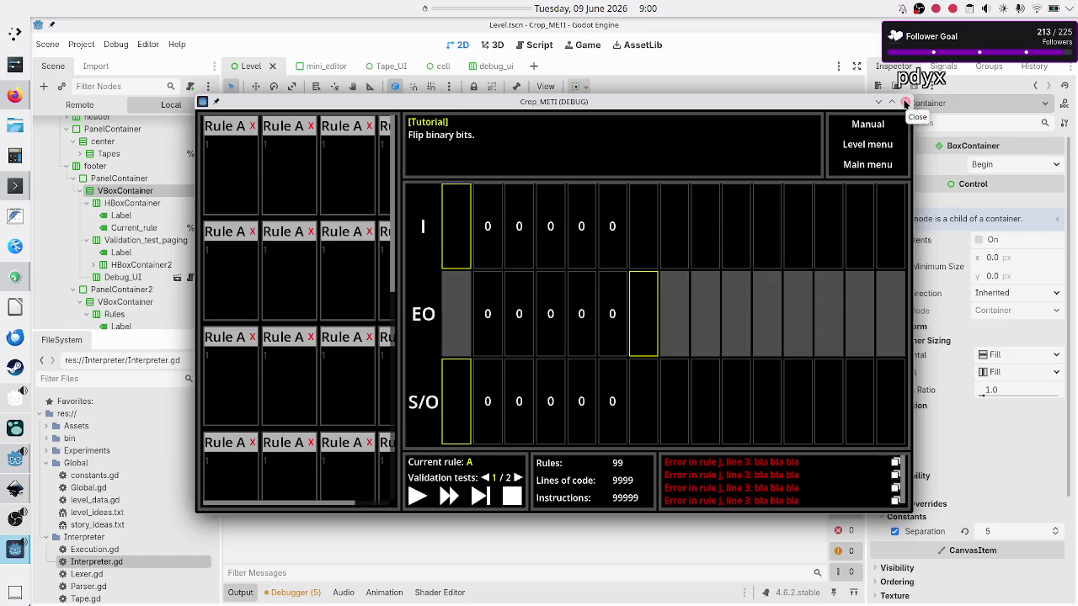
# Check the 1.5-ratio footer in the running game, then close the debug window
pyautogui.click(905, 103)
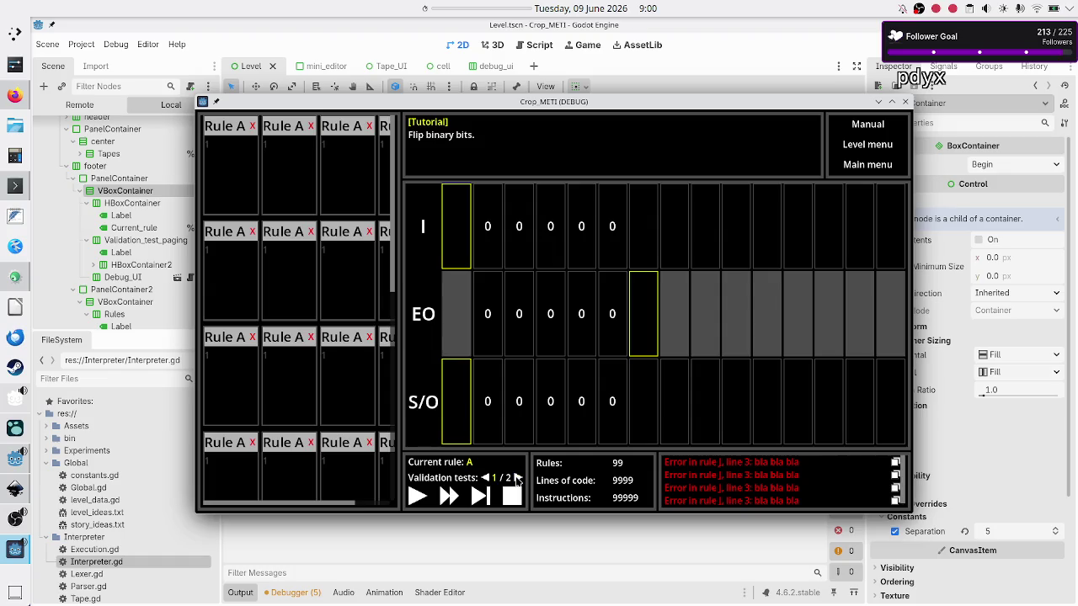
pyautogui.click(905, 102)
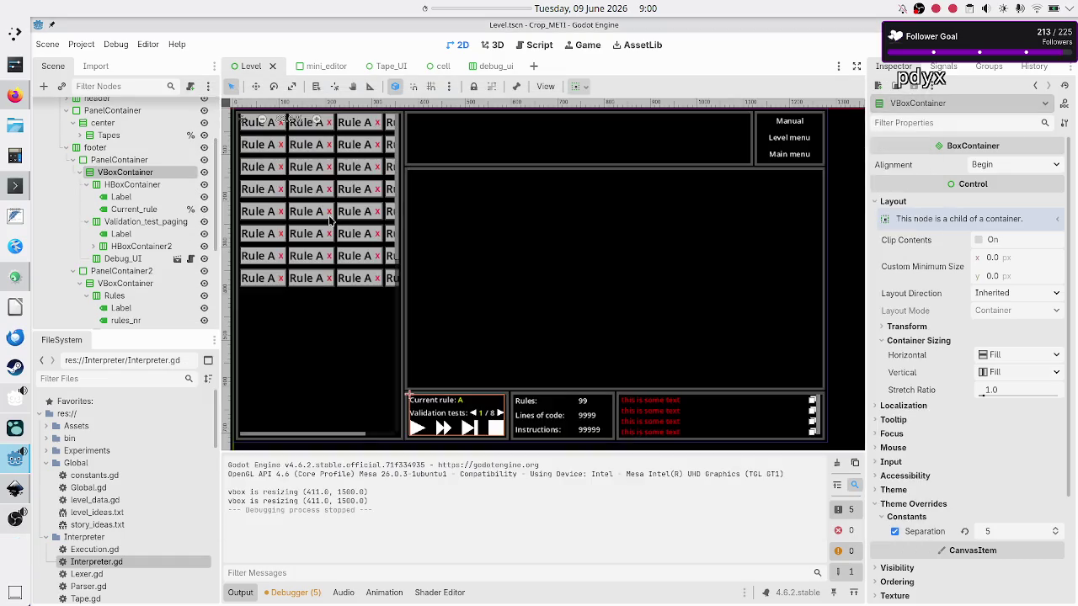
# Select the 'previous' TextureButton under HBoxContainer2 and display its signal list
pyautogui.click(134, 221)
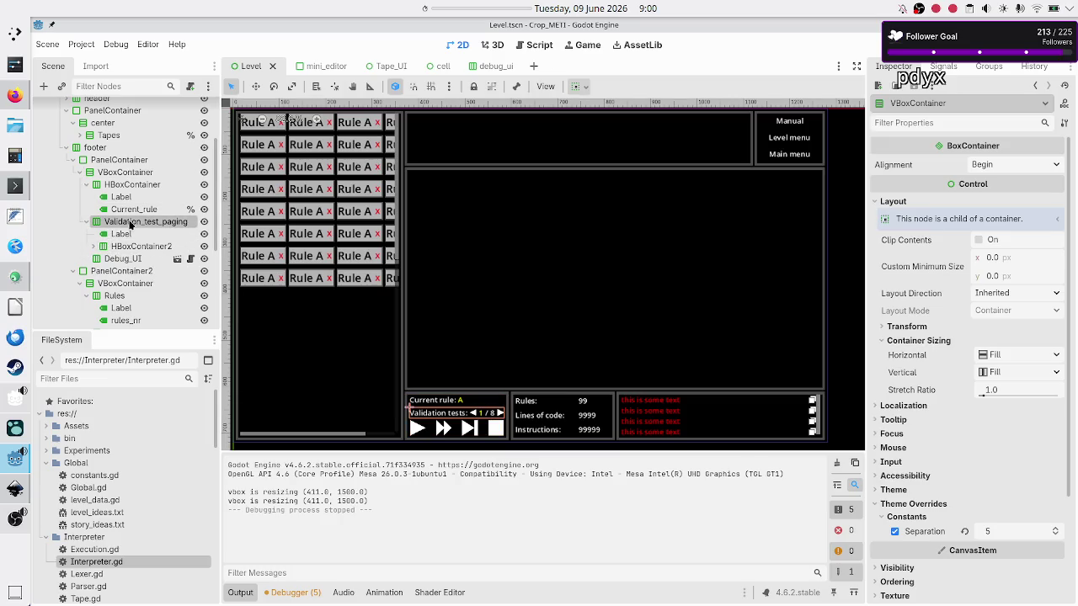
pyautogui.click(92, 246)
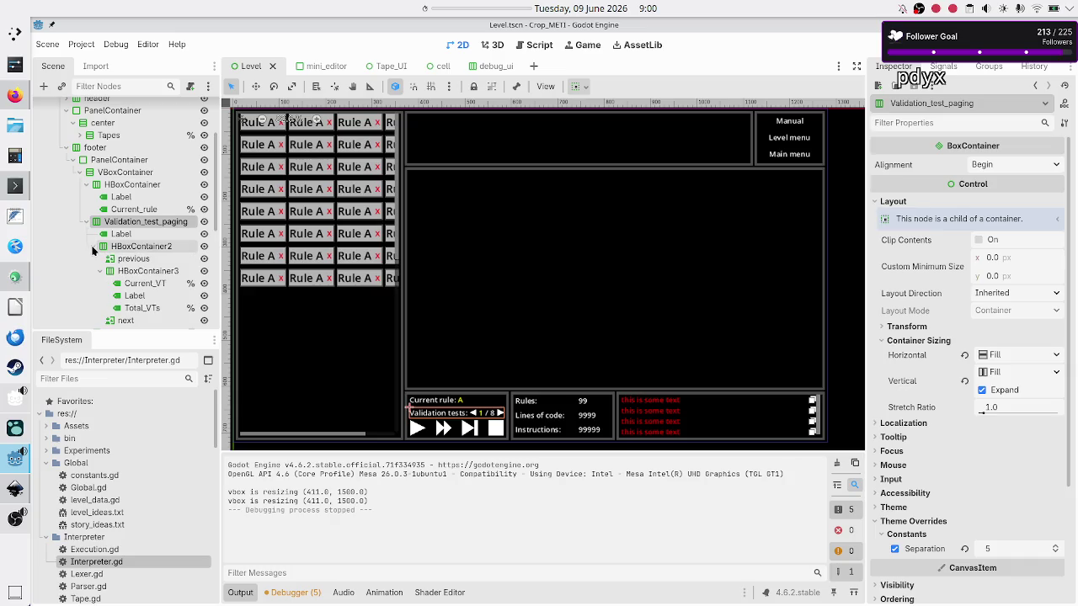
pyautogui.click(100, 271)
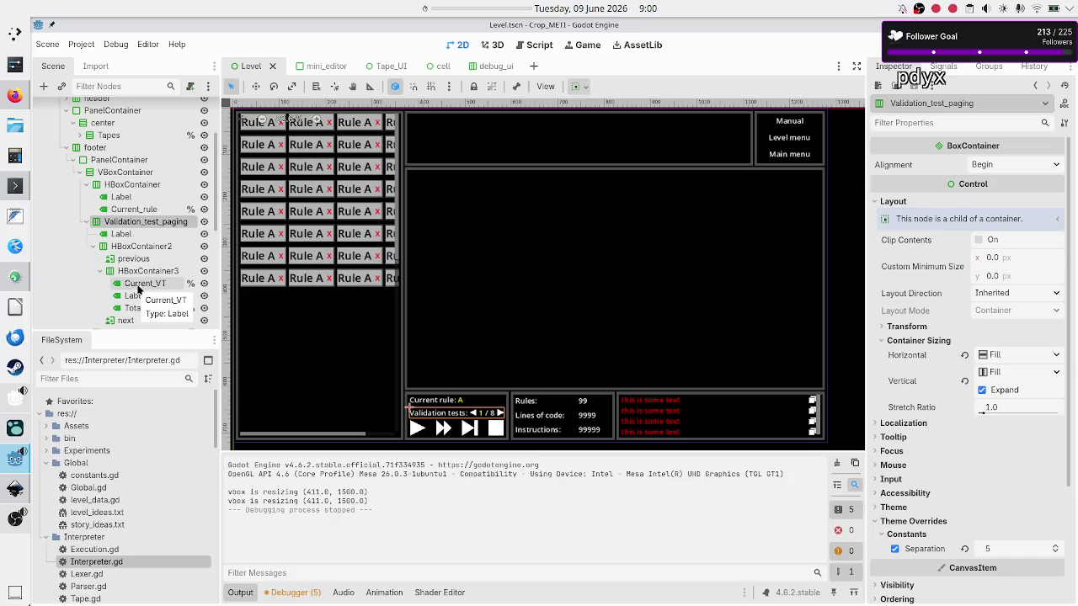
pyautogui.click(139, 260)
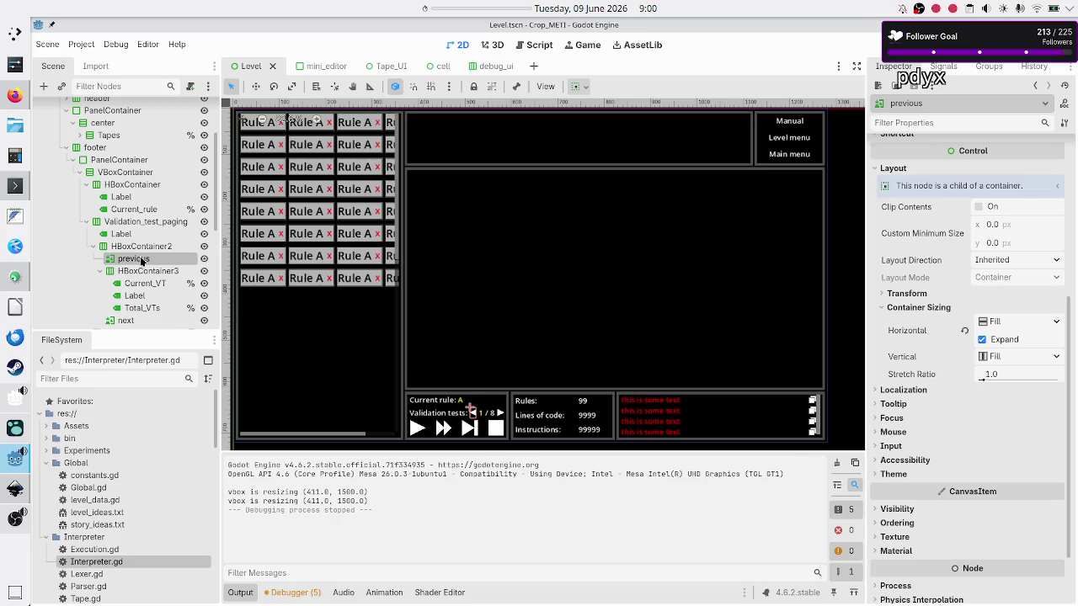
pyautogui.scroll(5, 926, 220)
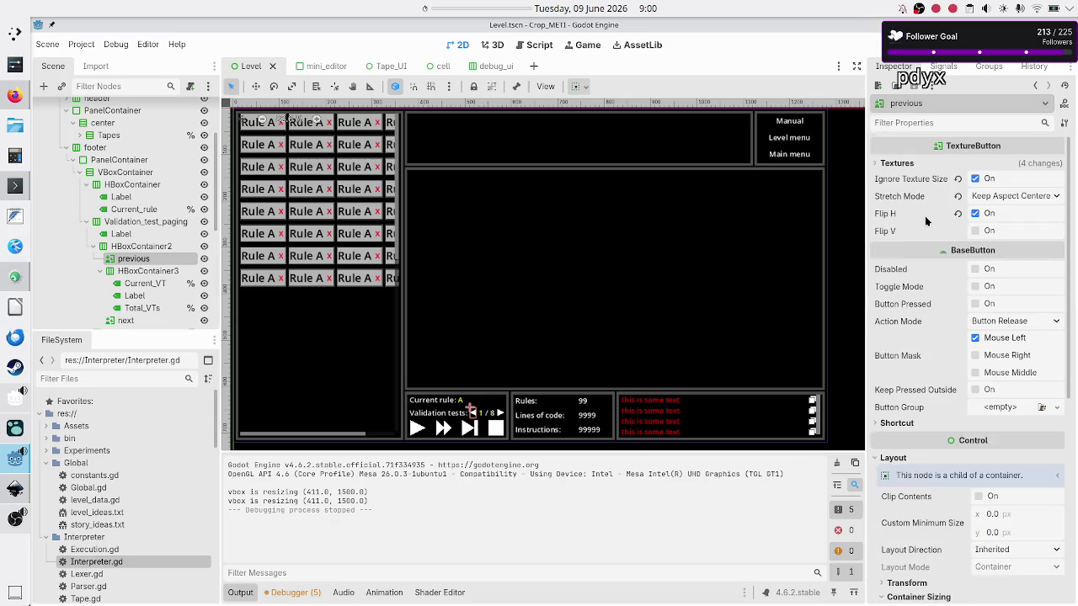
pyautogui.click(944, 69)
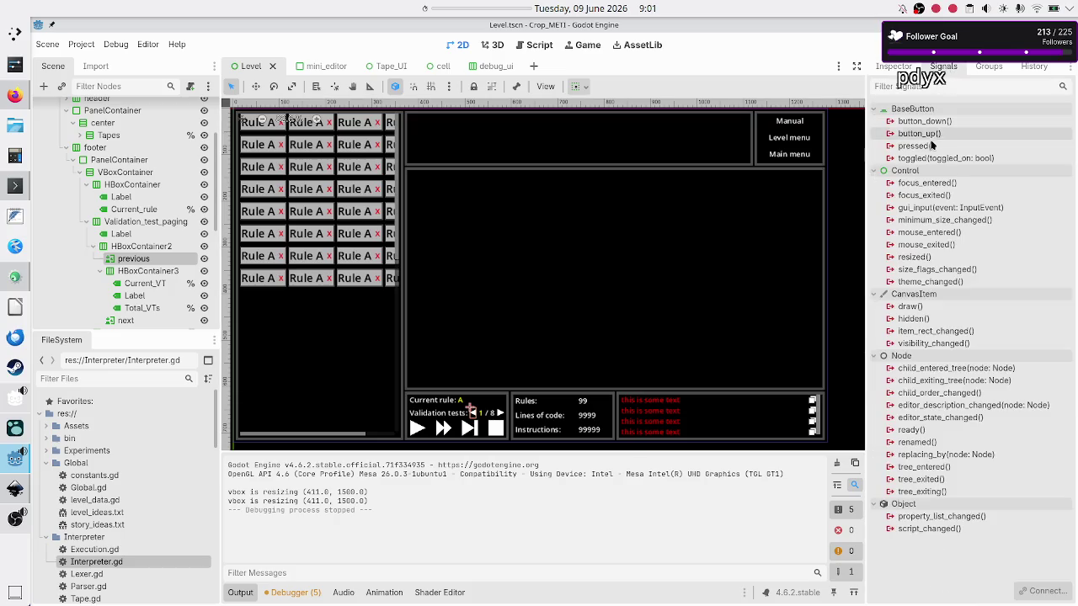
# Connect the previous button's pressed signal to _on_previous_pressed in Level.gd
pyautogui.moveTo(930, 148)
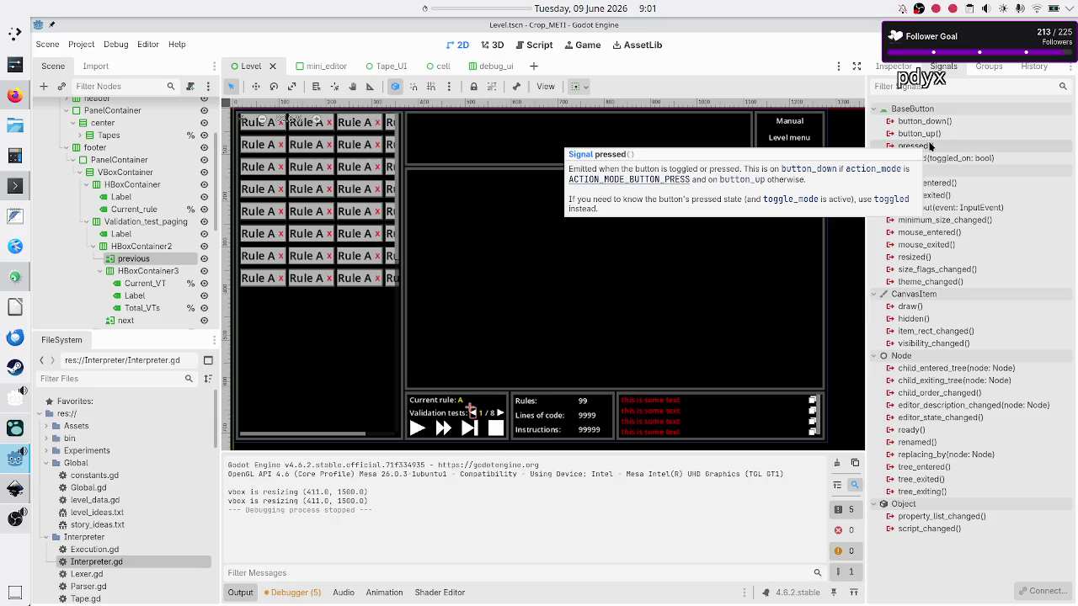
pyautogui.doubleClick(931, 147)
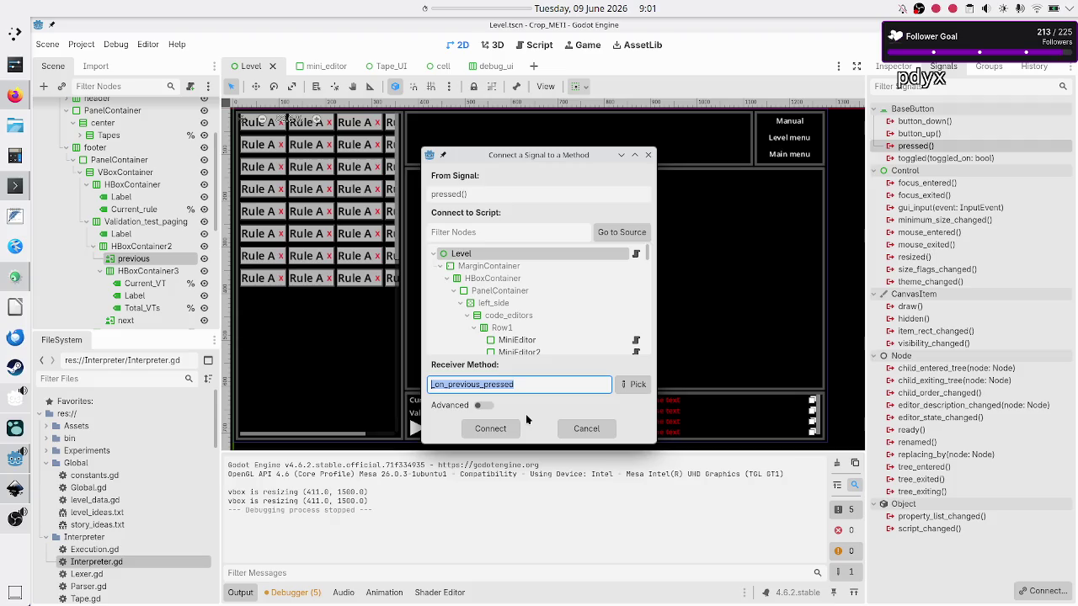
pyautogui.click(495, 429)
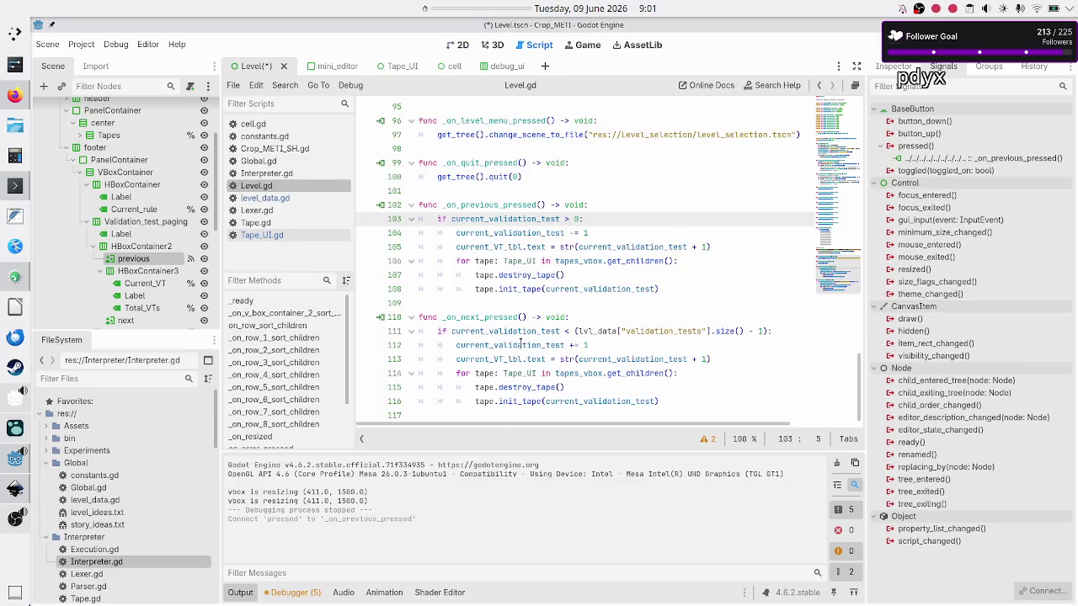
pyautogui.click(500, 204)
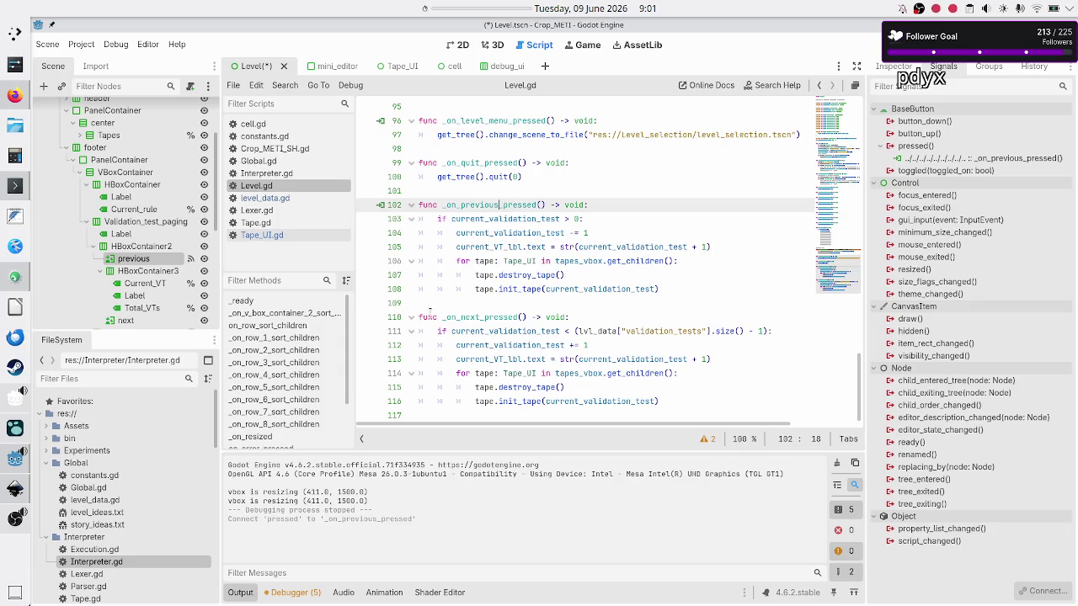
pyautogui.moveTo(477, 318); pyautogui.dragTo(412, 317)
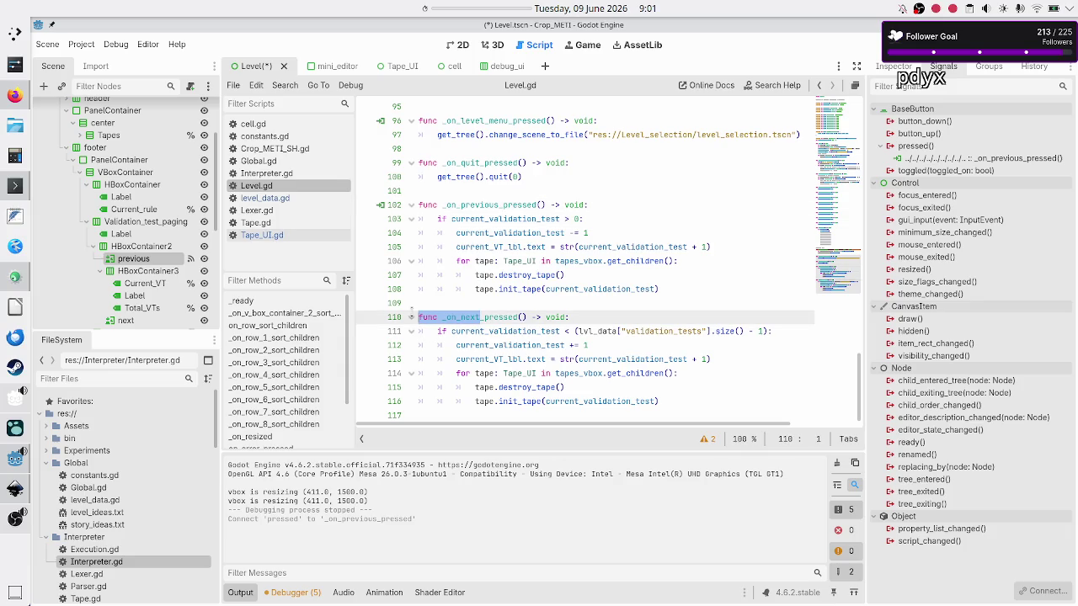
pyautogui.click(493, 318)
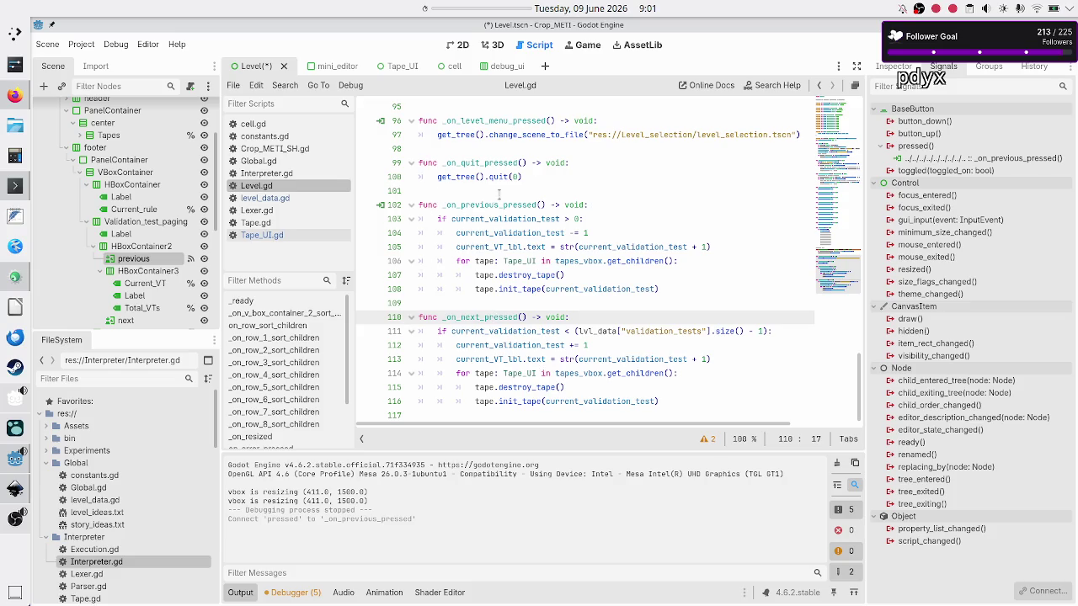
pyautogui.click(477, 318)
# Connect the next button's pressed signal to _on_next_pressed in Level.gd, returning to 2D
pyautogui.click(126, 321)
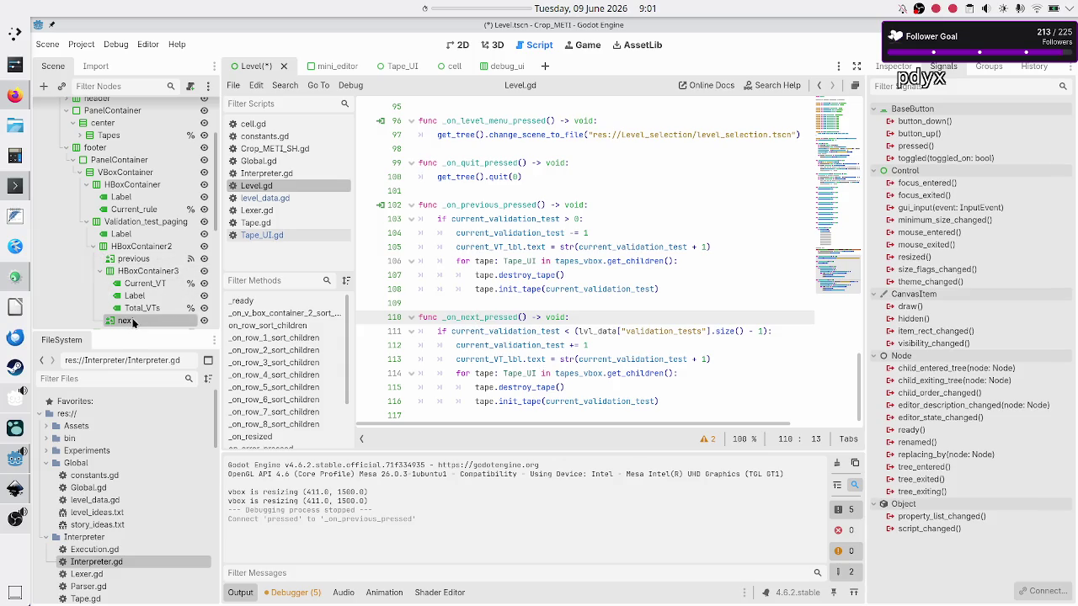
pyautogui.doubleClick(934, 145)
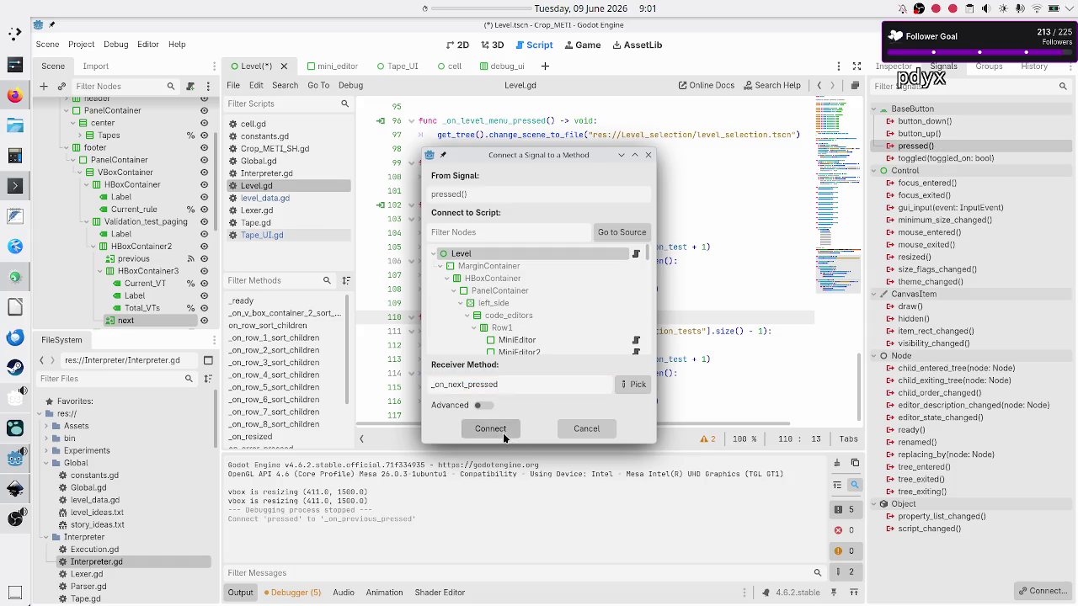
pyautogui.click(502, 433)
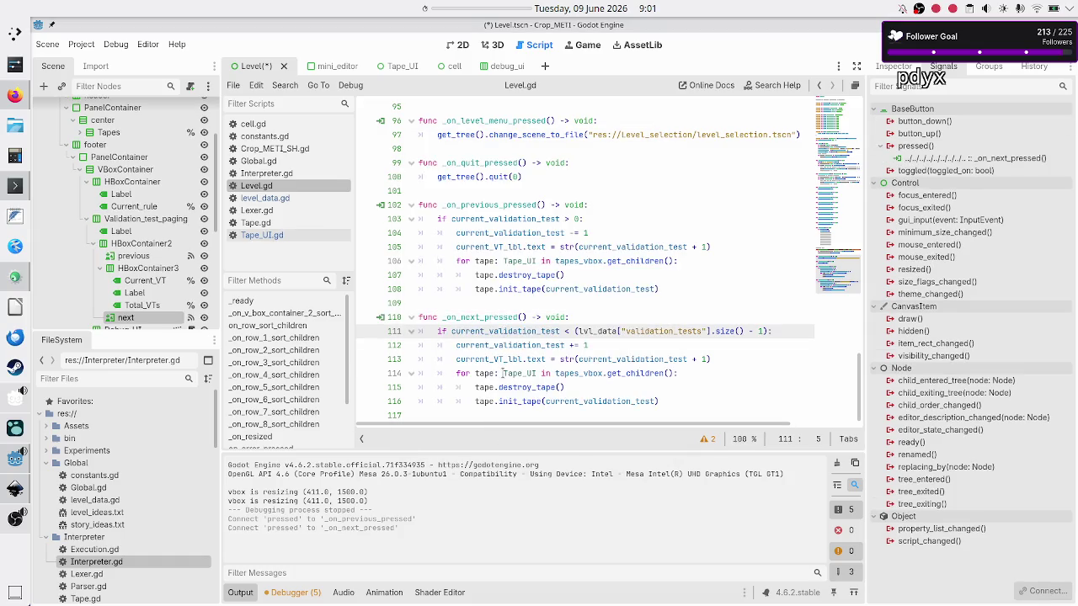
pyautogui.click(464, 315)
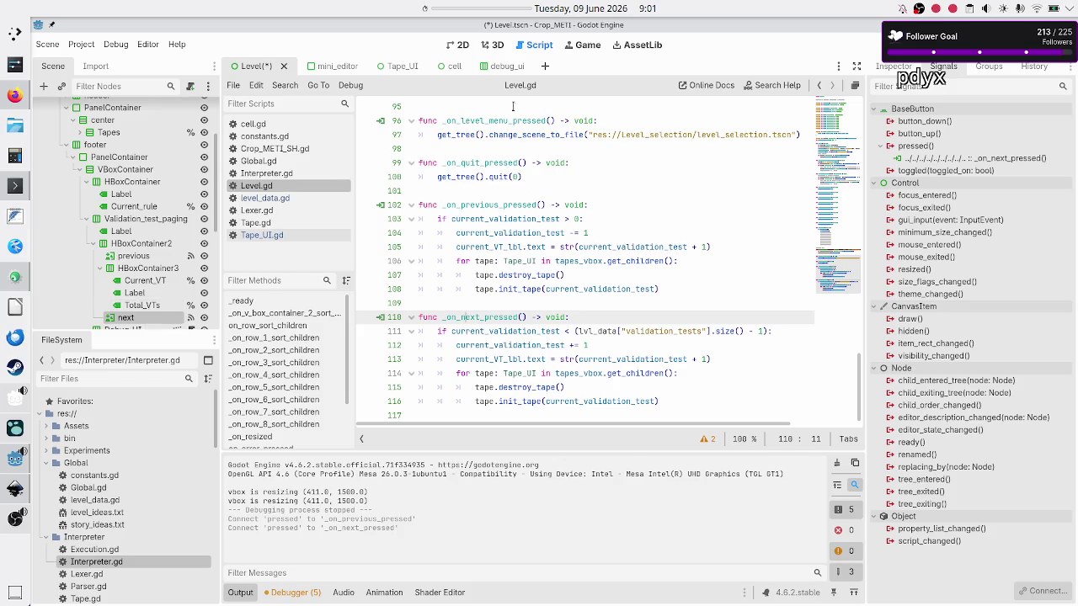
pyautogui.click(459, 44)
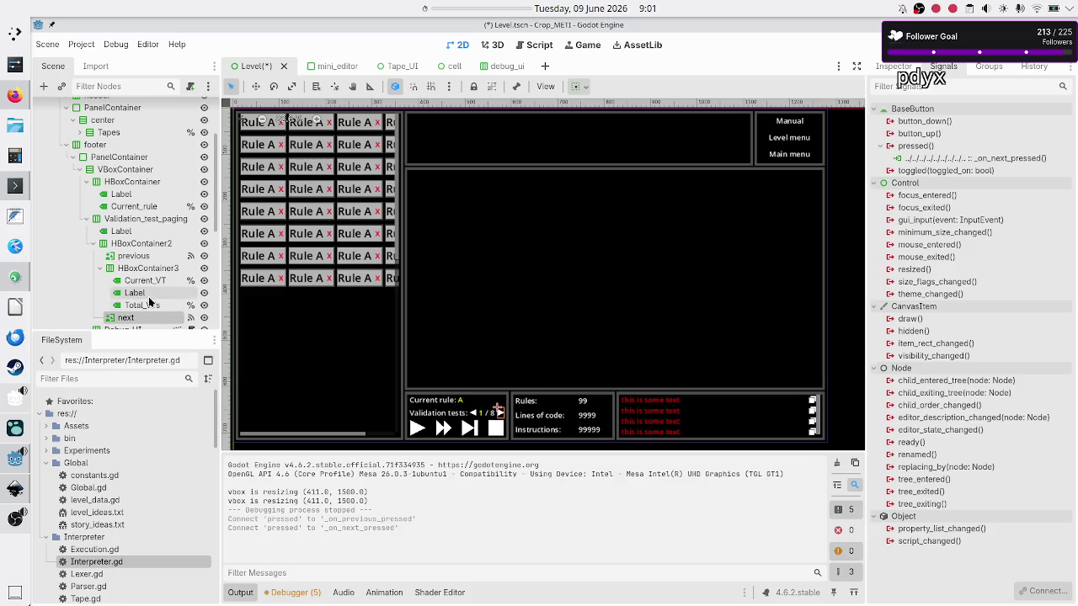
# Revert Debug_UI's Stretch Ratio to its default 1.0 and launch the project with F5
pyautogui.scroll(-3, 135, 264)
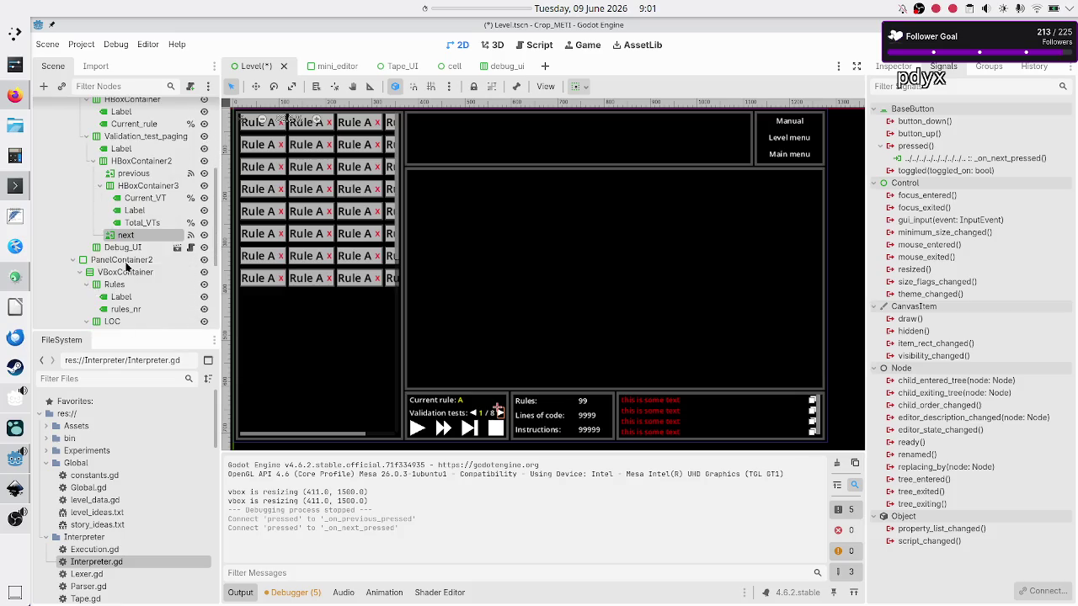
pyautogui.click(126, 249)
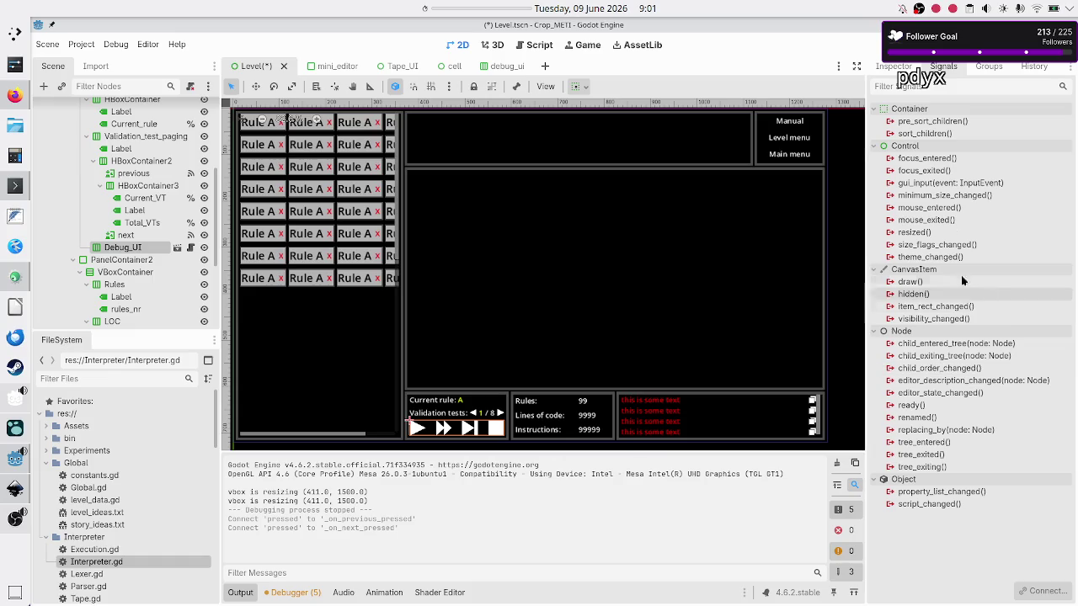
pyautogui.click(894, 67)
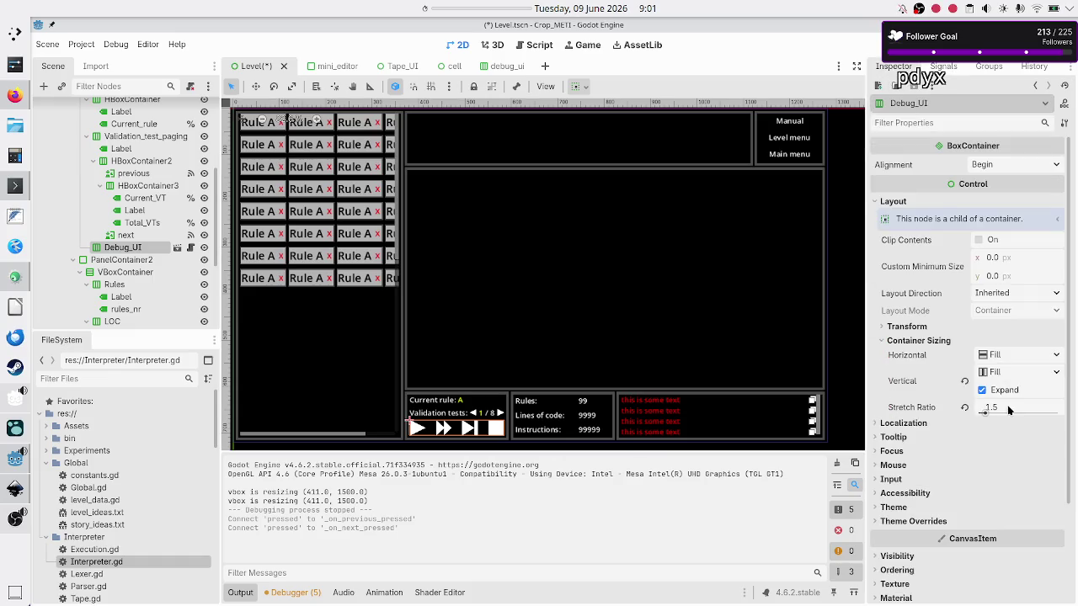
pyautogui.click(963, 408)
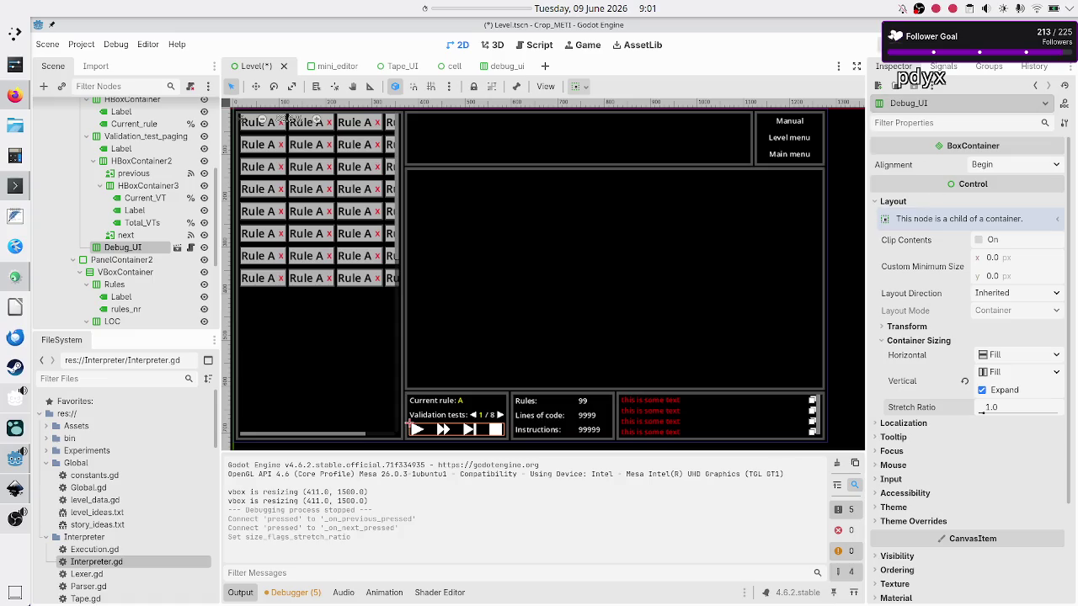
pyautogui.press('F5')
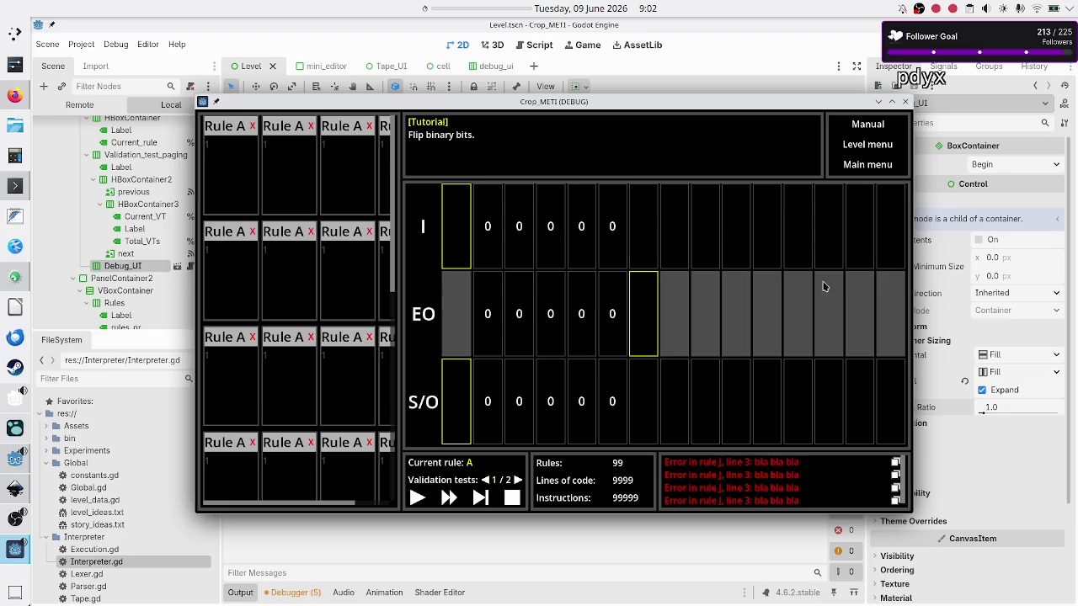
# Page validation tests to 2/2 and back to 1/2, then close Firefox's image search tab
pyautogui.click(517, 479)
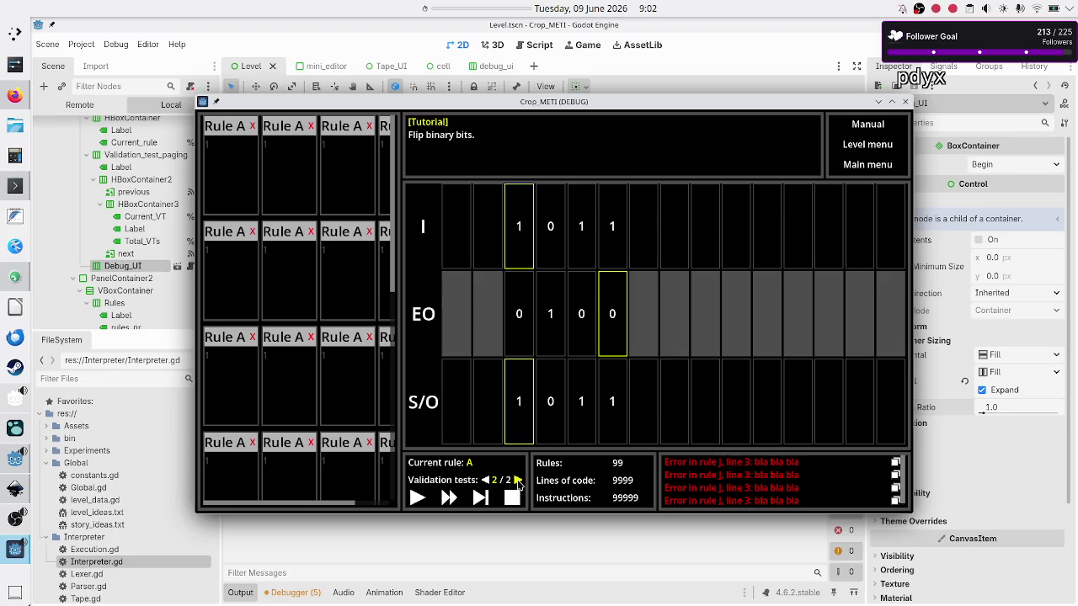
pyautogui.click(486, 480)
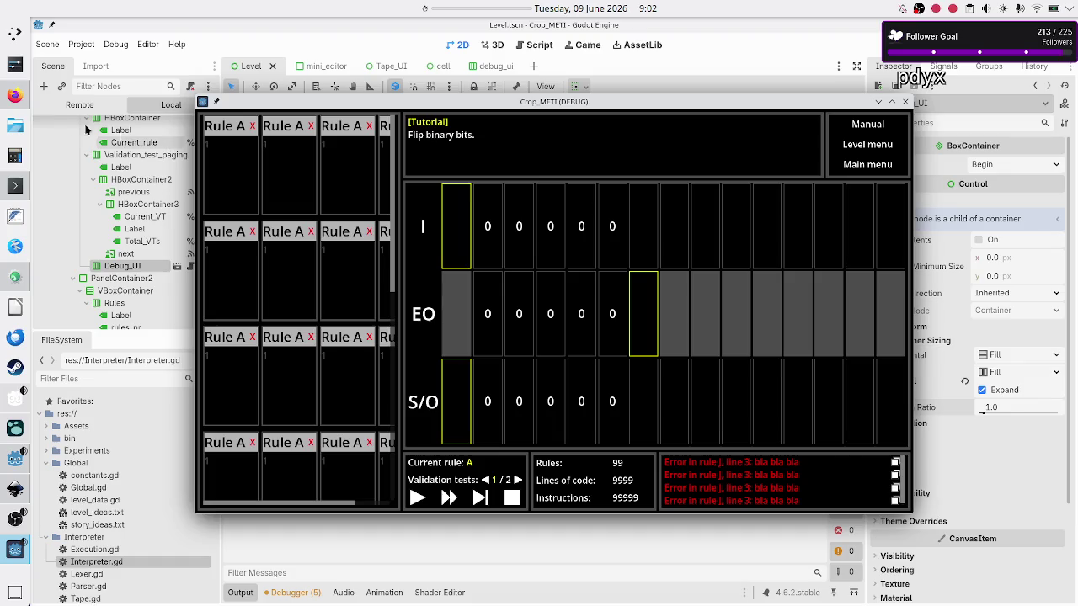
pyautogui.click(12, 103)
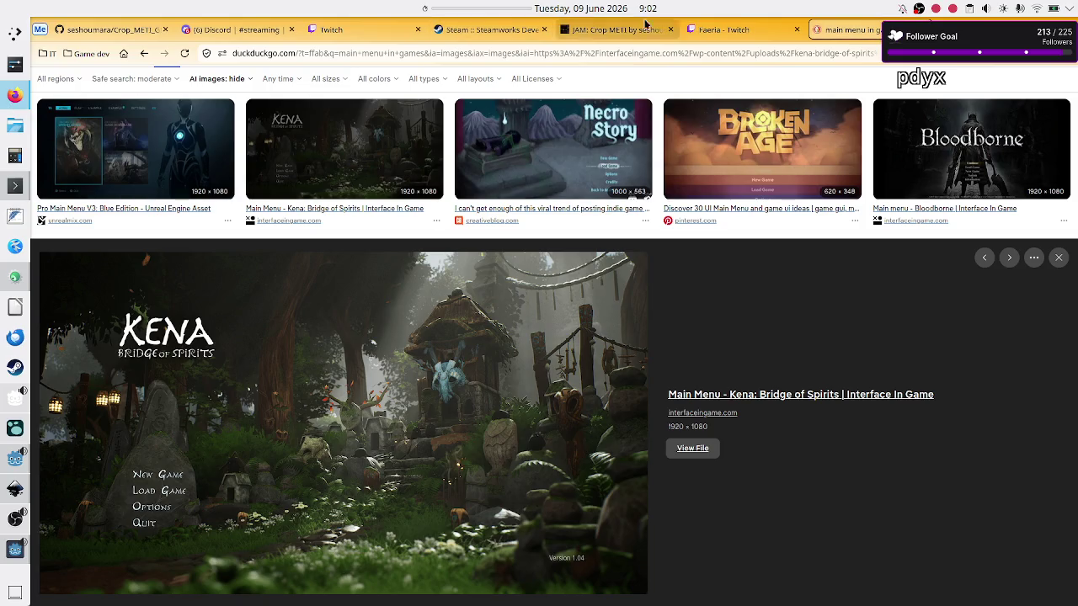
pyautogui.click(921, 30)
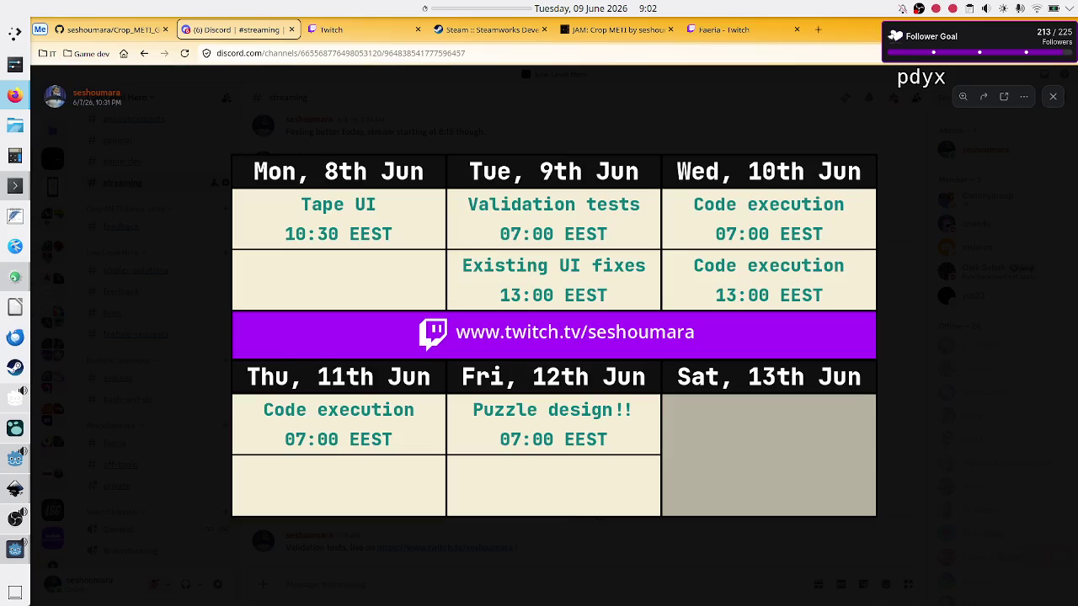
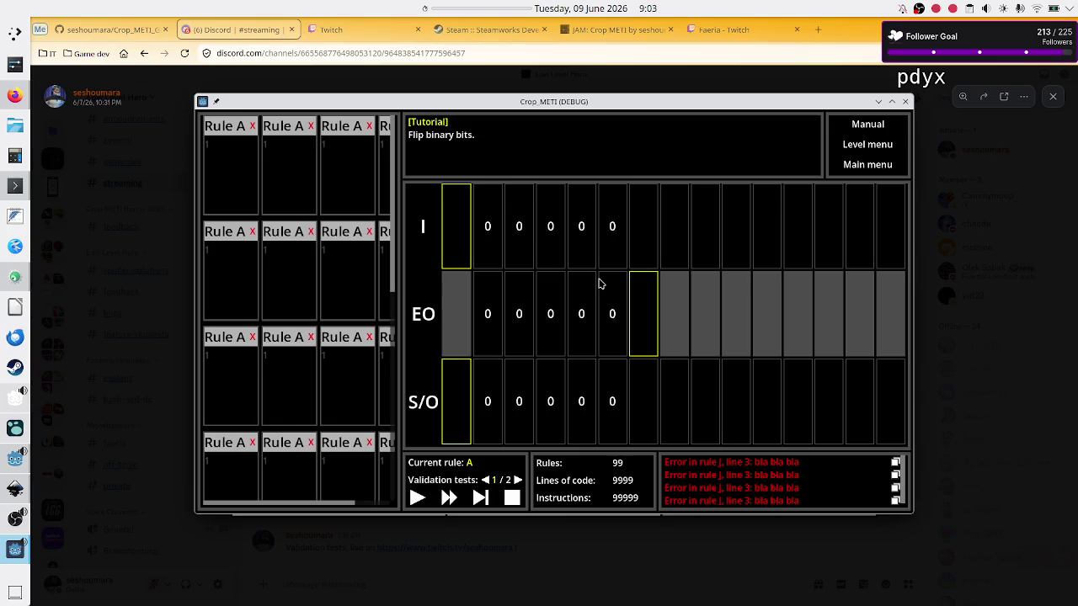
# Close the debug game window and select the central PanelContainer in the editor
pyautogui.click(903, 102)
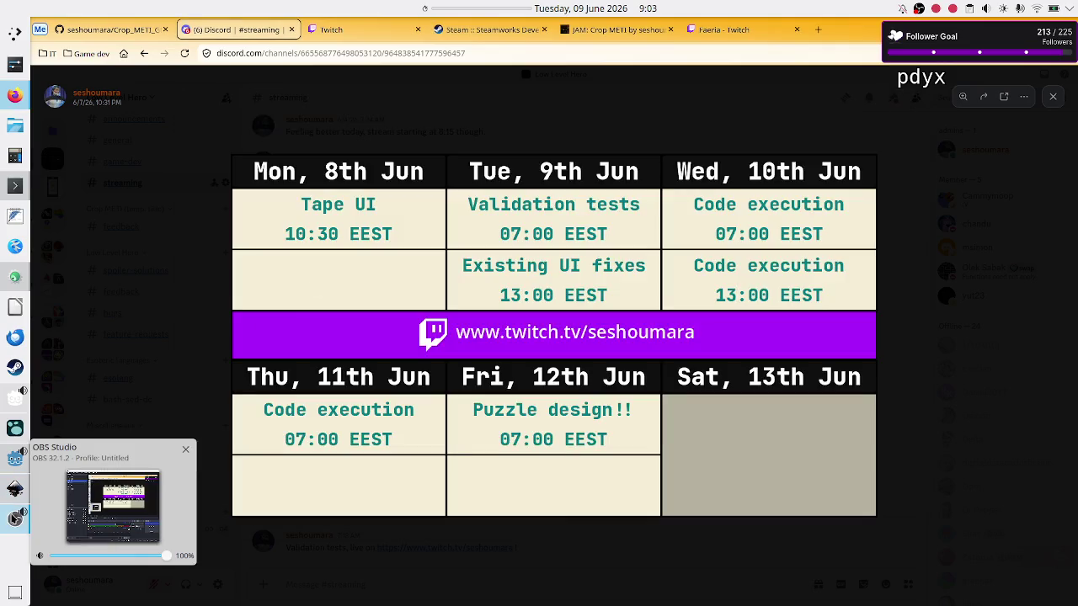
pyautogui.click(5, 454)
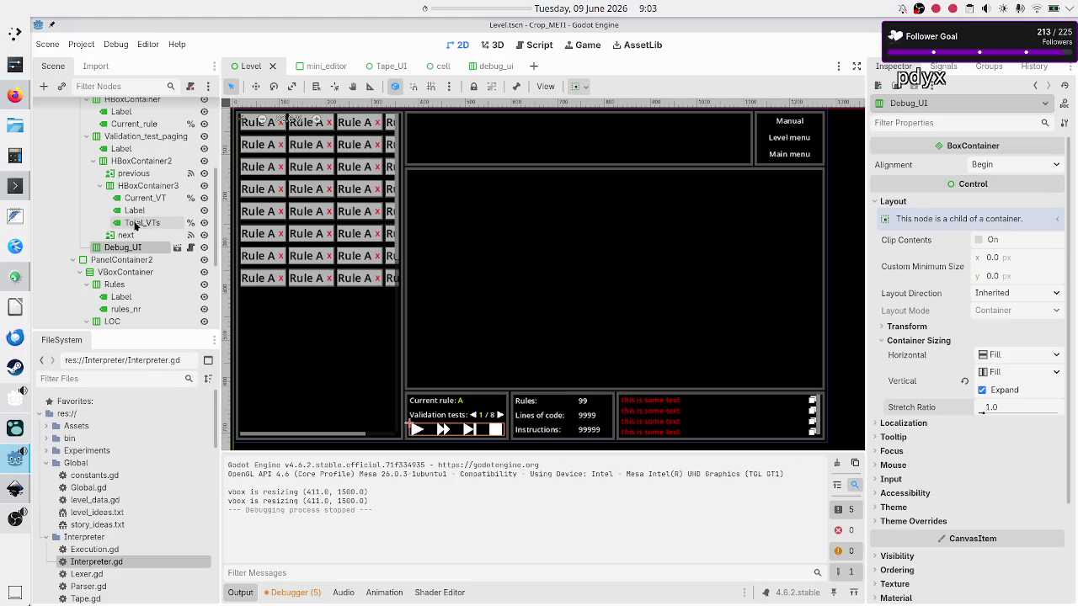
pyautogui.scroll(5, 108, 206)
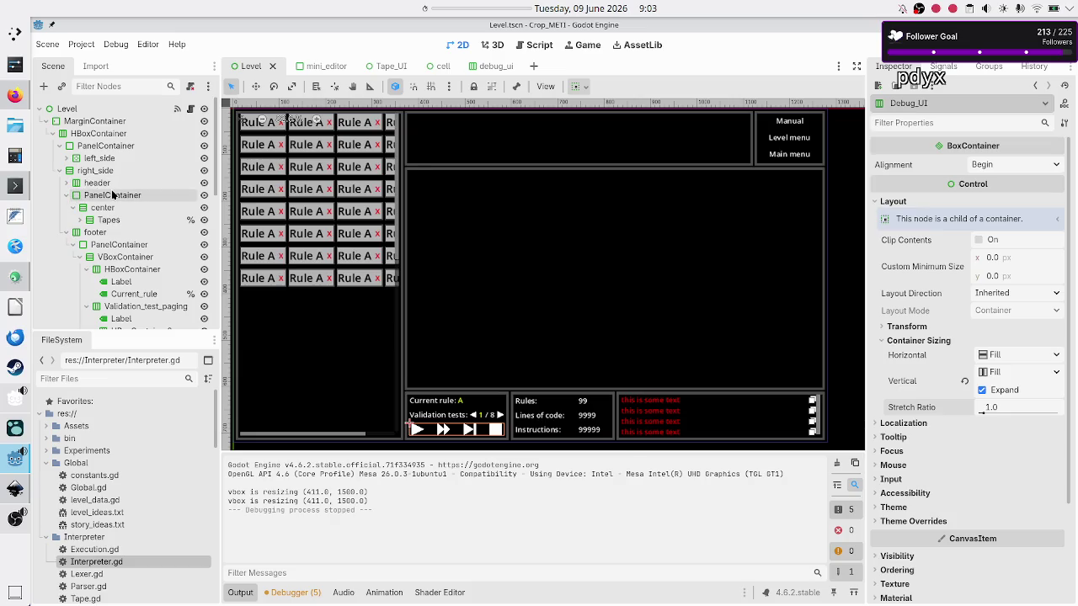
pyautogui.click(112, 195)
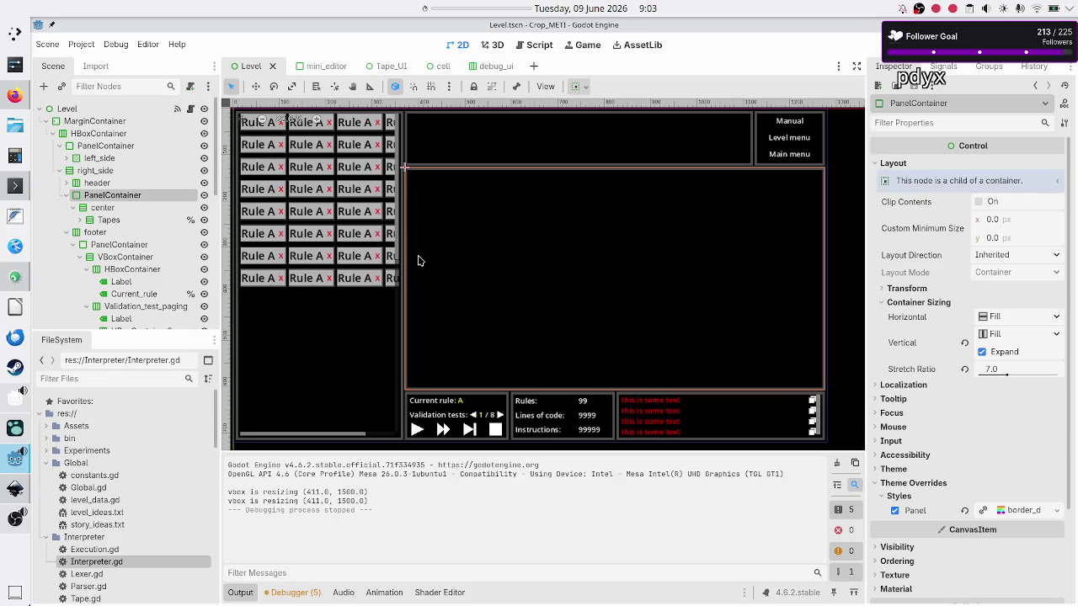
pyautogui.scroll(3, 413, 259)
pyautogui.scroll(3, 413, 259)
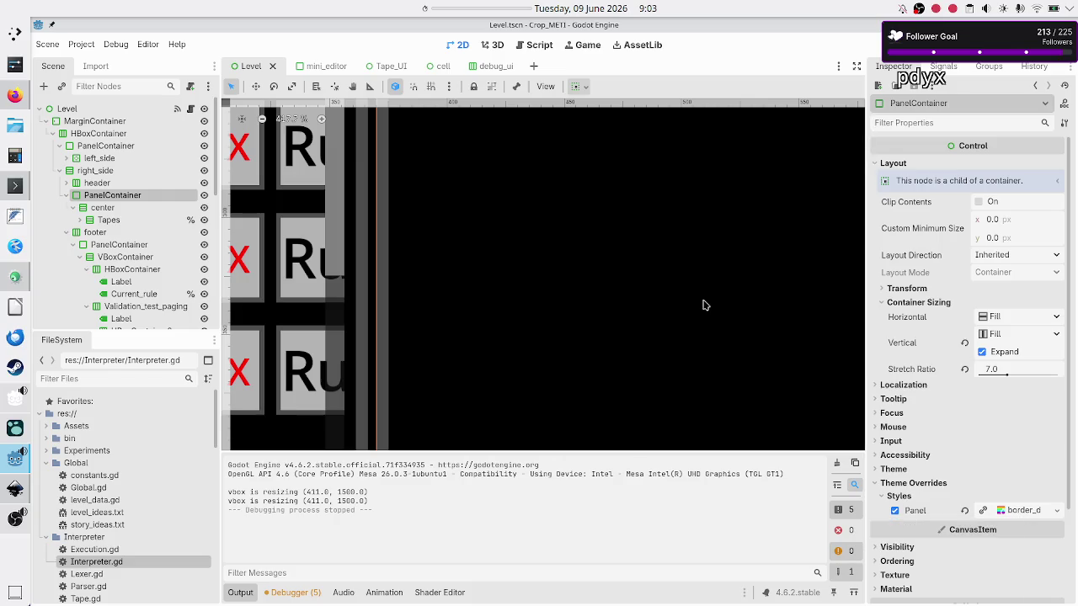
pyautogui.scroll(2, 594, 282)
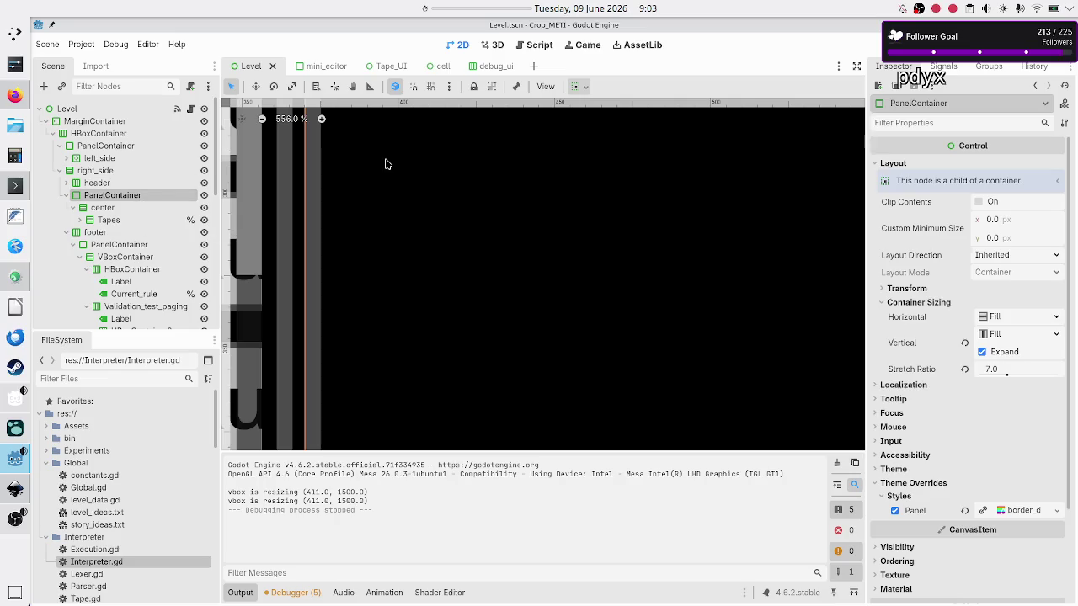
# Filter the FileSystem dock by 'border' and run the current Level scene with F6
pyautogui.click(128, 380)
pyautogui.write('border')
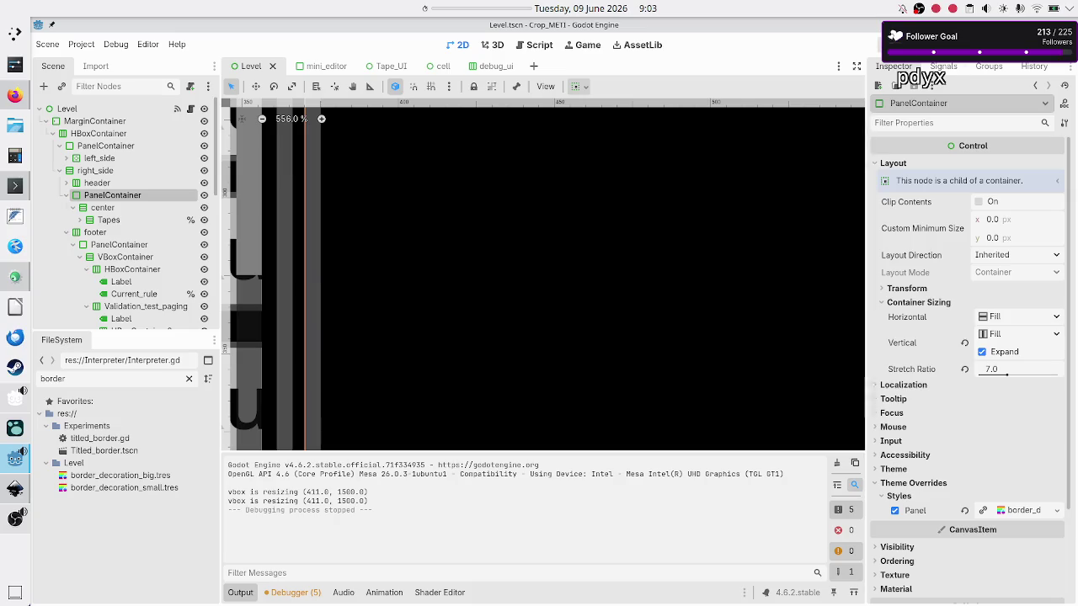
pyautogui.press('F6')
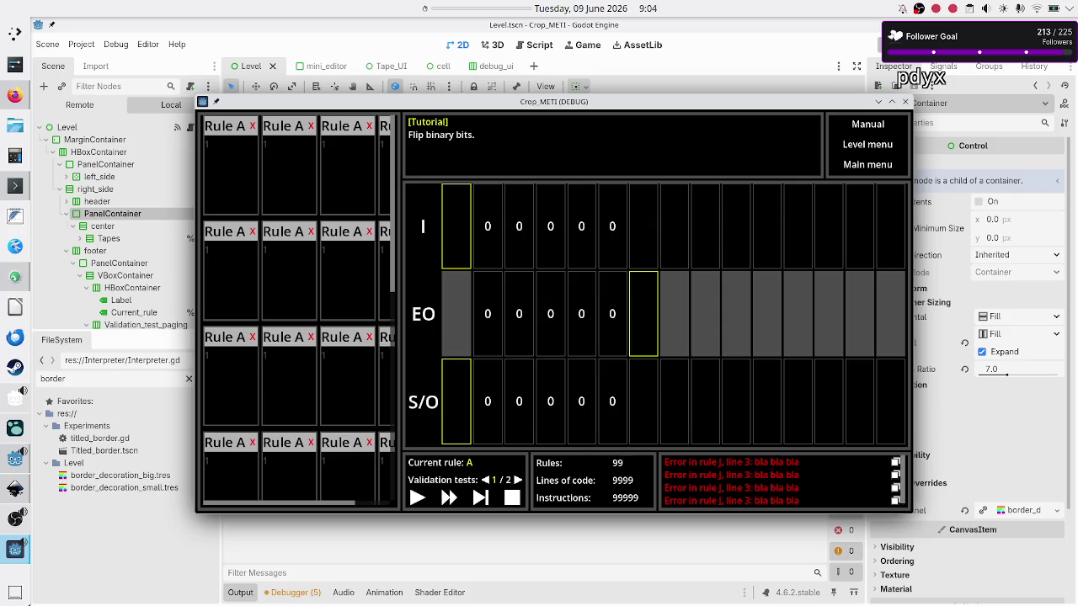
# Maximize the running game window, then quit it with Alt+F4 to return to the Level scene
pyautogui.doubleClick(591, 107)
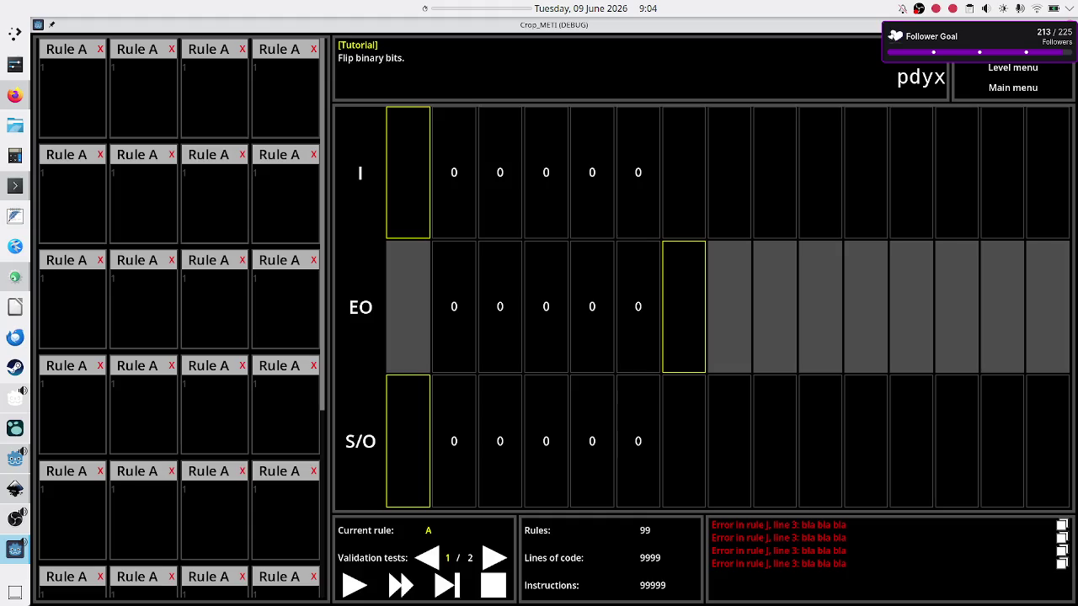
pyautogui.hotkey('alt', 'F4')
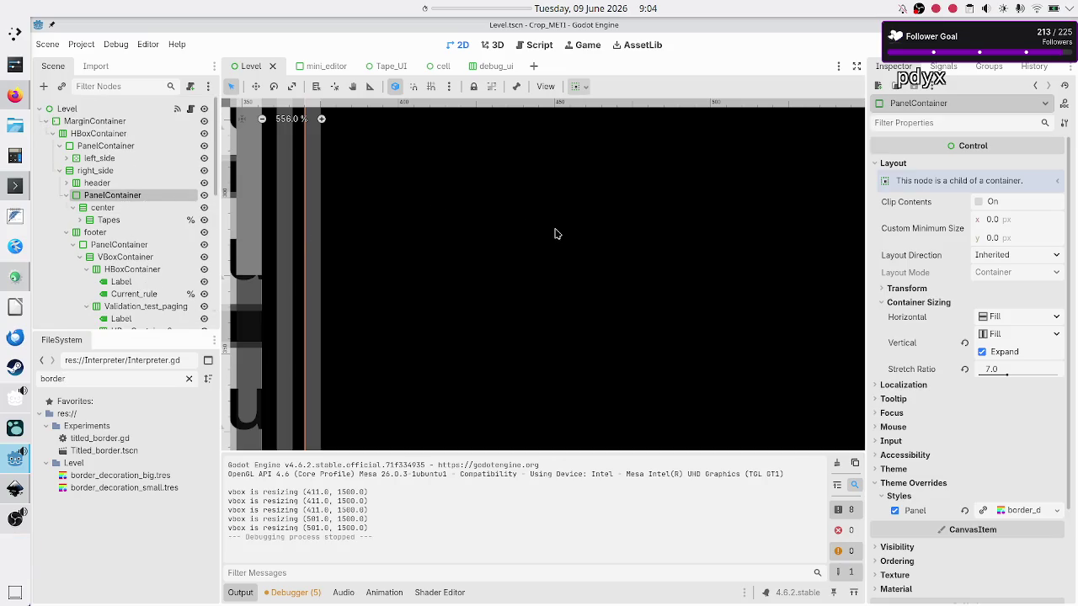
pyautogui.scroll(-9, 615, 233)
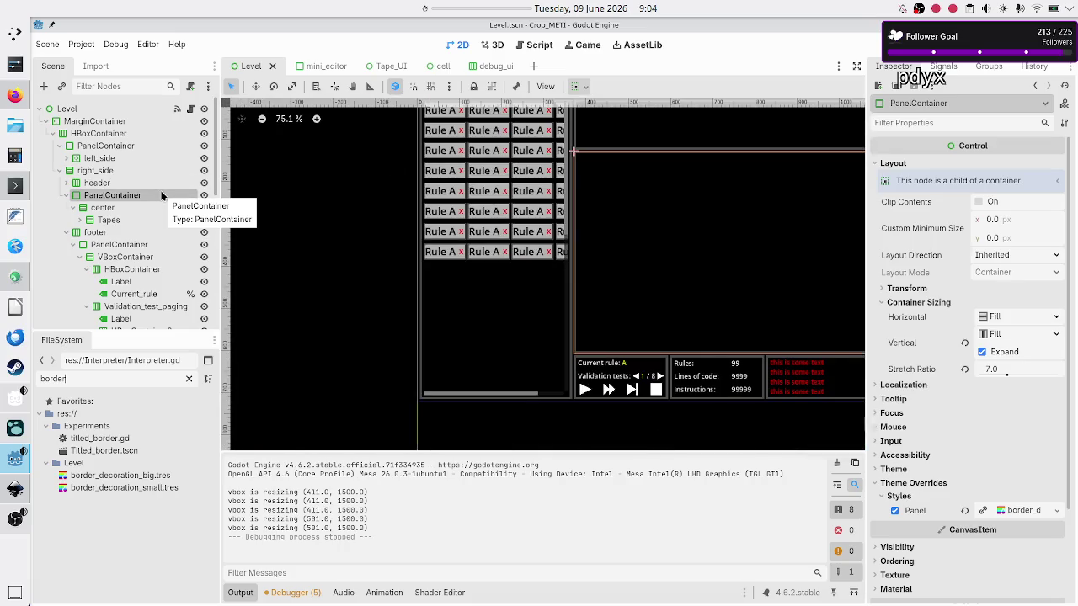
# Inspect the center container's properties, including its size and position
pyautogui.click(106, 210)
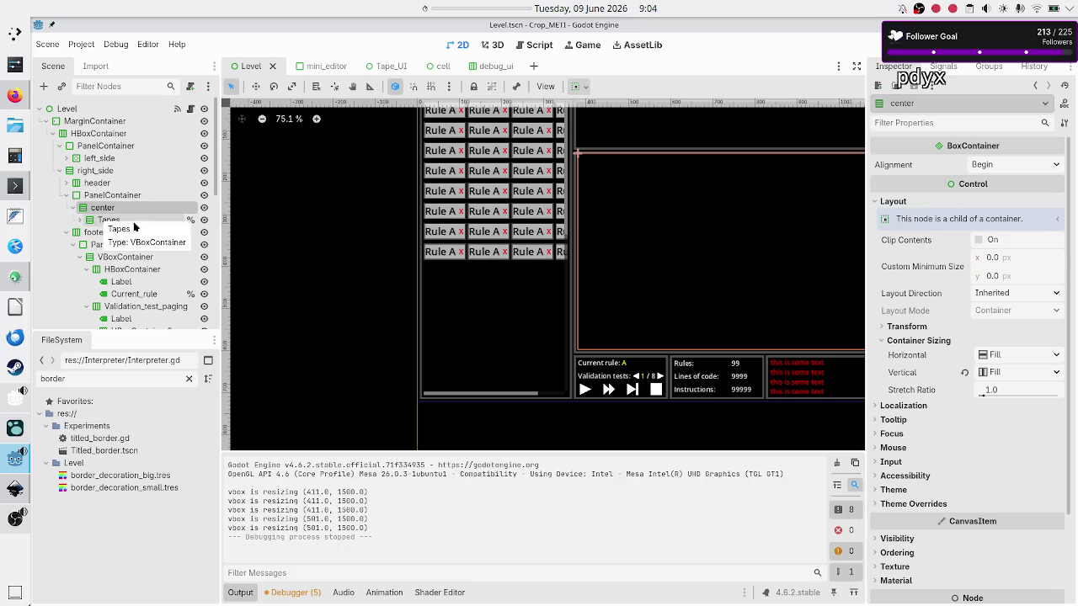
pyautogui.scroll(5, 709, 184)
pyautogui.scroll(2, 709, 184)
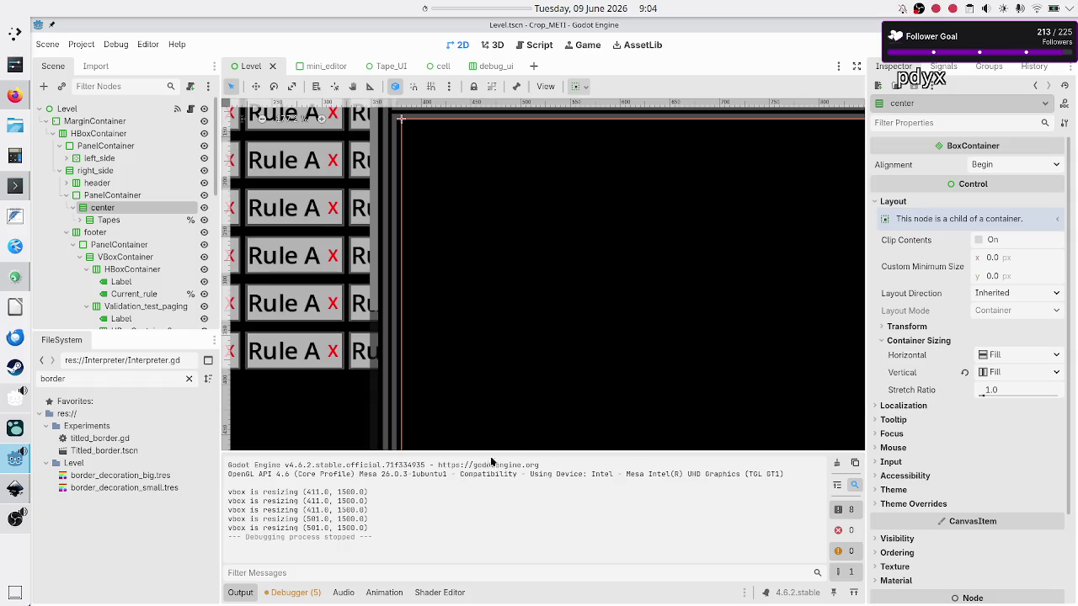
pyautogui.scroll(2, 694, 242)
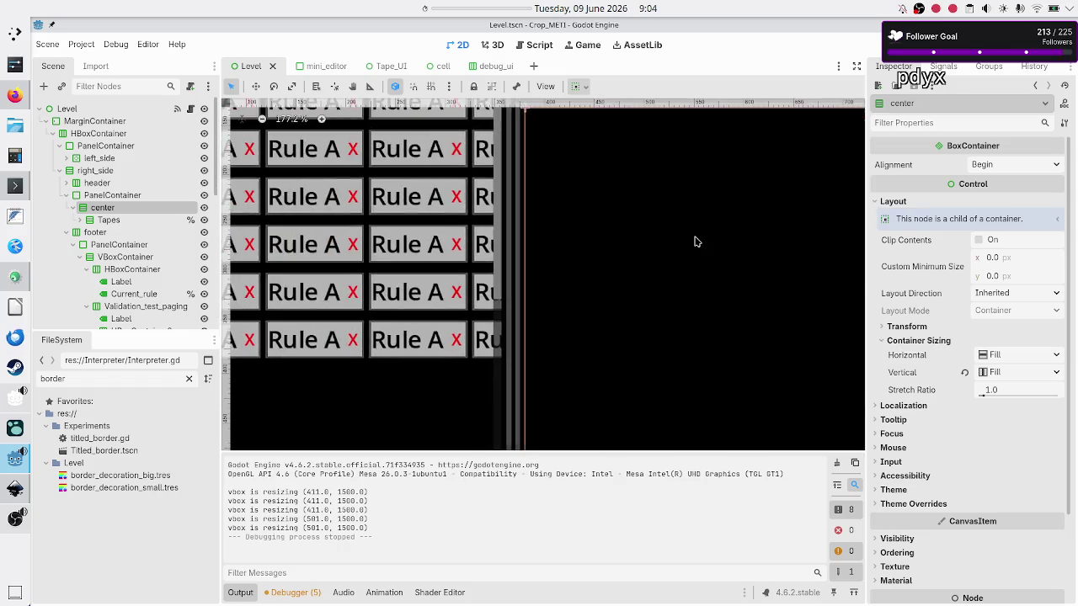
pyautogui.scroll(-2, 695, 241)
pyautogui.hscroll(3, 695, 241)
pyautogui.scroll(3, 694, 242)
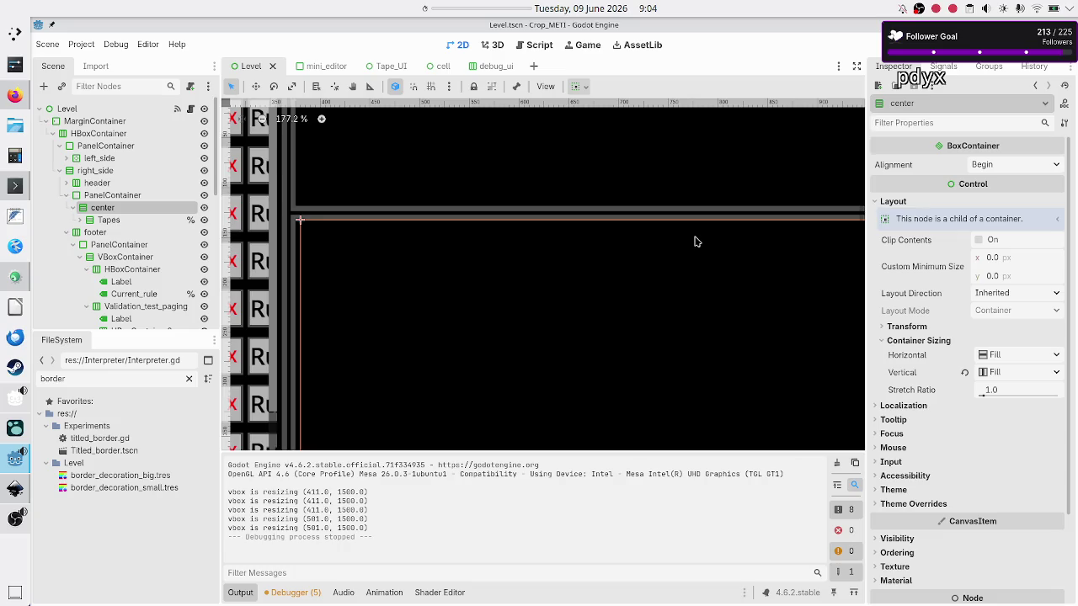
pyautogui.hscroll(2, 695, 242)
pyautogui.hscroll(-1, 695, 242)
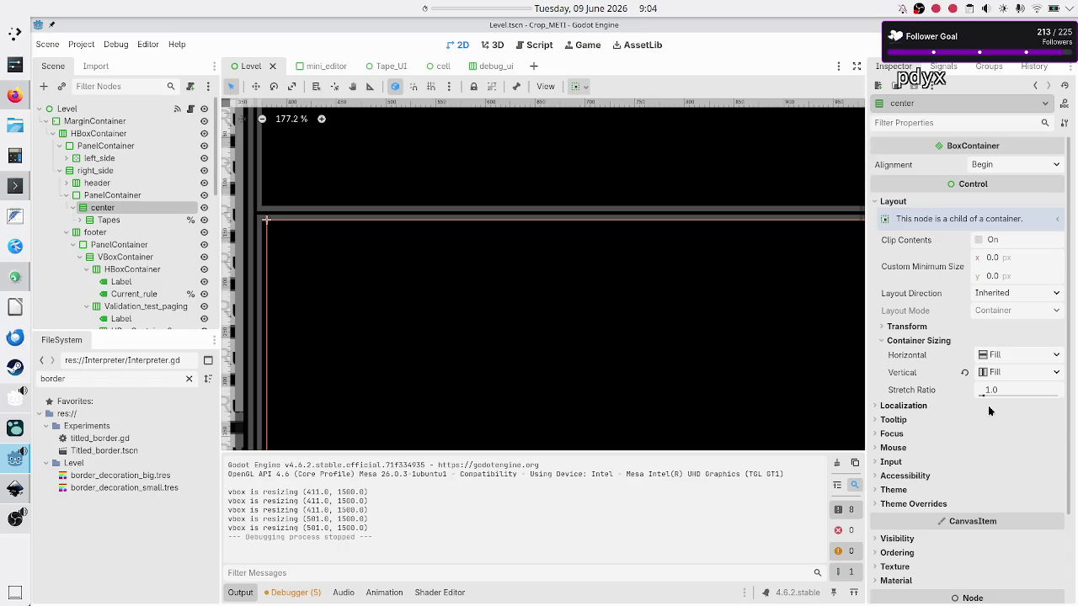
pyautogui.click(912, 327)
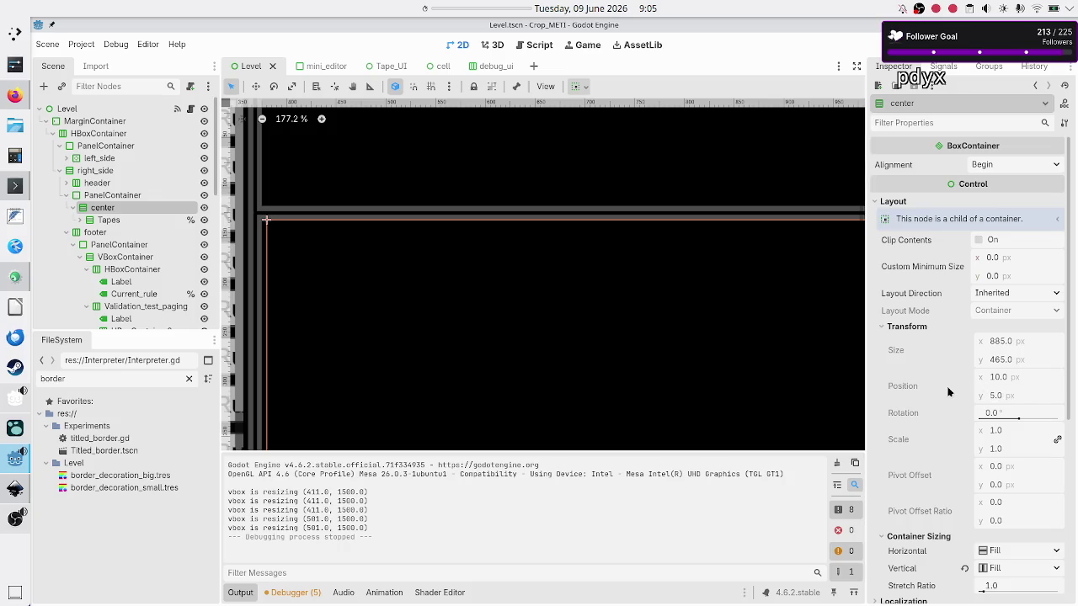
pyautogui.moveTo(947, 392)
# Check the right_side and header containers, then expand PanelContainer's Panel style to see its margins
pyautogui.click(144, 199)
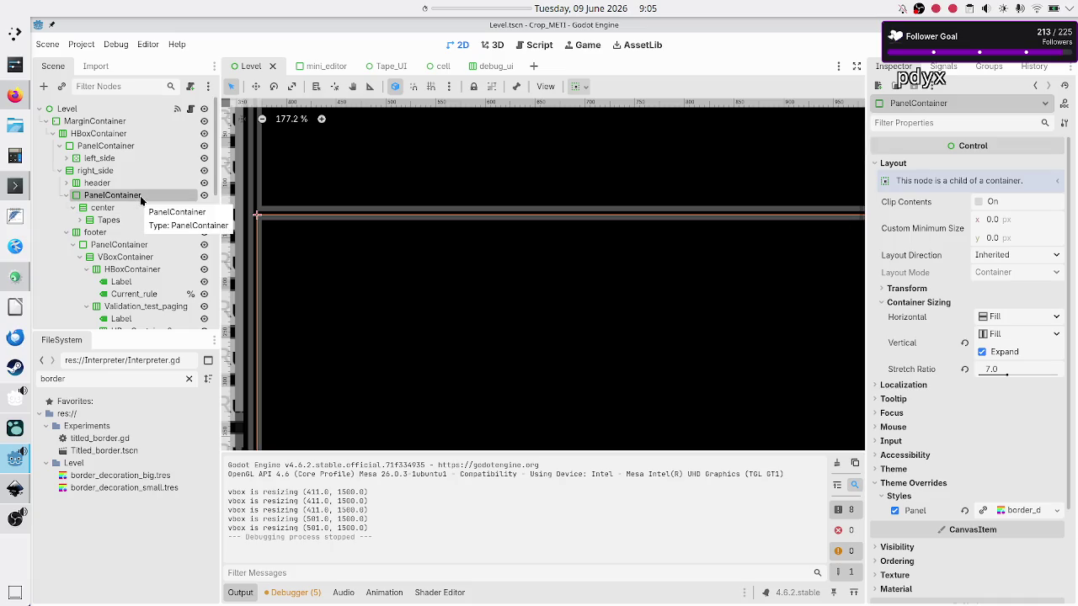
pyautogui.click(112, 173)
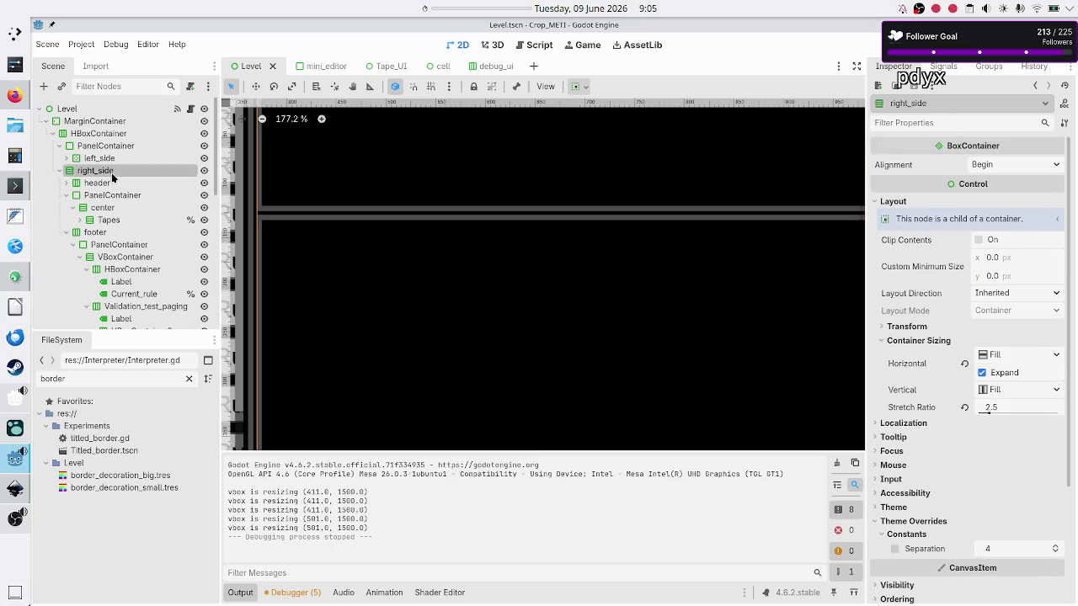
pyautogui.click(108, 185)
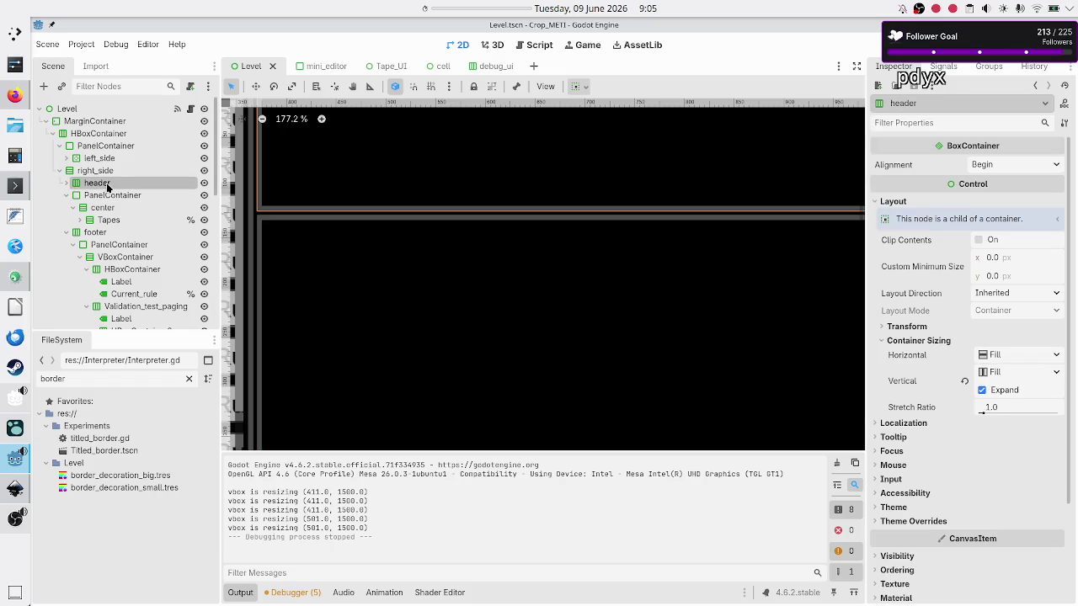
pyautogui.click(122, 193)
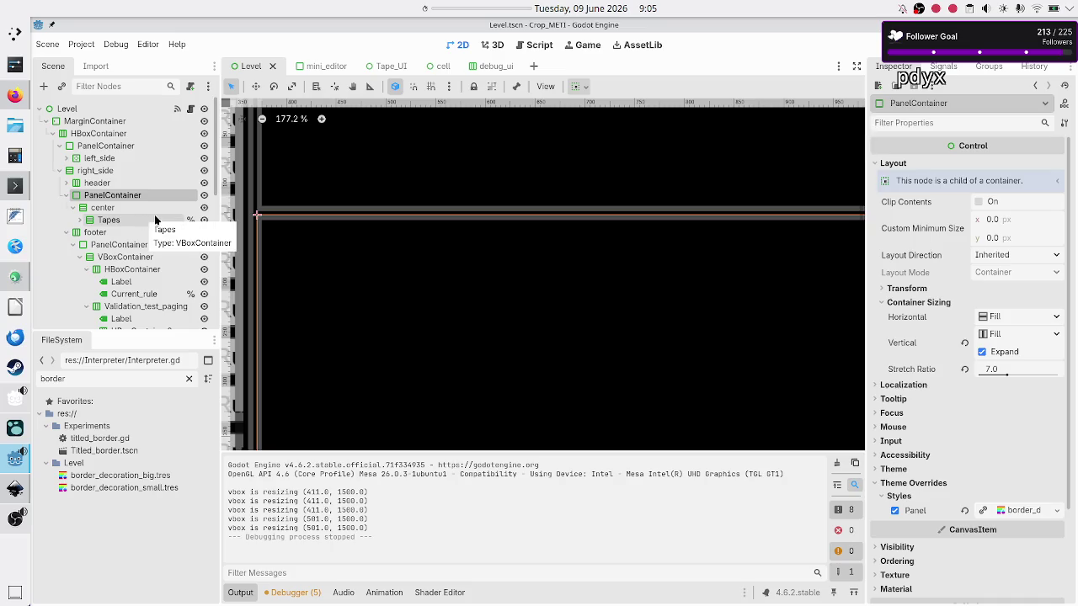
pyautogui.click(1041, 511)
pyautogui.scroll(-10, 984, 477)
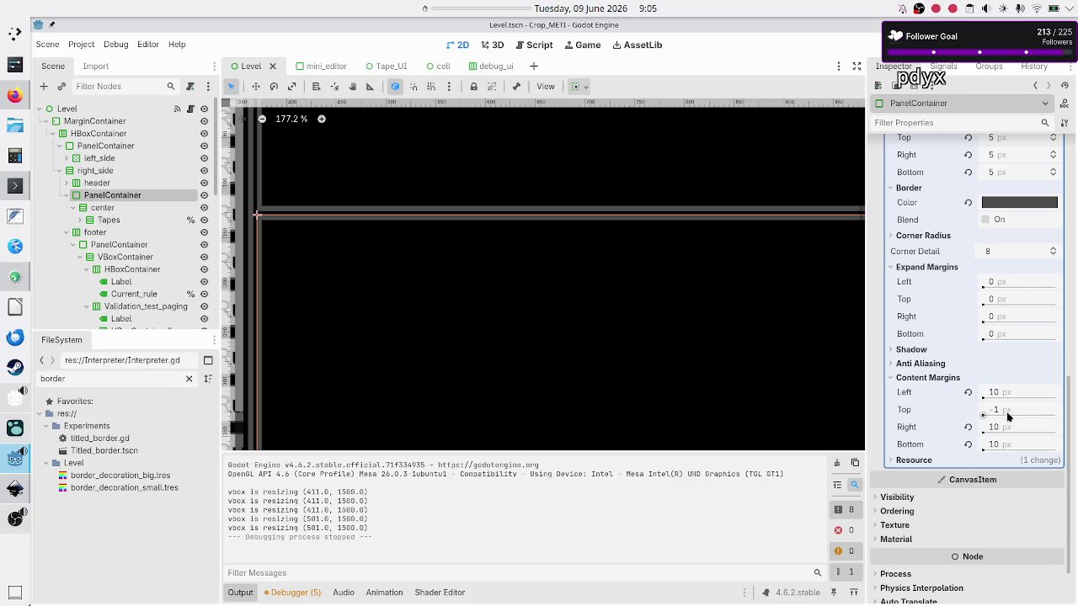
pyautogui.moveTo(1011, 413)
pyautogui.scroll(5, 1015, 363)
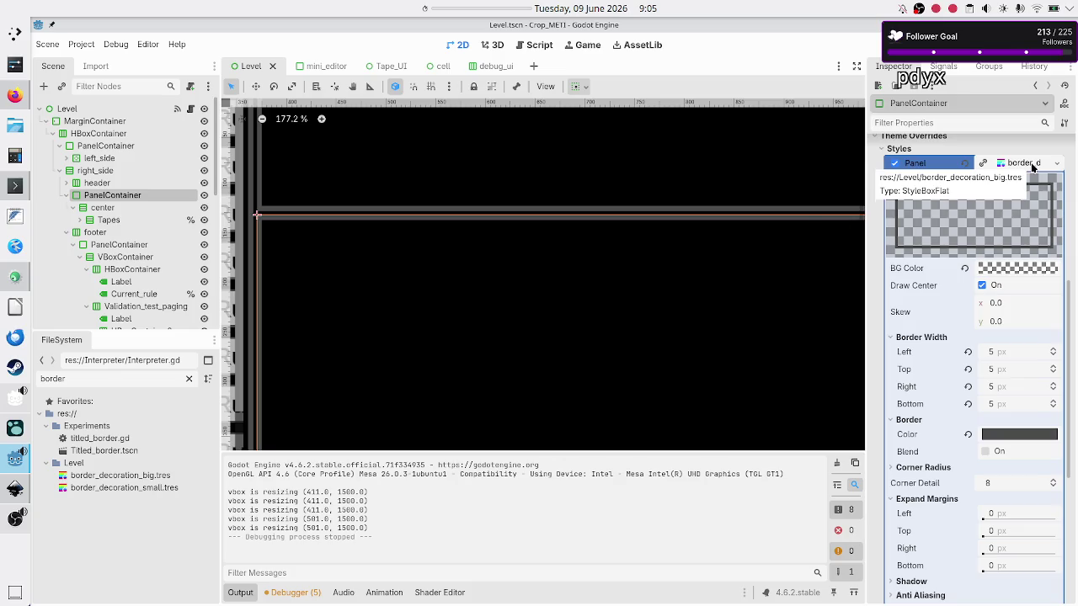
# Open the border_decoration_big.tres style resource and review its settings
pyautogui.click(109, 477)
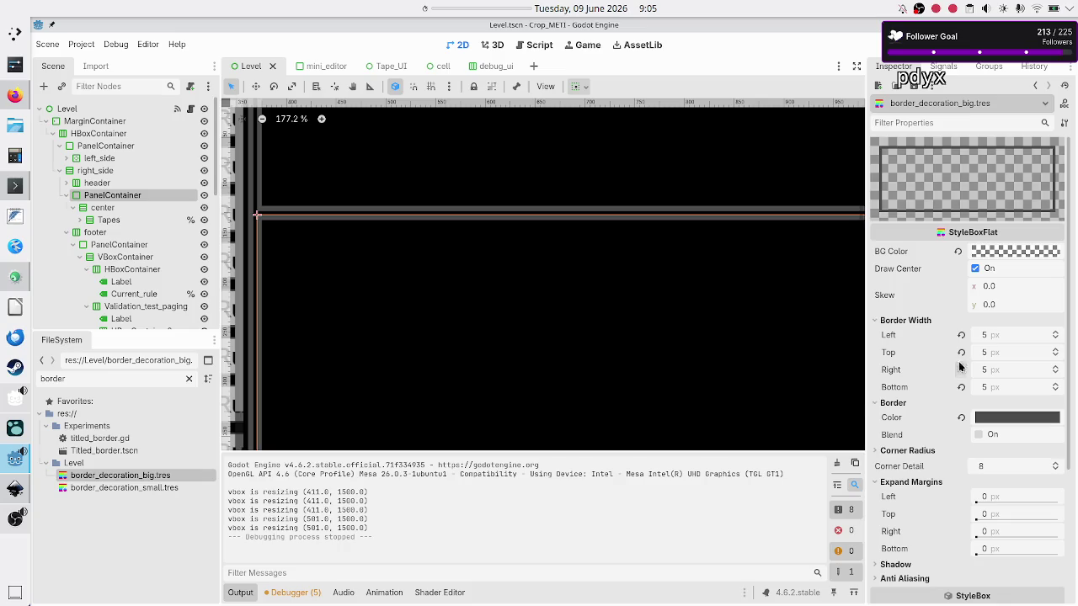
pyautogui.scroll(-5, 954, 404)
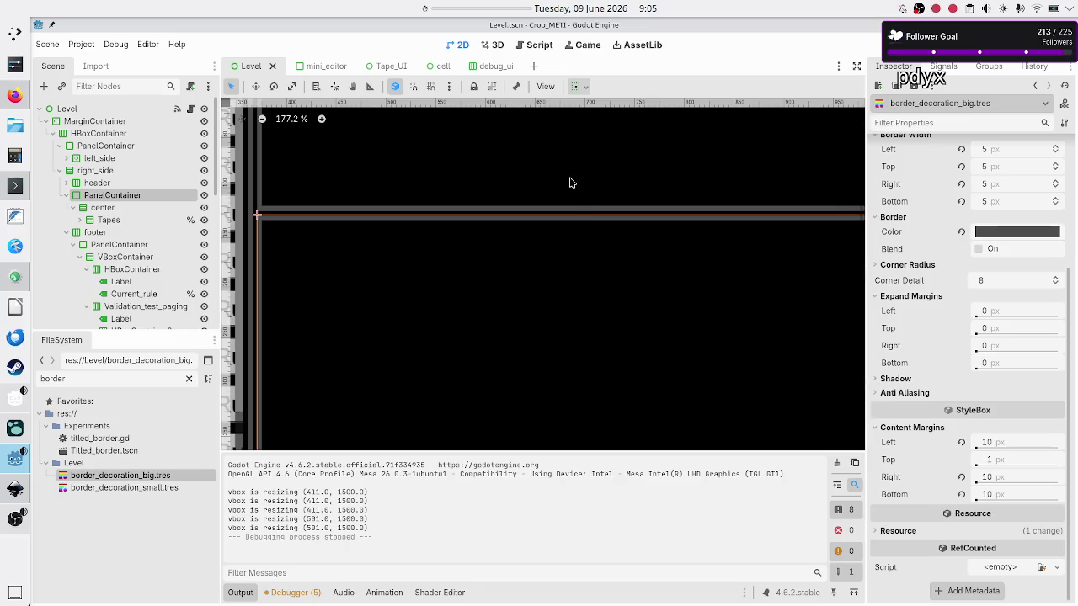
pyautogui.scroll(-1, 570, 180)
pyautogui.scroll(3, 570, 180)
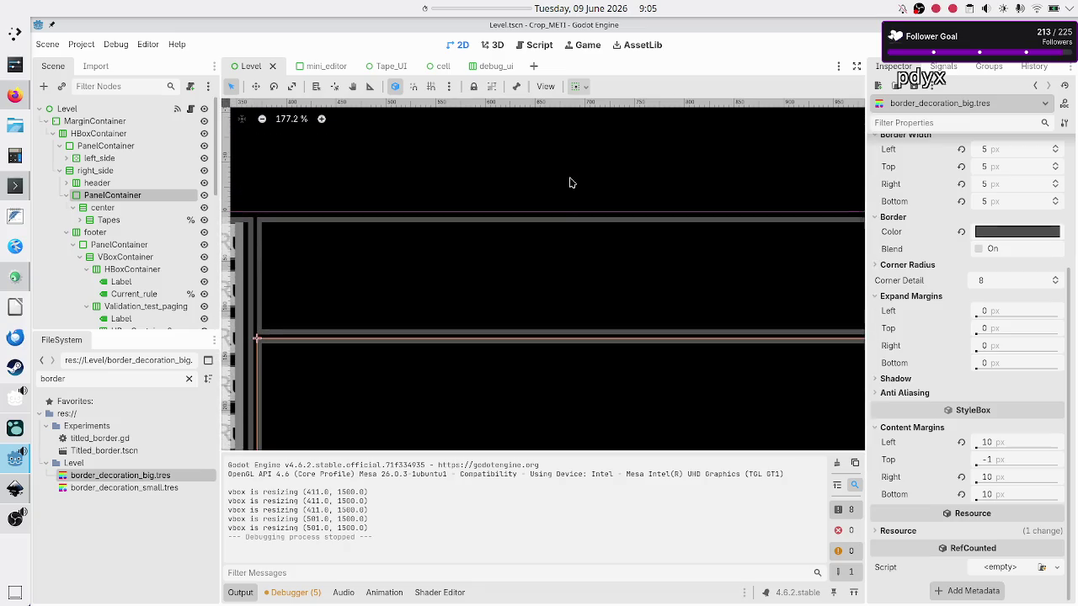
# Expand header, inspect its PanelContainer and Level_info label, then open Titled_border.tscn
pyautogui.click(98, 182)
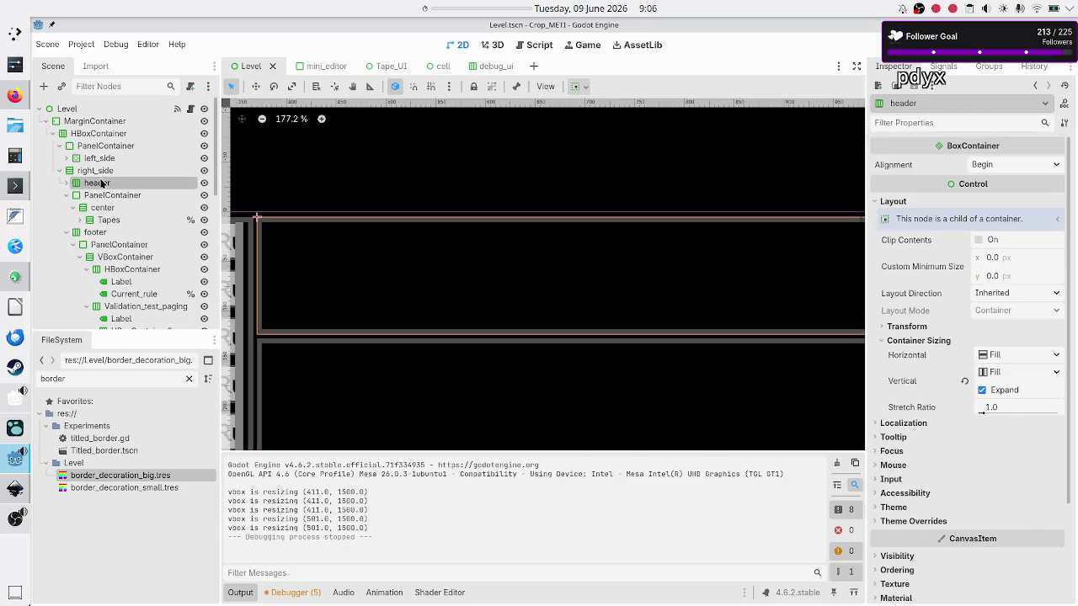
pyautogui.press('Right')
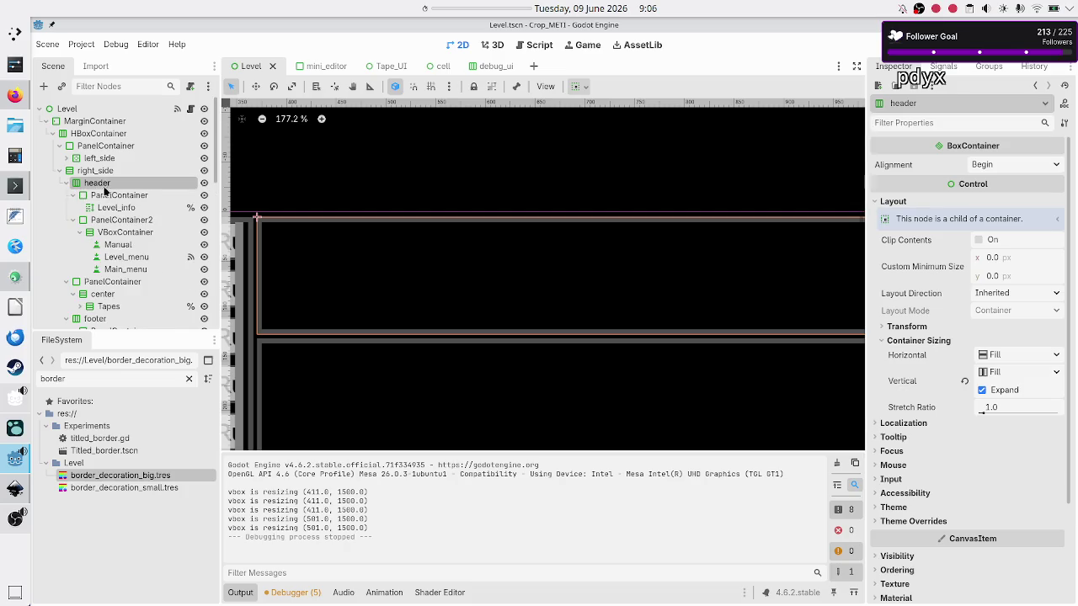
pyautogui.click(108, 197)
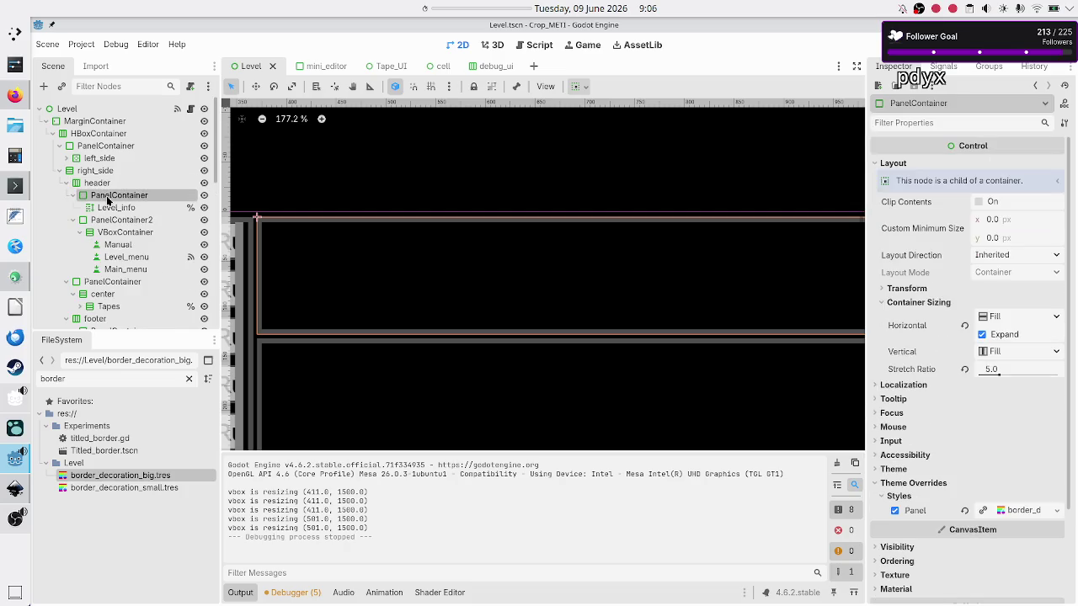
pyautogui.click(101, 209)
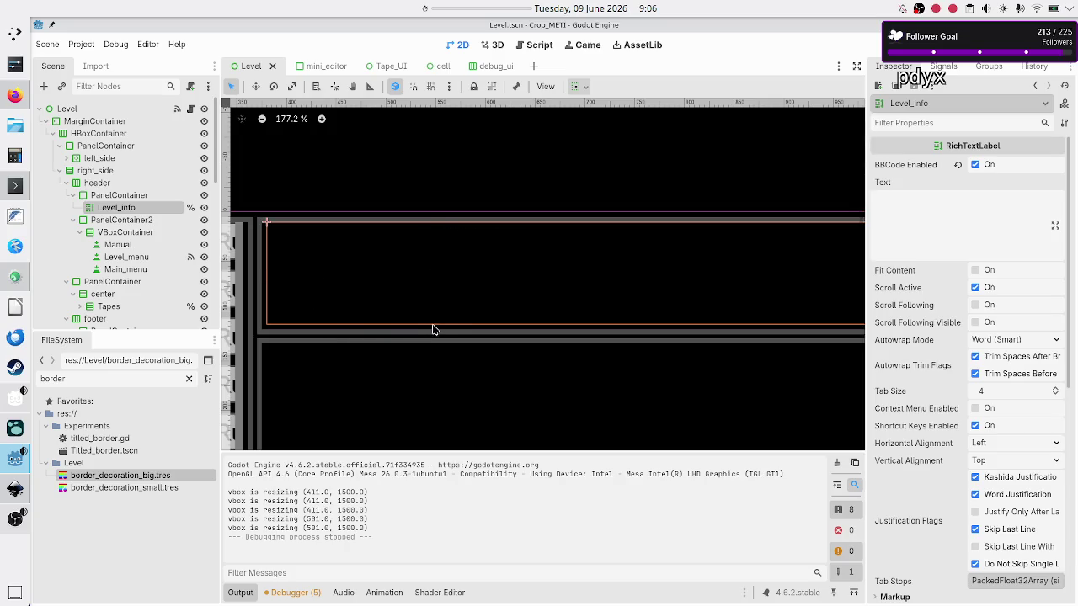
pyautogui.doubleClick(101, 450)
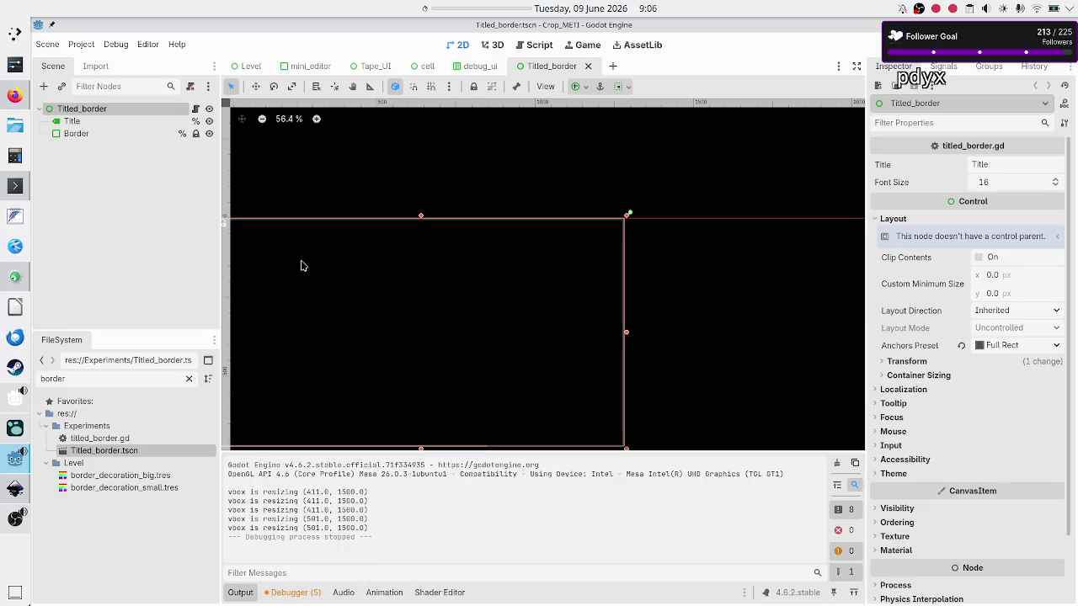
# Make the Border node's Panel style unique and save the Titled_border scene
pyautogui.click(93, 134)
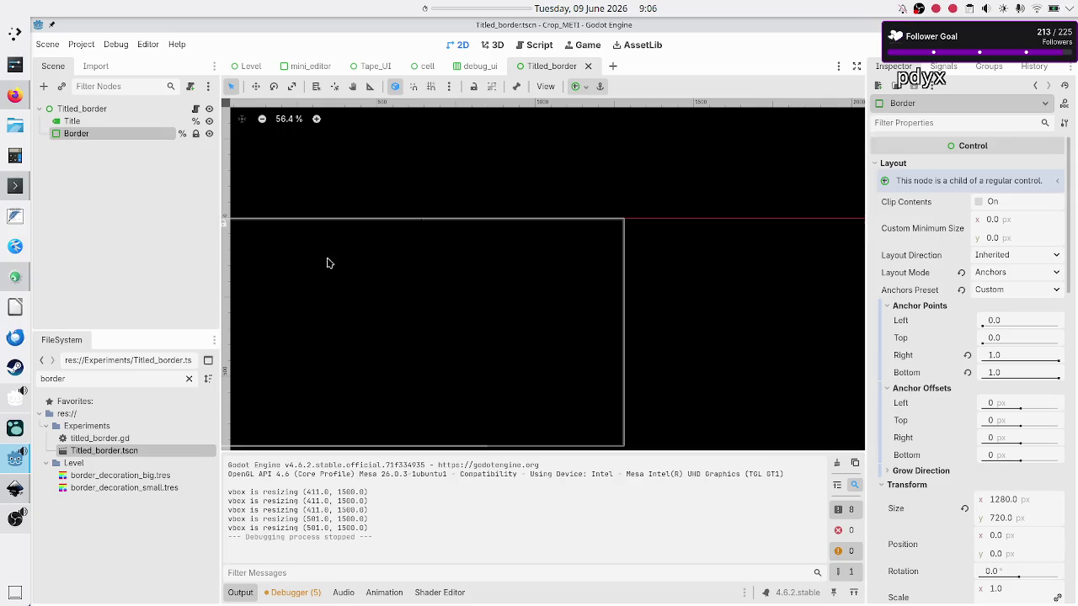
pyautogui.scroll(-15, 943, 374)
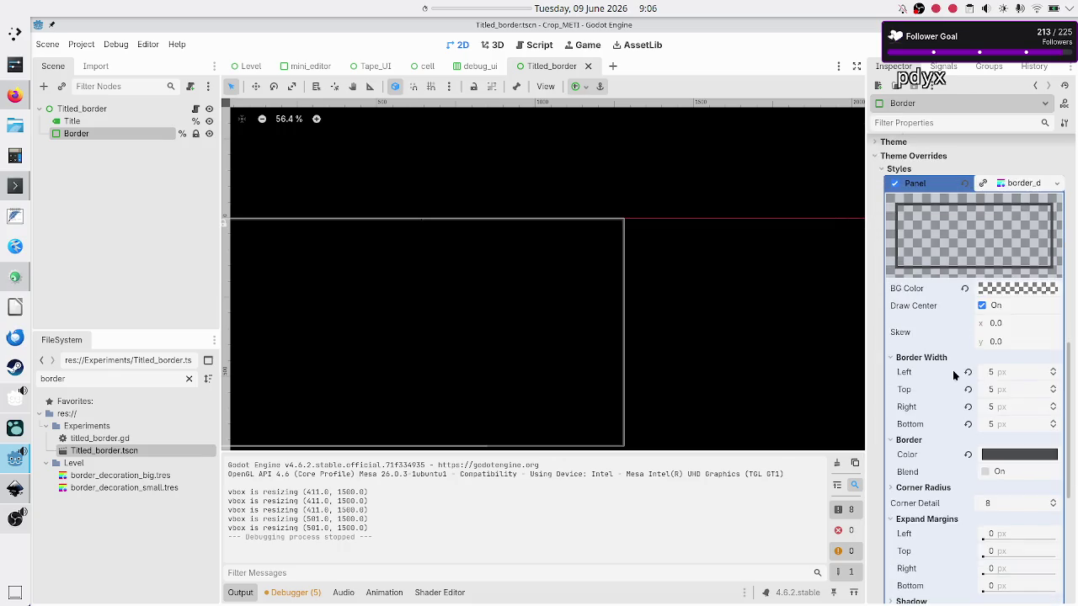
pyautogui.scroll(-3, 951, 434)
pyautogui.scroll(2, 950, 435)
pyautogui.scroll(1, 952, 431)
pyautogui.scroll(-5, 945, 430)
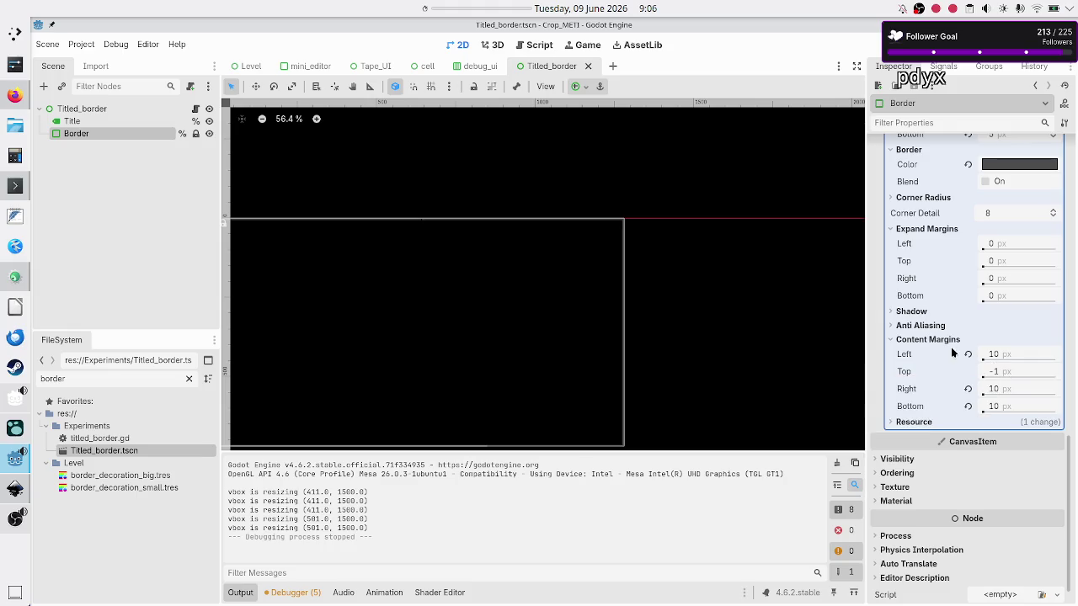
pyautogui.scroll(8, 952, 352)
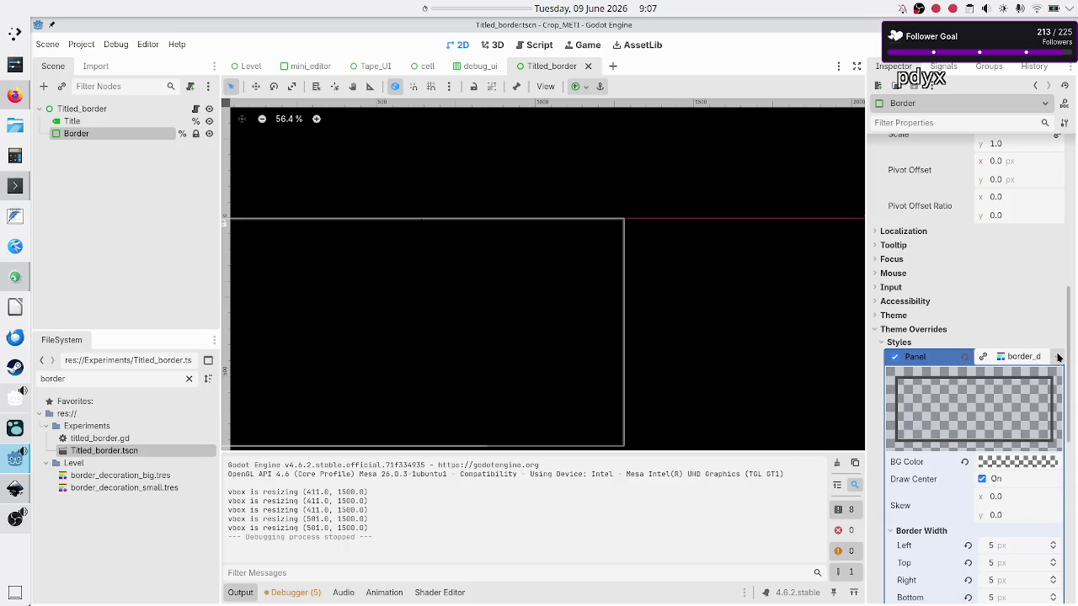
pyautogui.click(1056, 357)
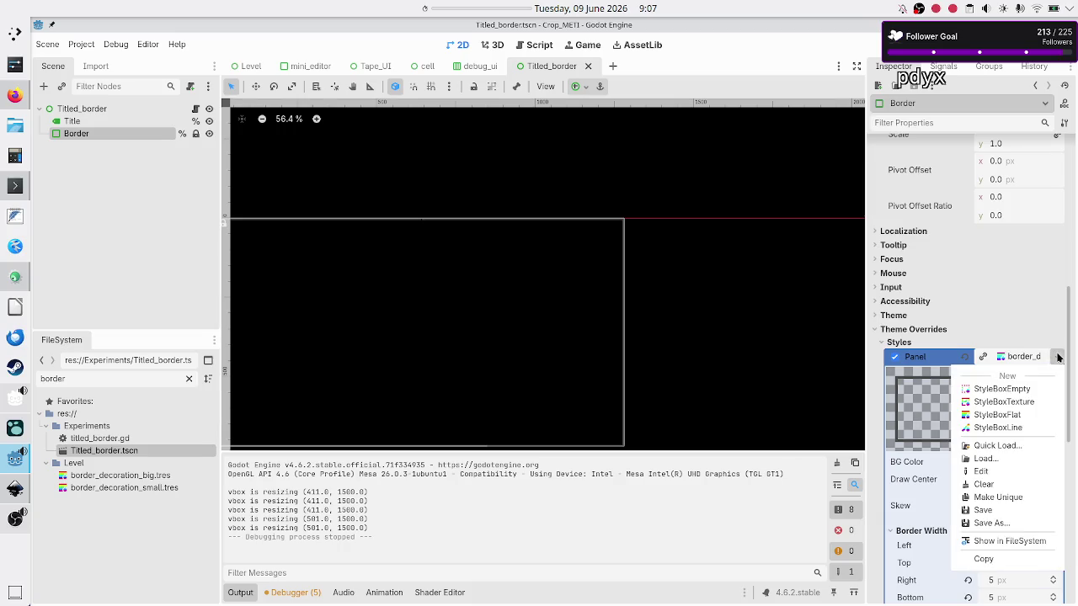
pyautogui.click(1008, 497)
pyautogui.scroll(-5, 927, 461)
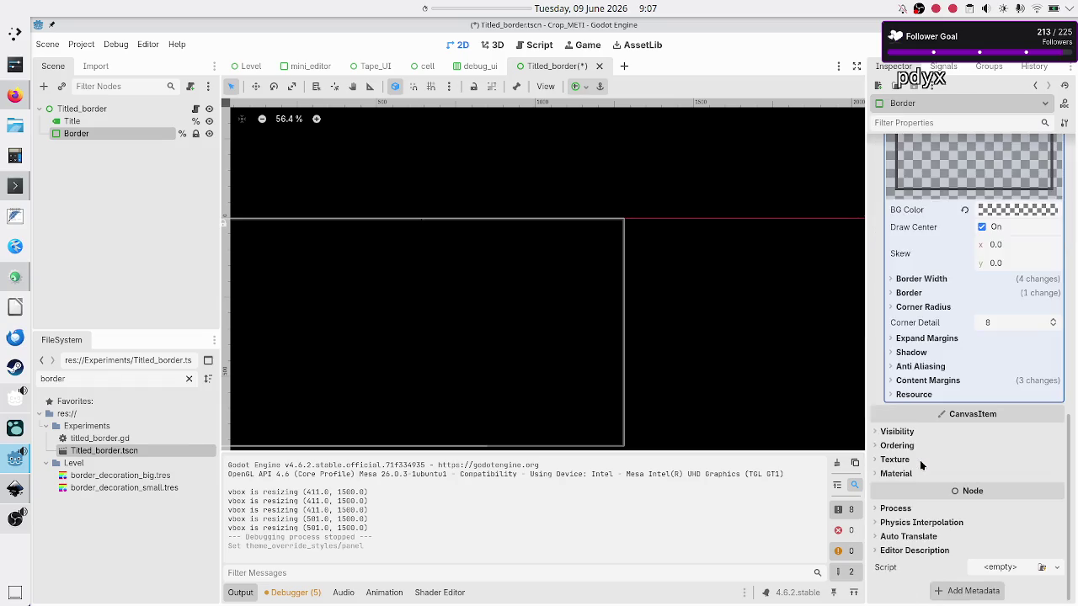
pyautogui.click(930, 379)
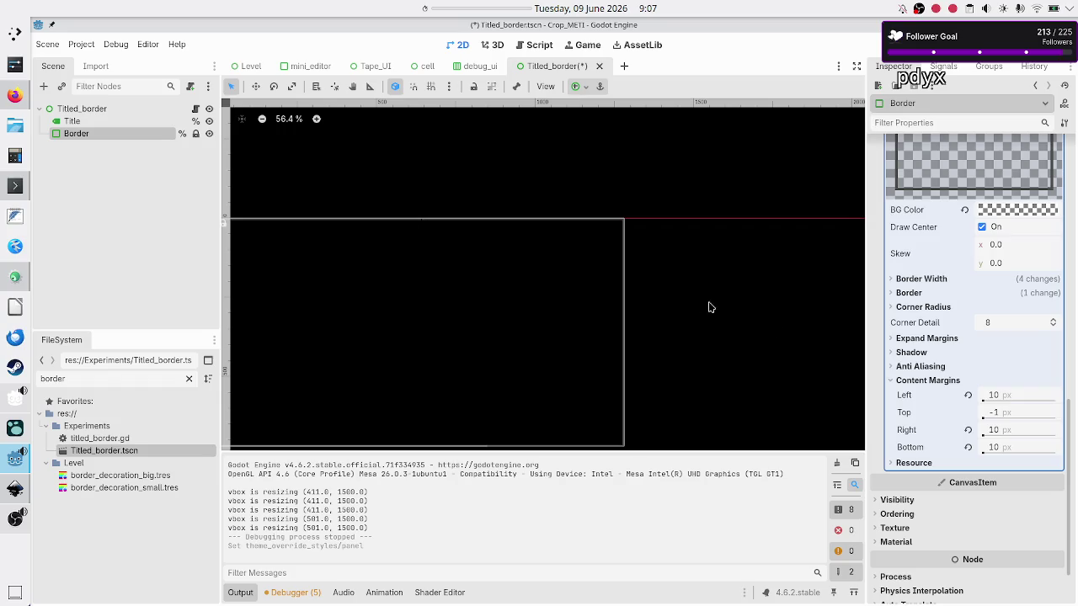
pyautogui.hotkey('ctrl', 's')
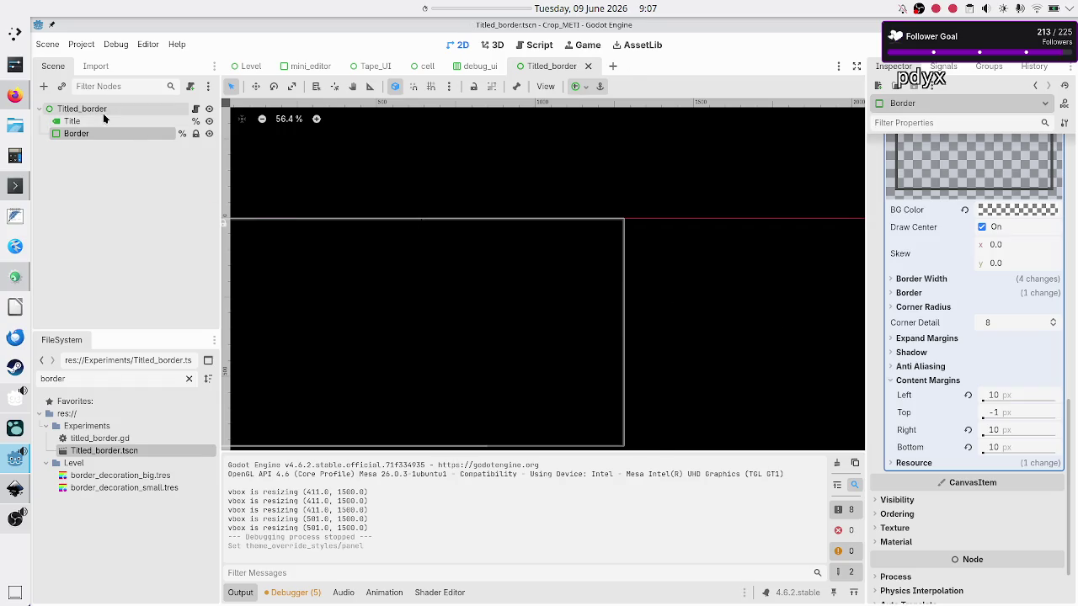
# Set border_decoration_big.tres top content margin to 10 and run the project
pyautogui.click(103, 116)
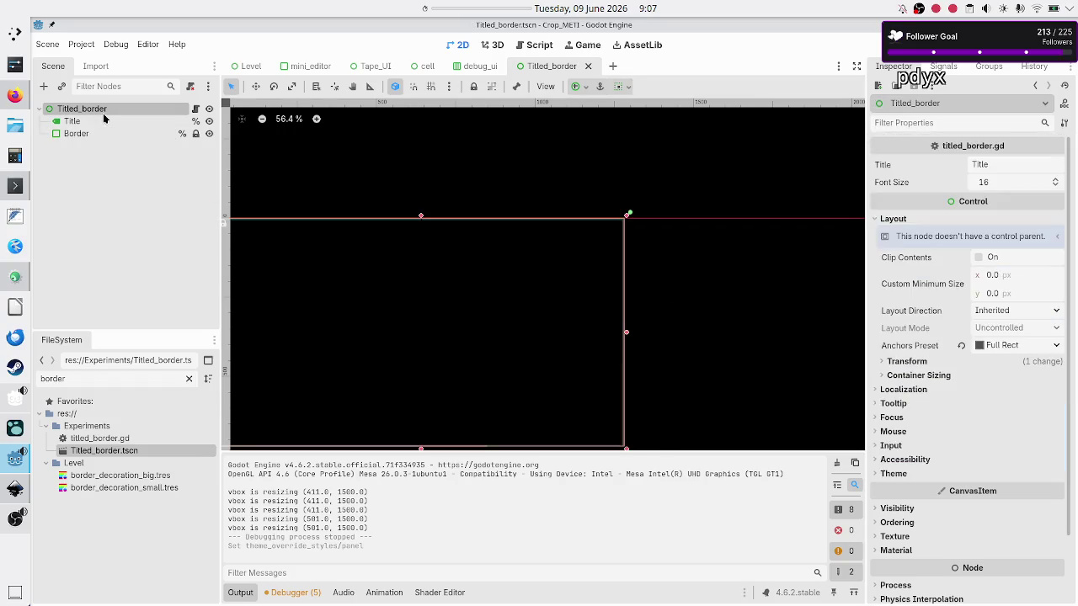
pyautogui.click(101, 476)
pyautogui.write('1')
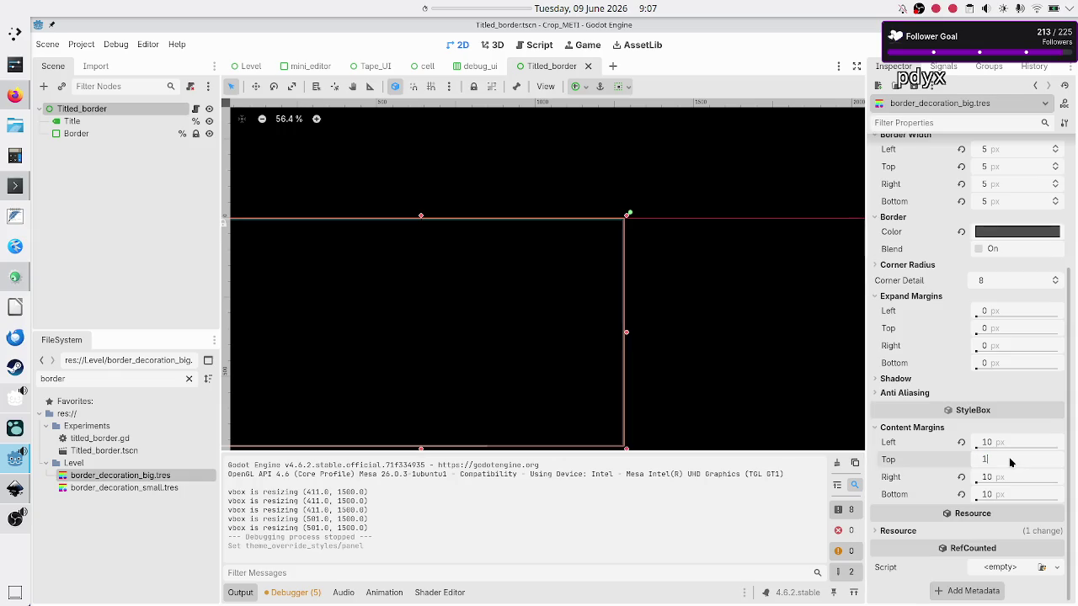
pyautogui.write('0')
pyautogui.press('Return')
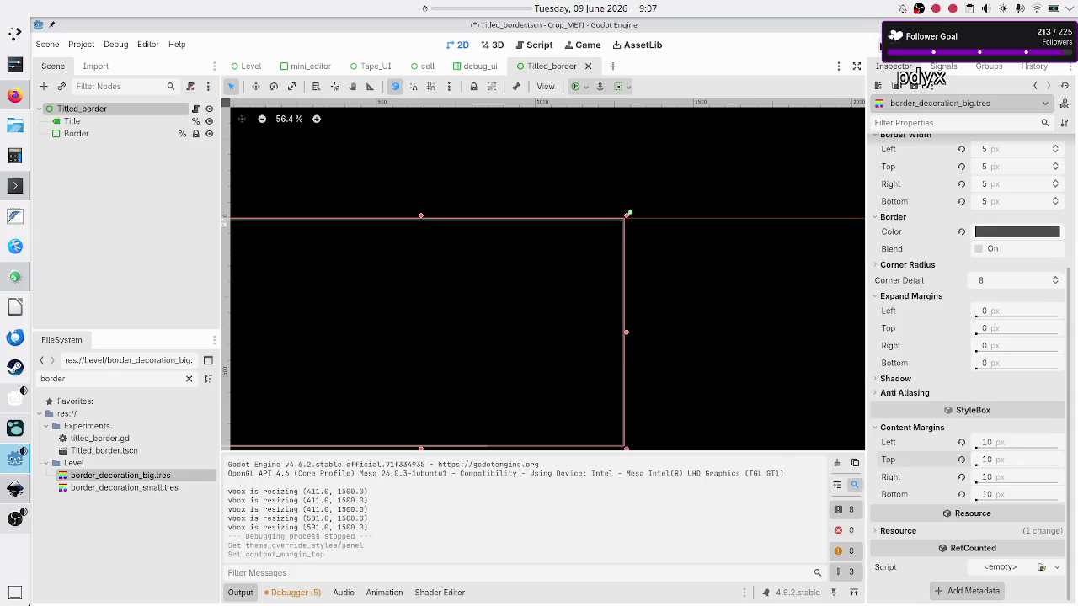
pyautogui.click(880, 44)
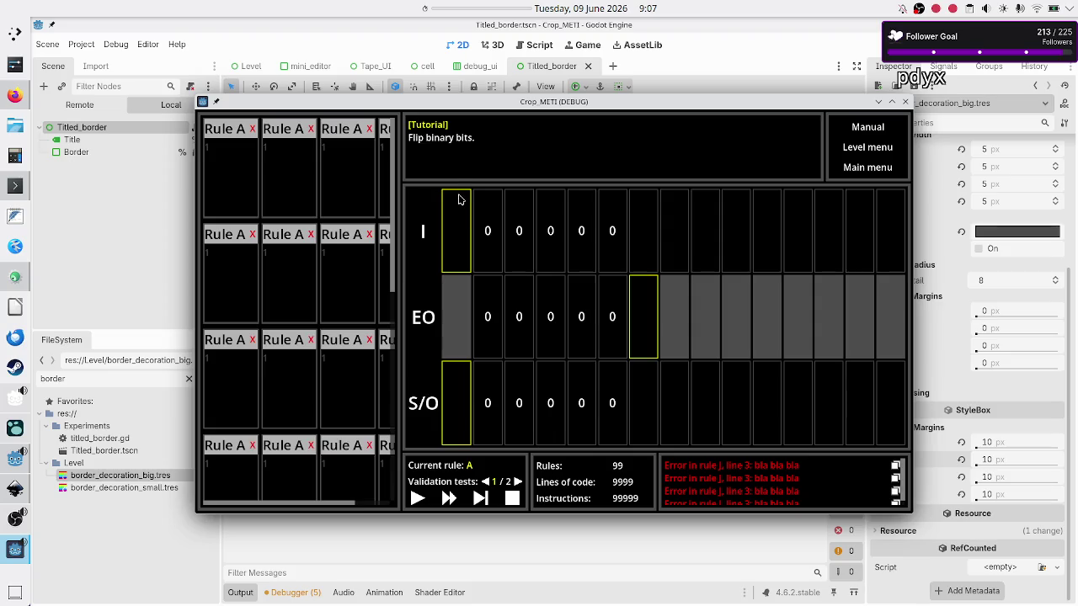
# Maximize the game and browse Basic tape operations' Tutorial and Normal scenarios
pyautogui.doubleClick(518, 103)
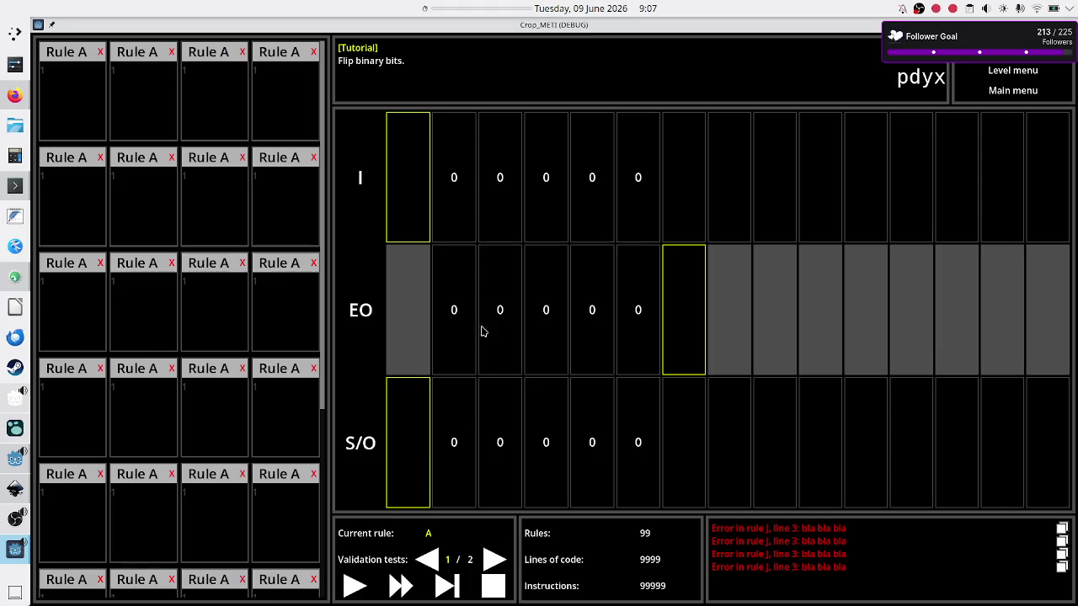
pyautogui.click(1016, 75)
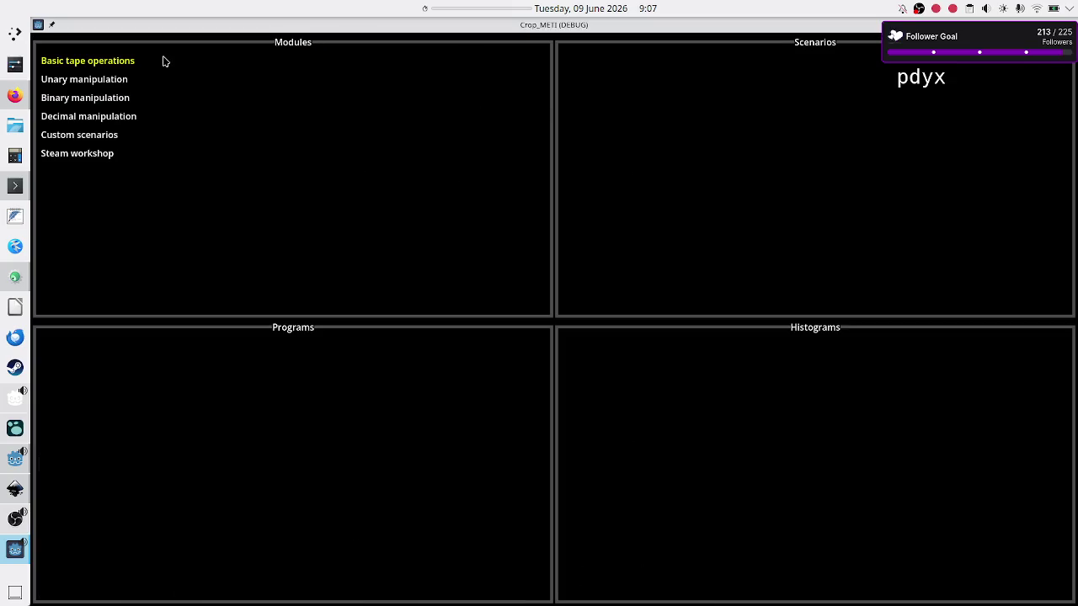
pyautogui.click(105, 64)
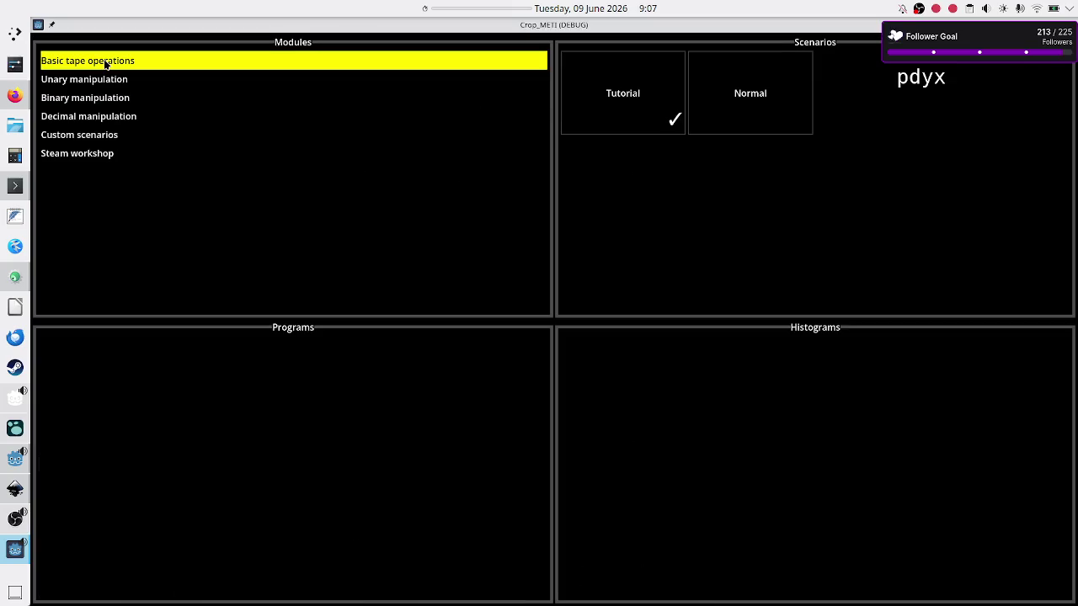
pyautogui.click(623, 96)
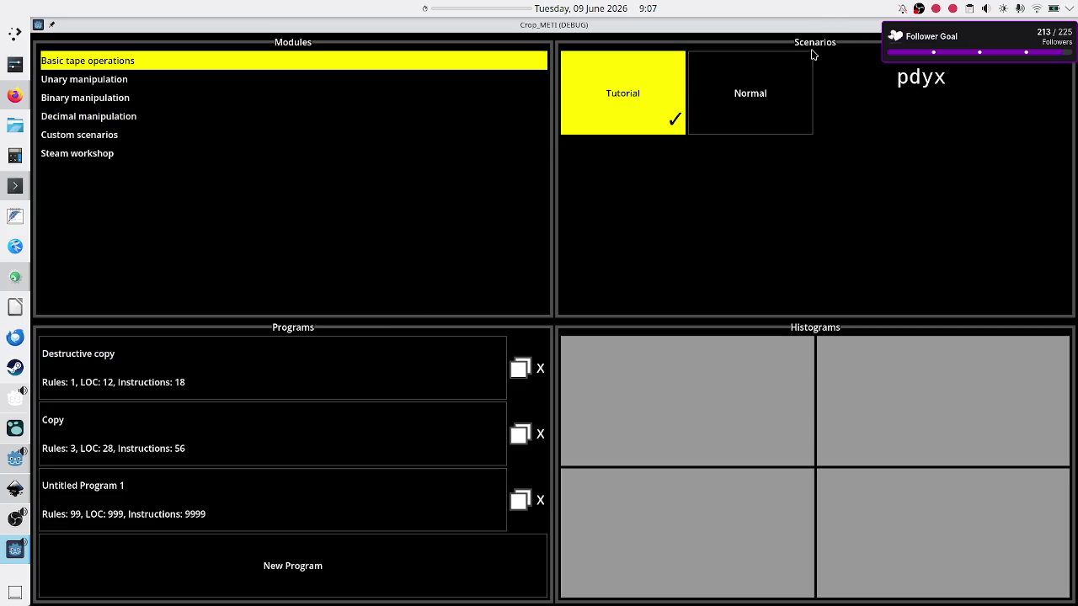
pyautogui.click(789, 84)
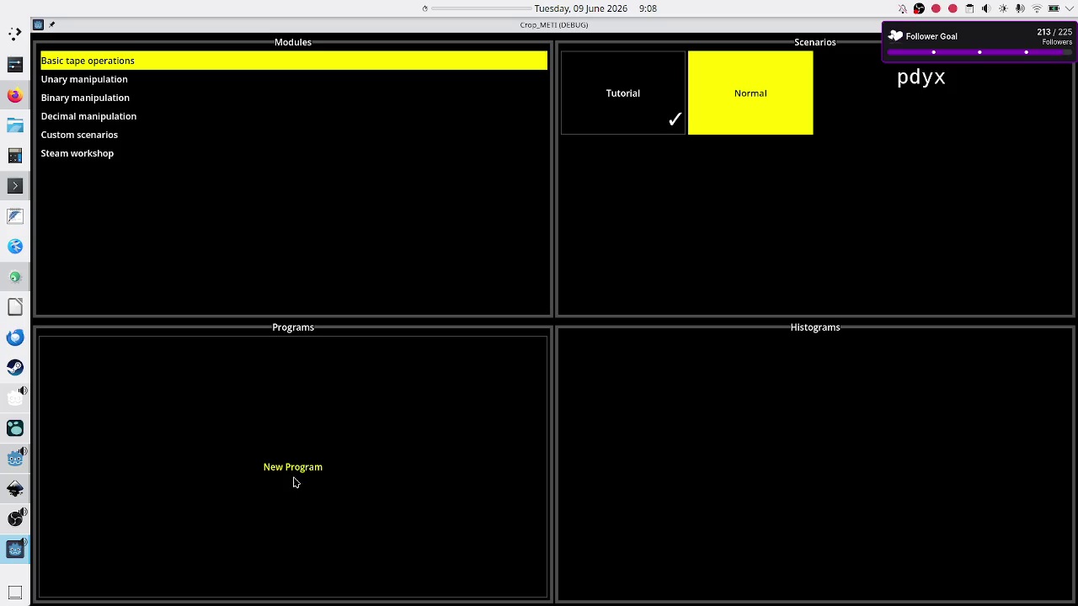
# Create a new program under Normal, switch back to Tutorial, and quit the game
pyautogui.click(393, 426)
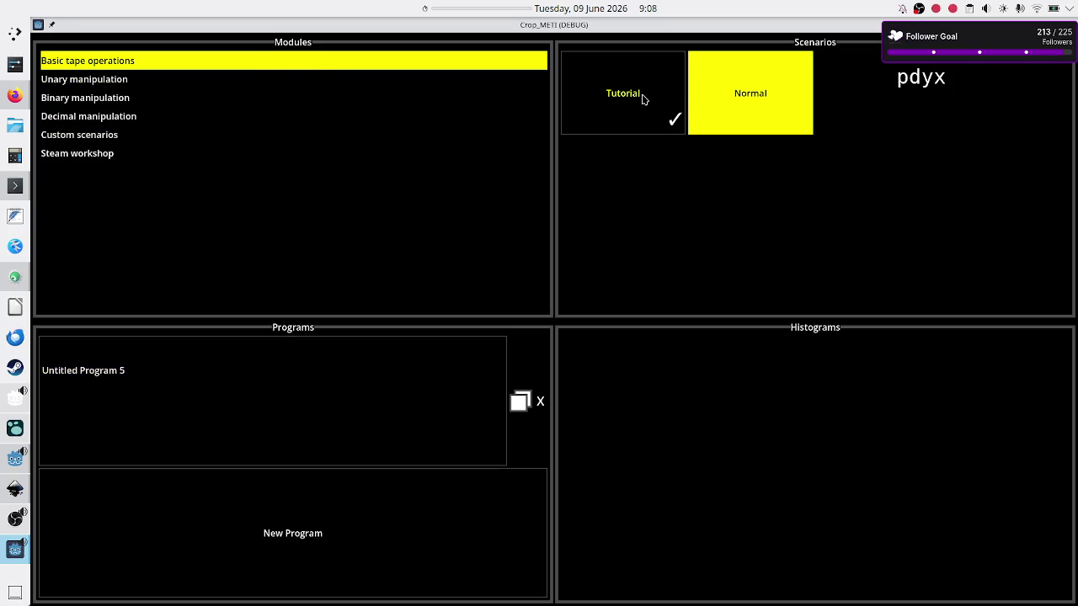
pyautogui.click(643, 100)
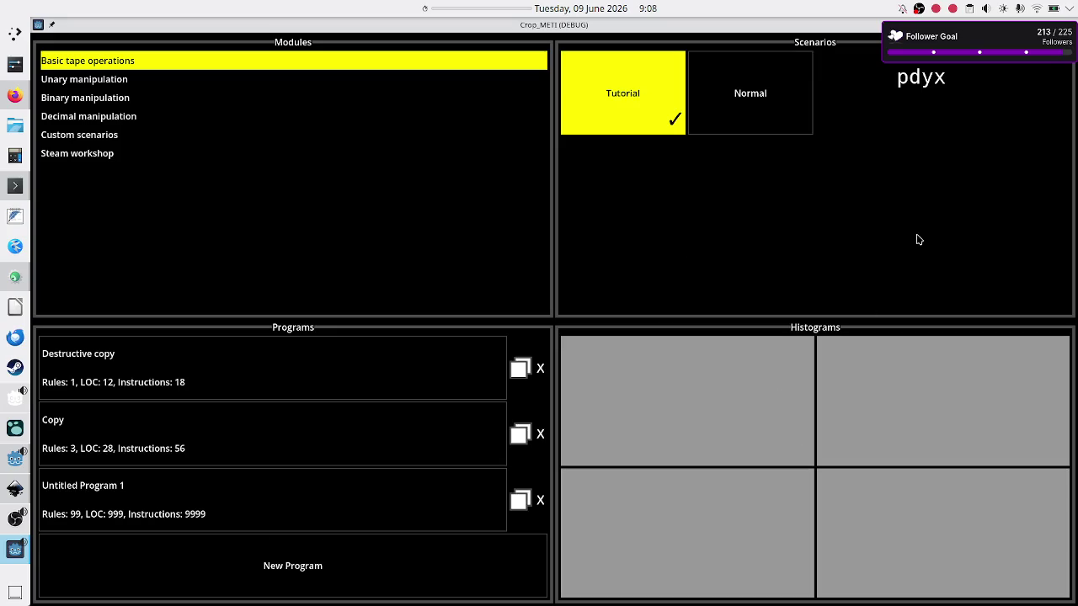
pyautogui.hotkey('alt', 'F4')
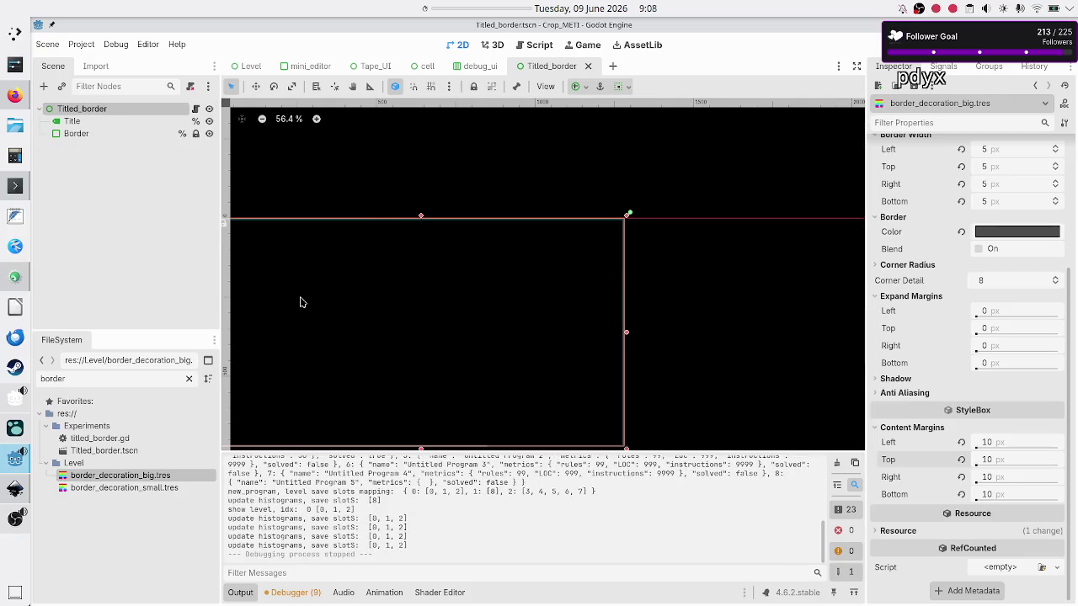
# Inspect the Border and Title nodes, then open the titled_border.gd script
pyautogui.click(103, 135)
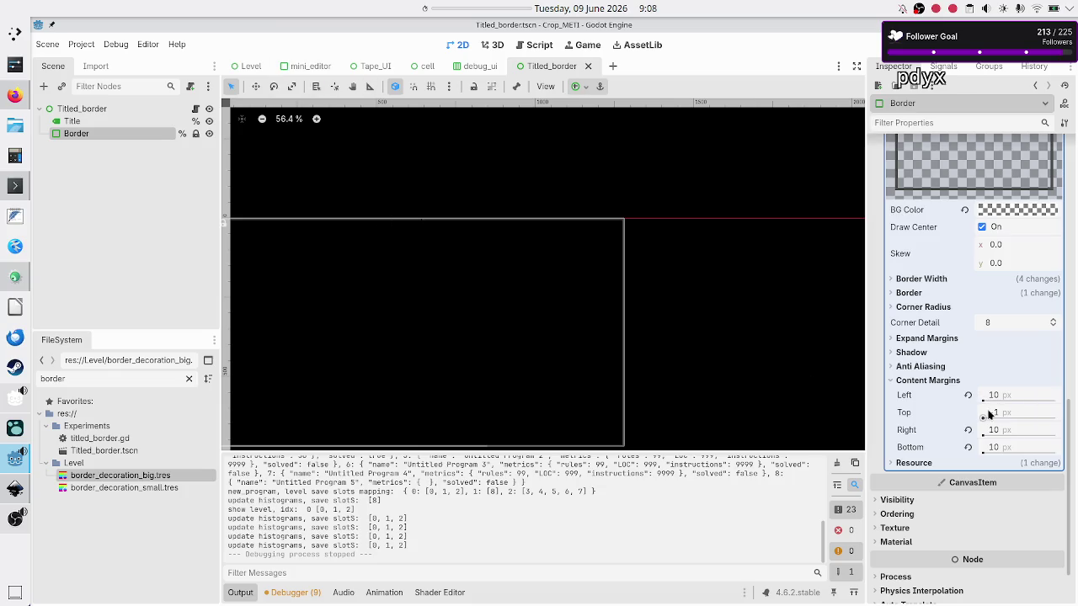
pyautogui.scroll(5, 979, 308)
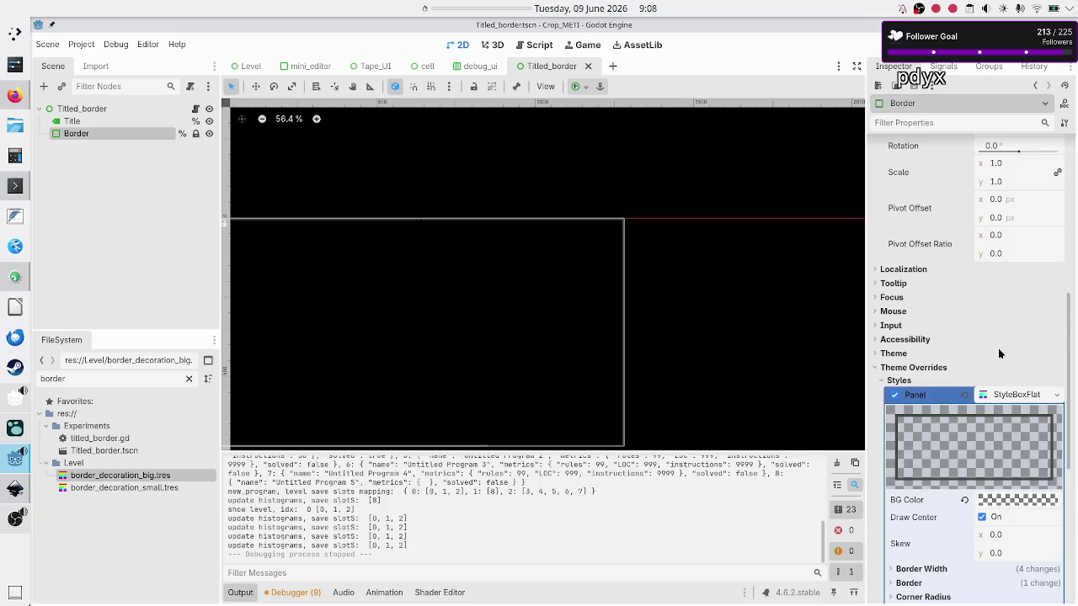
pyautogui.scroll(-6, 928, 420)
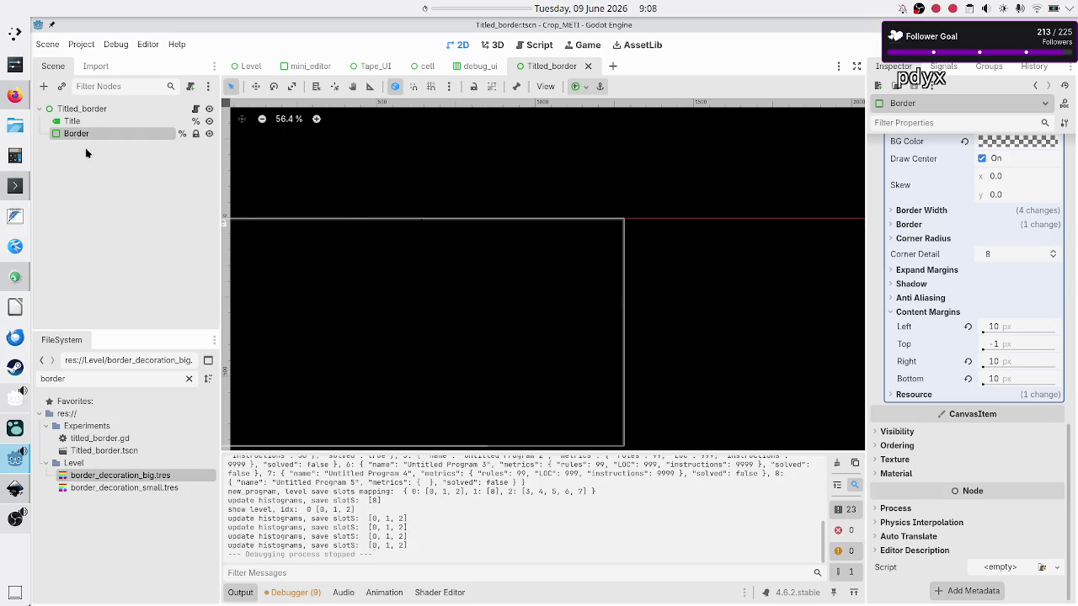
pyautogui.click(105, 122)
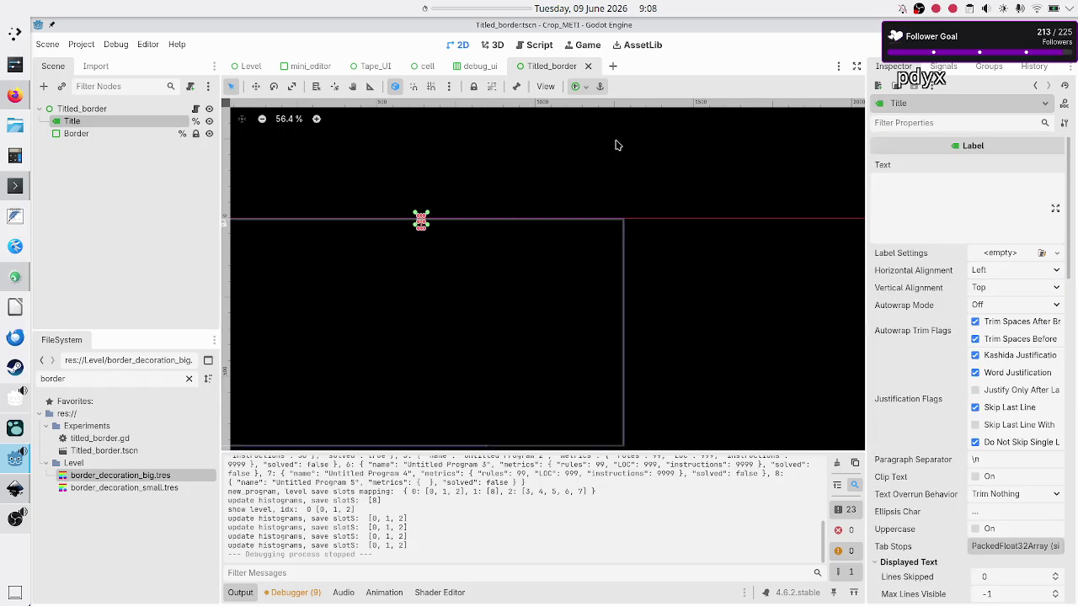
pyautogui.click(196, 108)
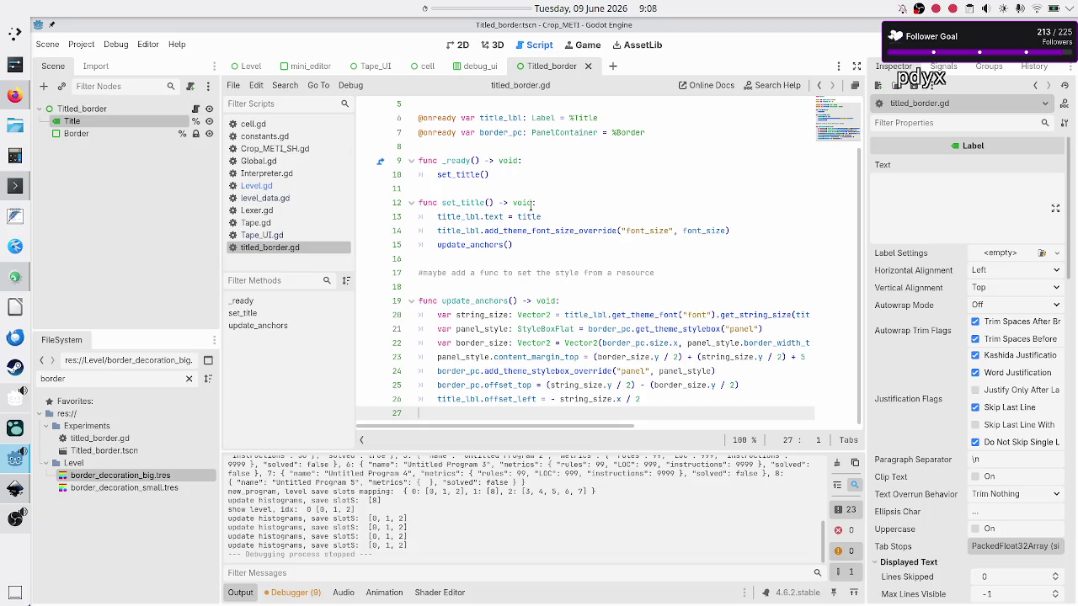
# Change set_title to title_lbl.text = " " + title + " " and rerun the game with F5
pyautogui.click(473, 203)
pyautogui.click(563, 217)
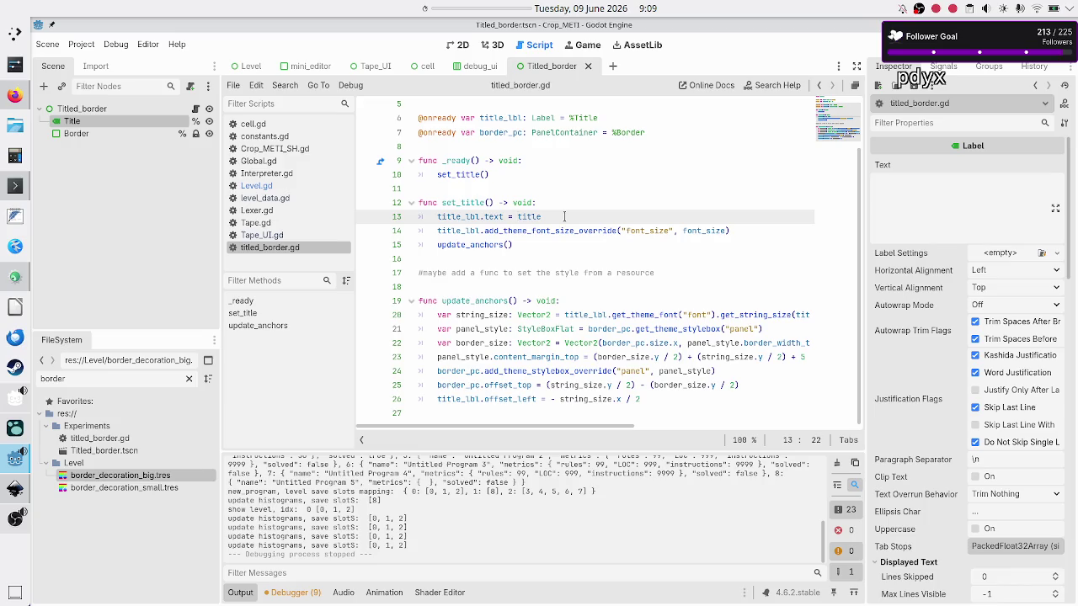
pyautogui.write('""')
pyautogui.write(' "')
pyautogui.write(' +')
pyautogui.press('End')
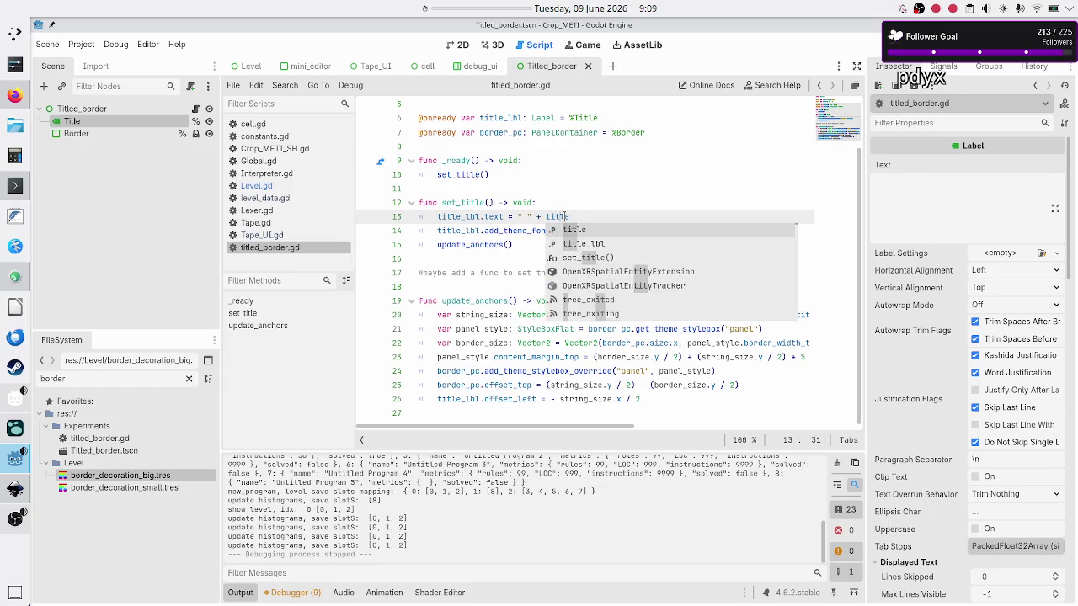
pyautogui.write('+ ""')
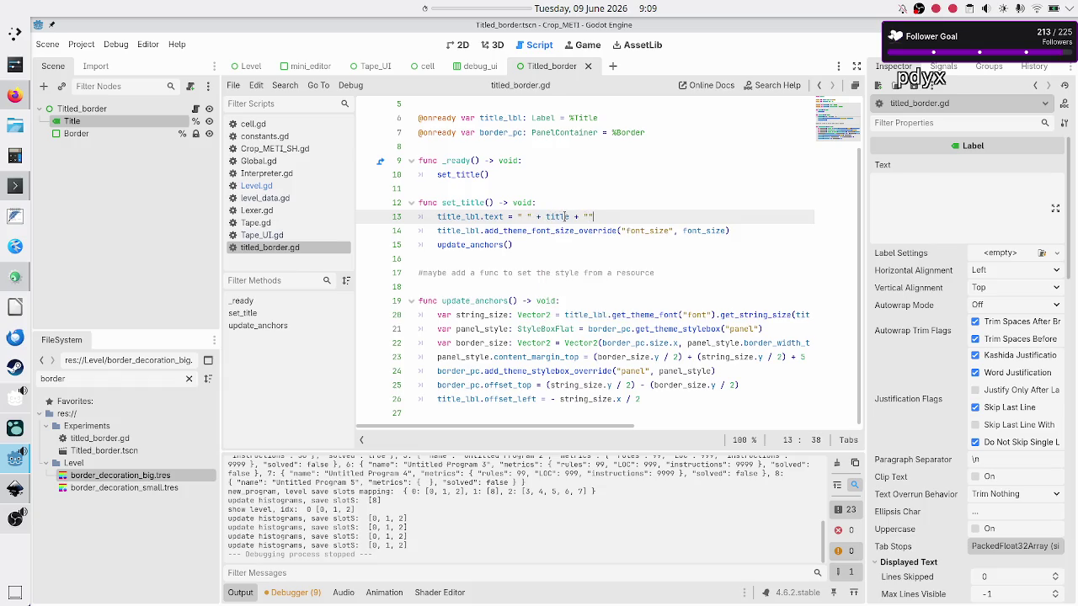
pyautogui.press('F5')
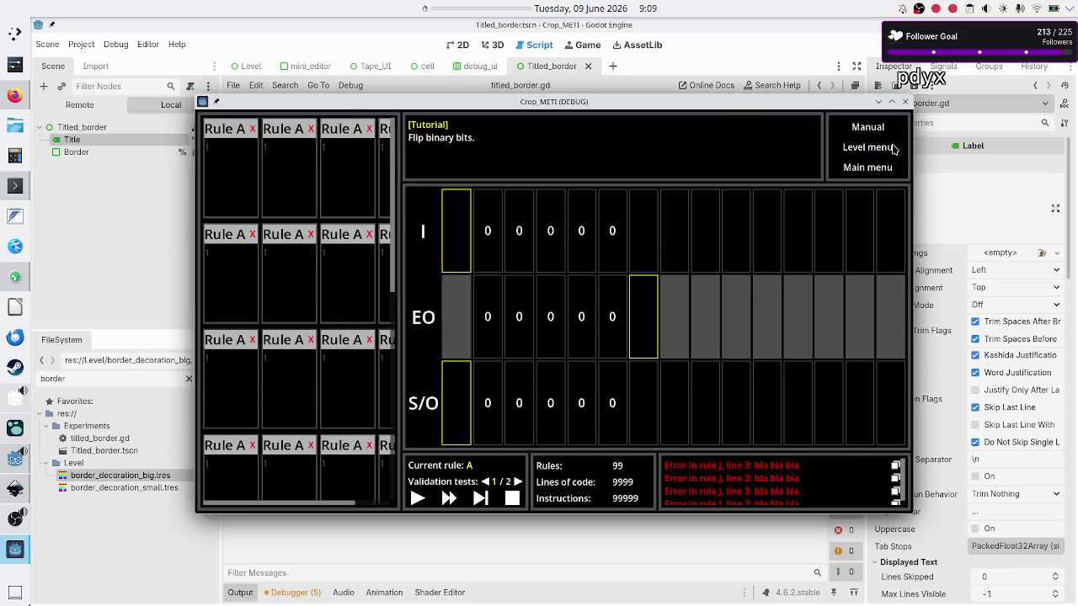
pyautogui.click(893, 148)
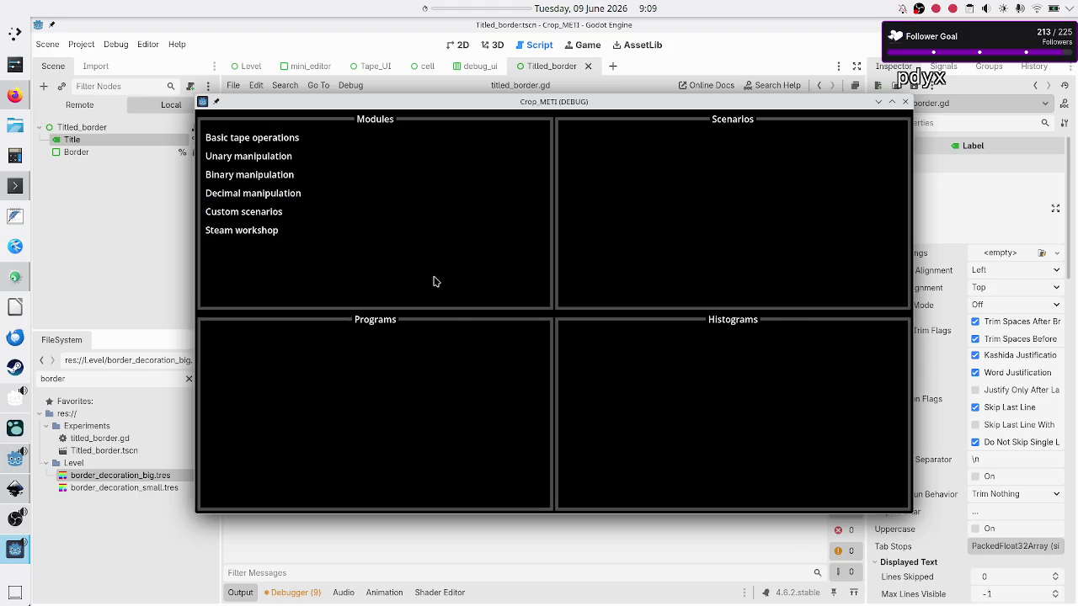
# Open the Destructive copy program from Basic tape operations' Tutorial scenario
pyautogui.click(294, 137)
pyautogui.click(597, 165)
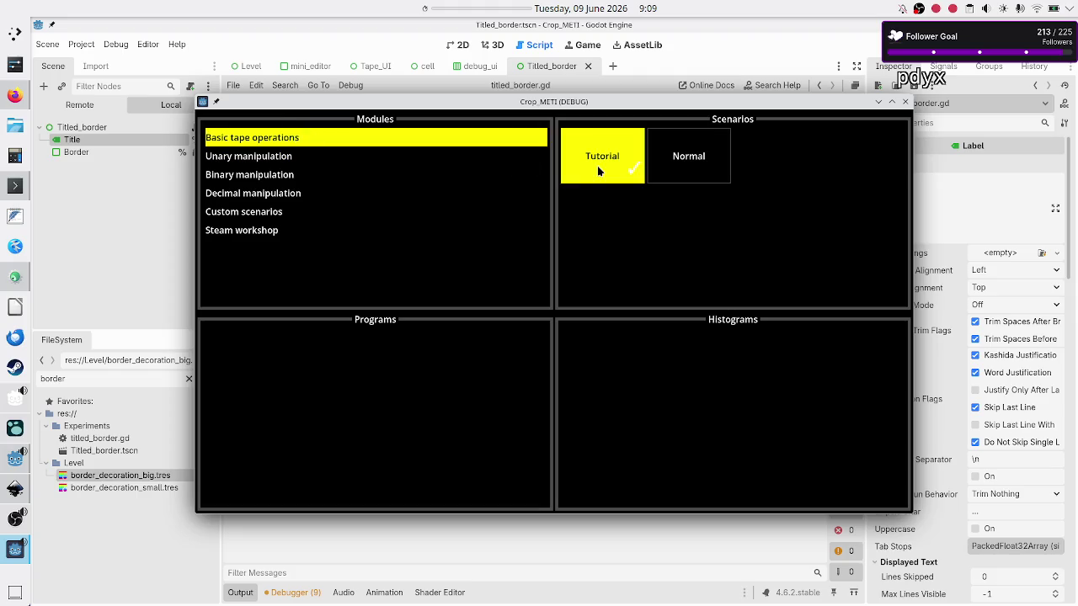
pyautogui.click(344, 363)
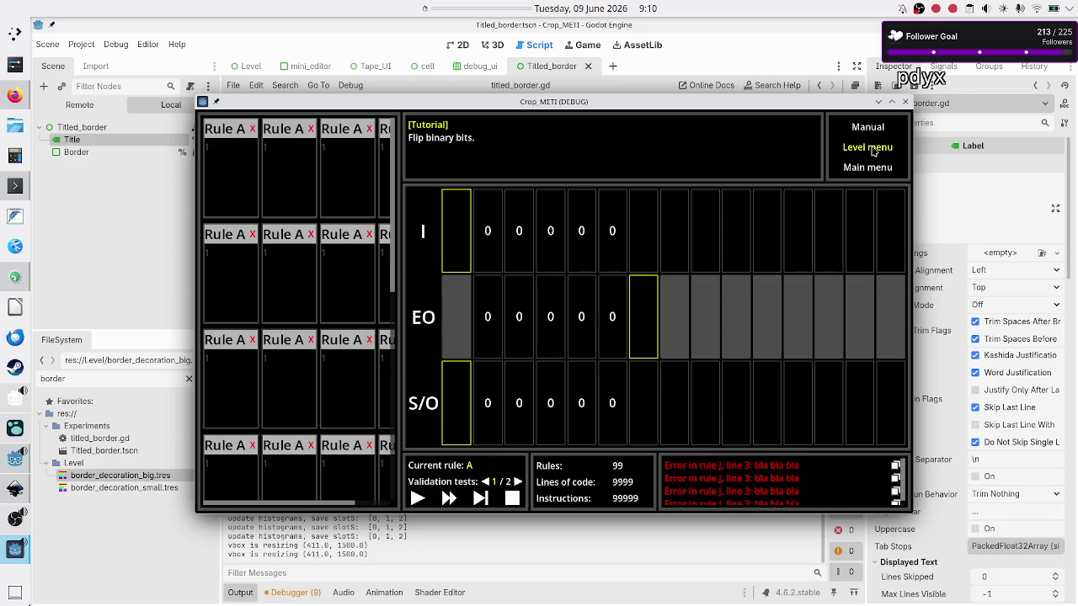
# Reopen Destructive copy via Level menu, Basic tape operations, Tutorial, then close the game window
pyautogui.click(873, 149)
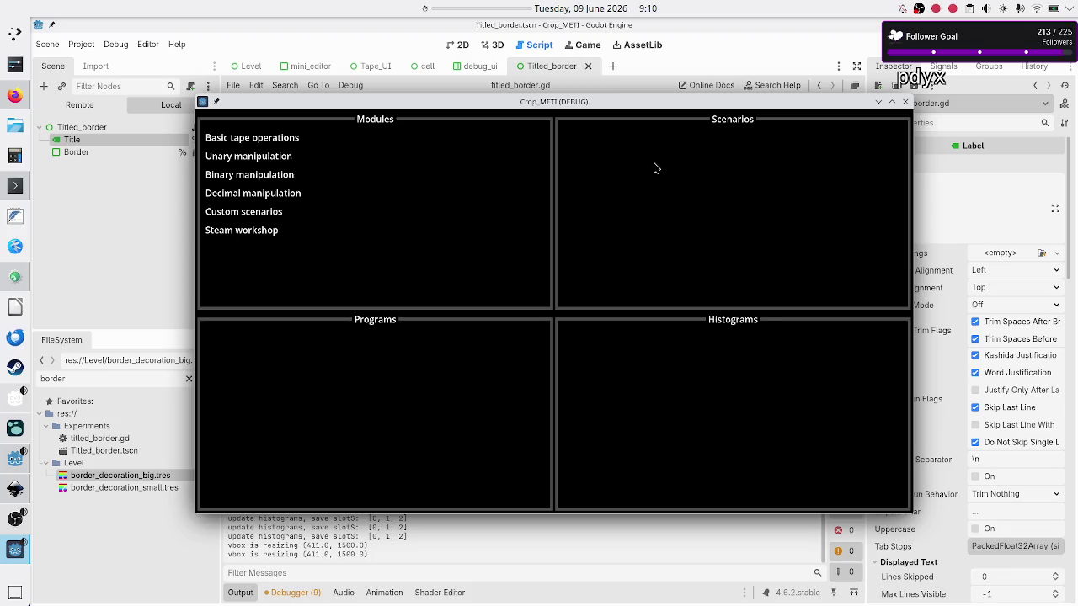
pyautogui.click(290, 137)
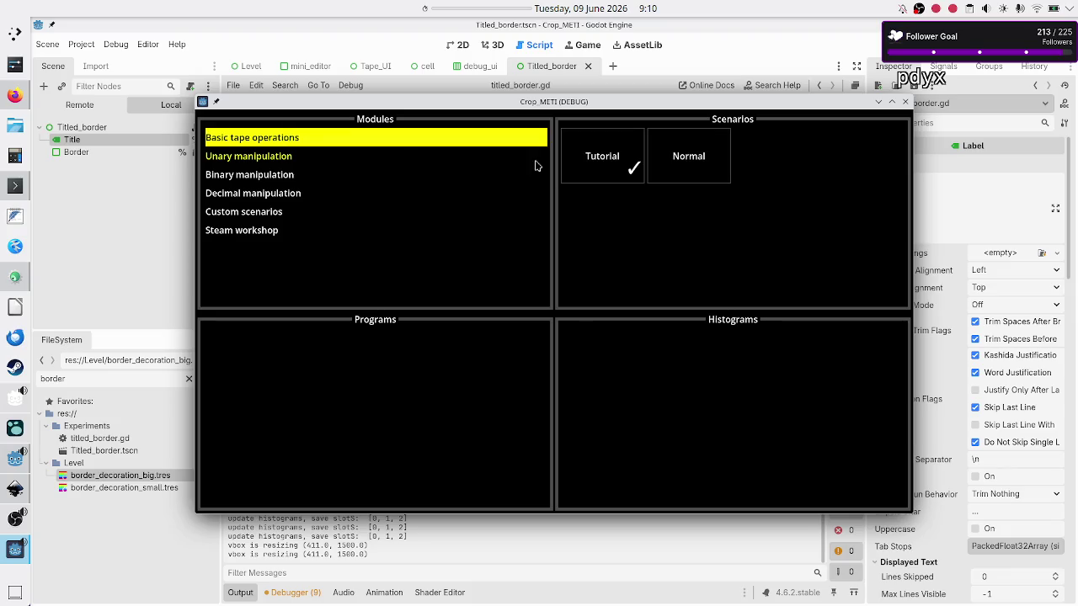
pyautogui.click(612, 166)
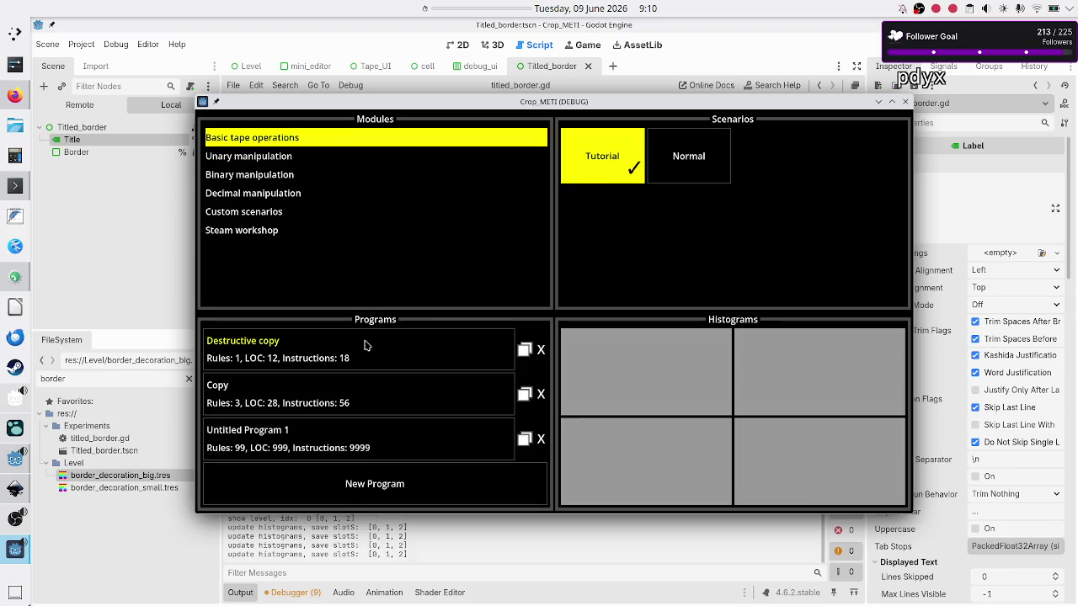
pyautogui.click(367, 343)
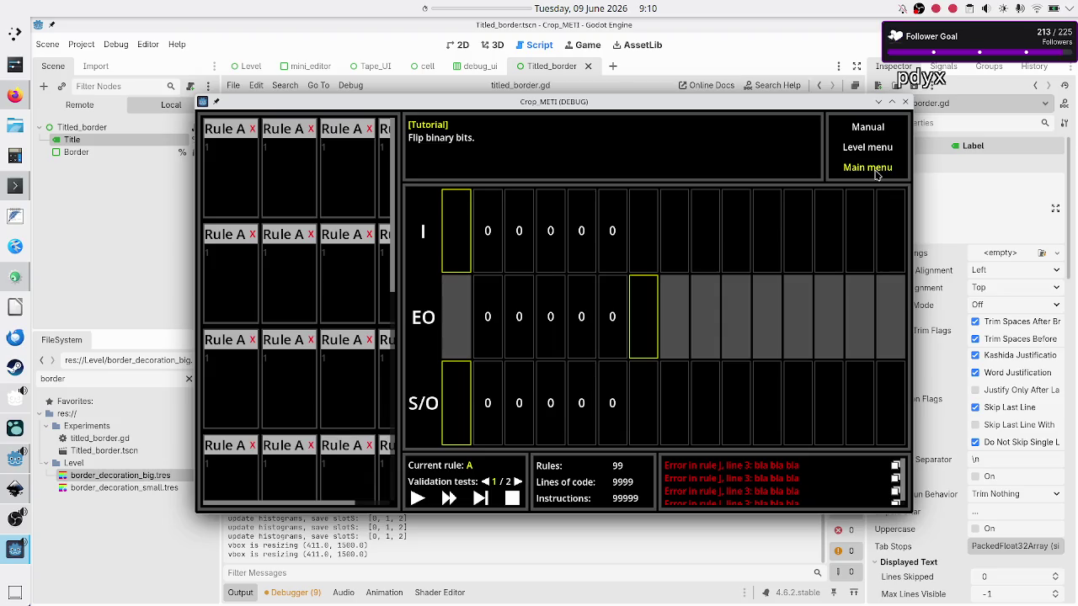
pyautogui.click(905, 102)
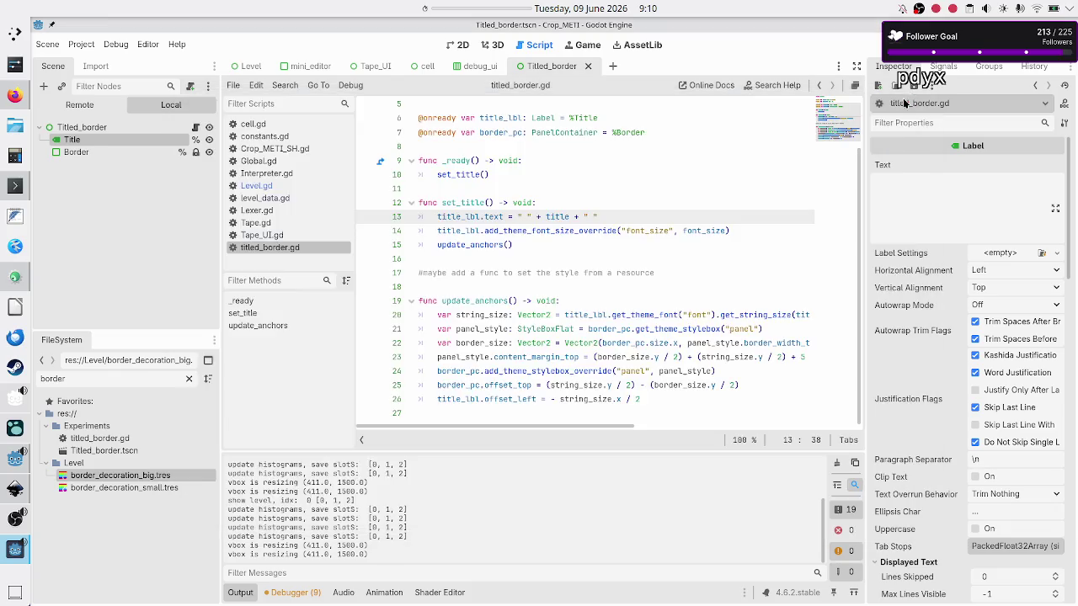
pyautogui.click(611, 68)
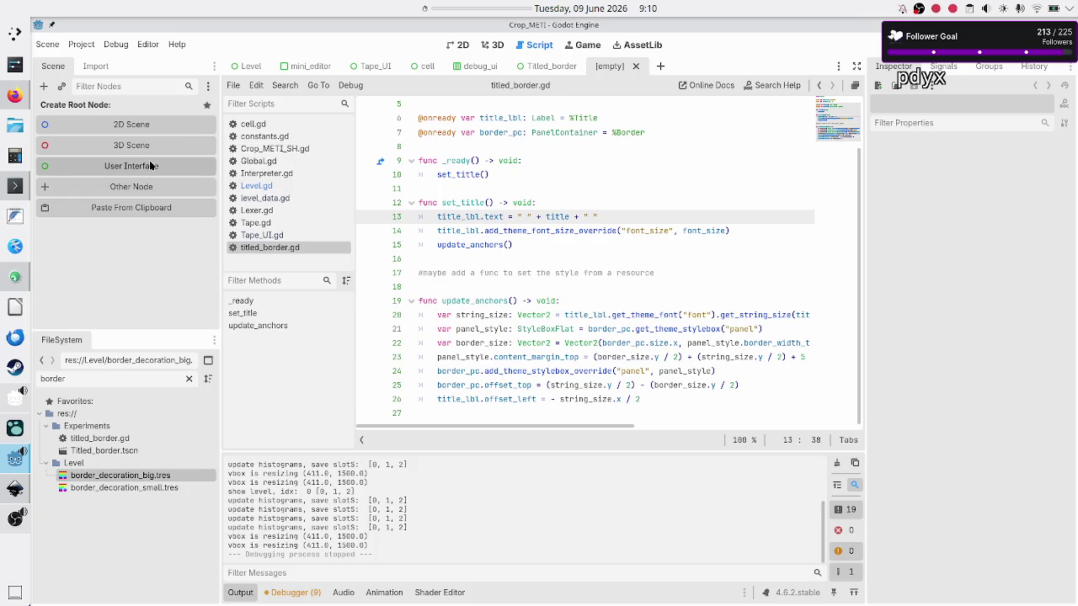
pyautogui.click(145, 166)
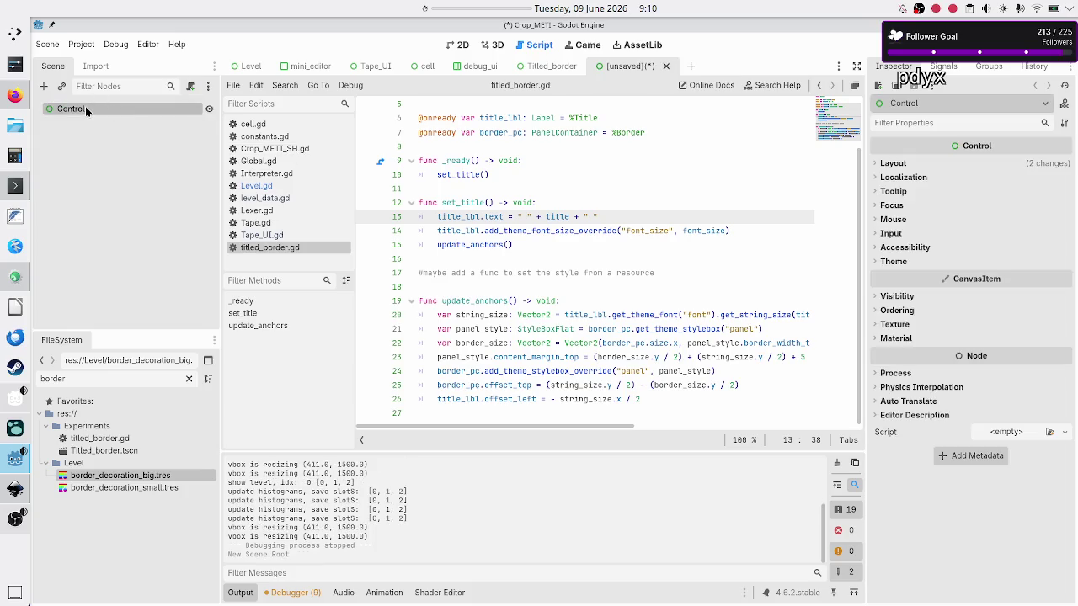
pyautogui.click(83, 129)
pyautogui.click(93, 103)
pyautogui.click(93, 104)
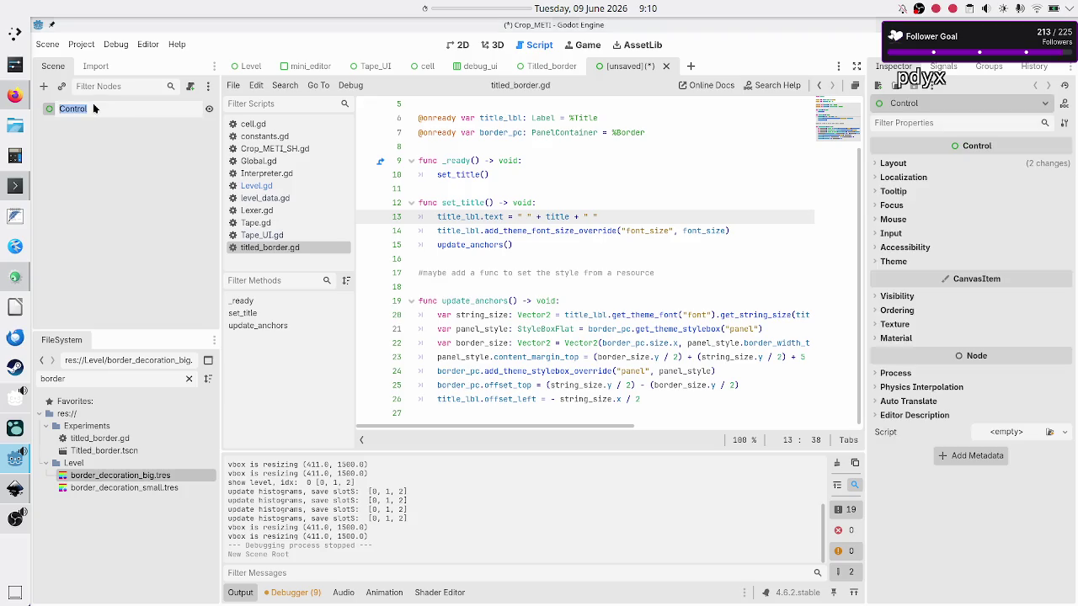
pyautogui.write('Main_menu')
pyautogui.press('Return')
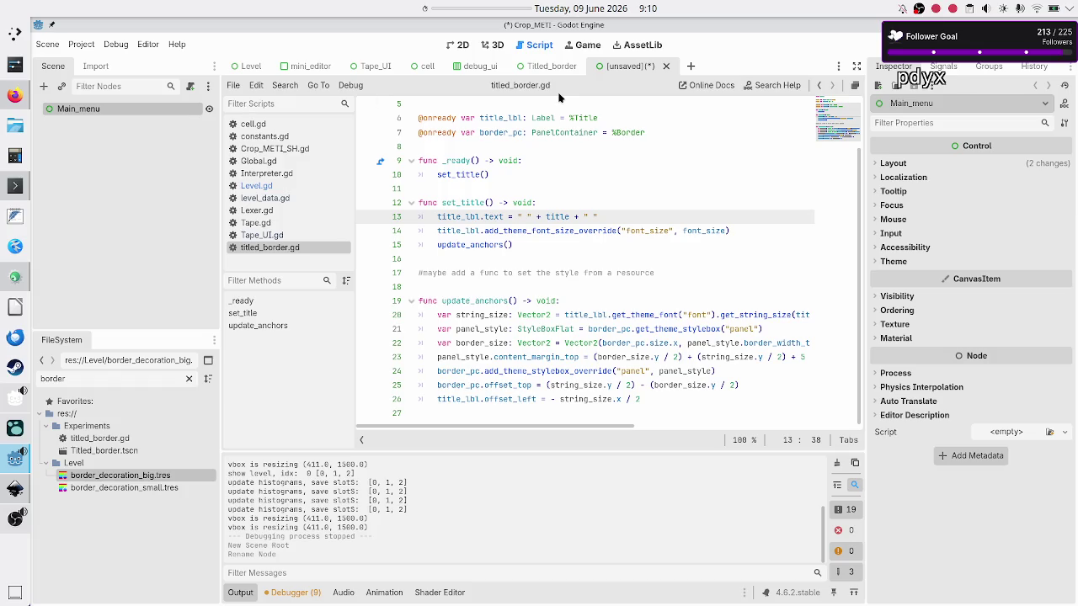
pyautogui.hotkey('ctrl', 's')
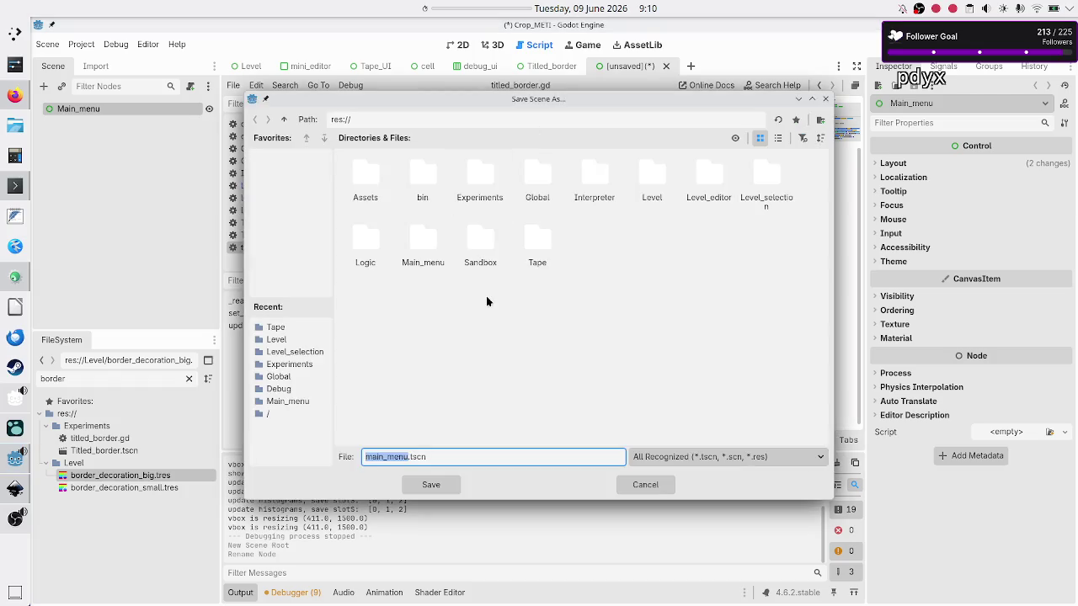
pyautogui.doubleClick(422, 245)
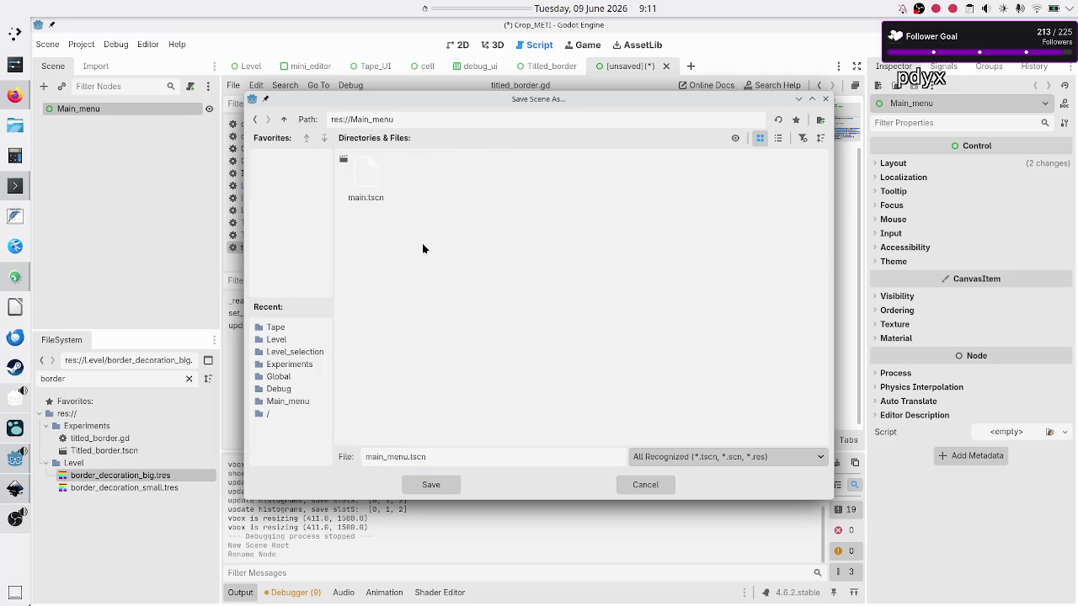
pyautogui.click(654, 488)
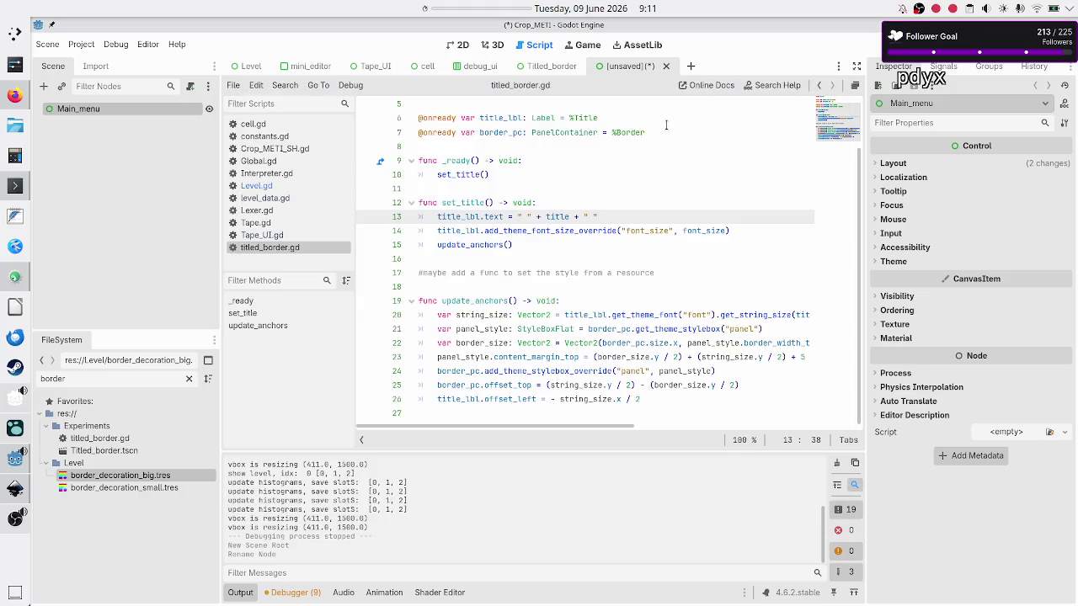
pyautogui.click(666, 66)
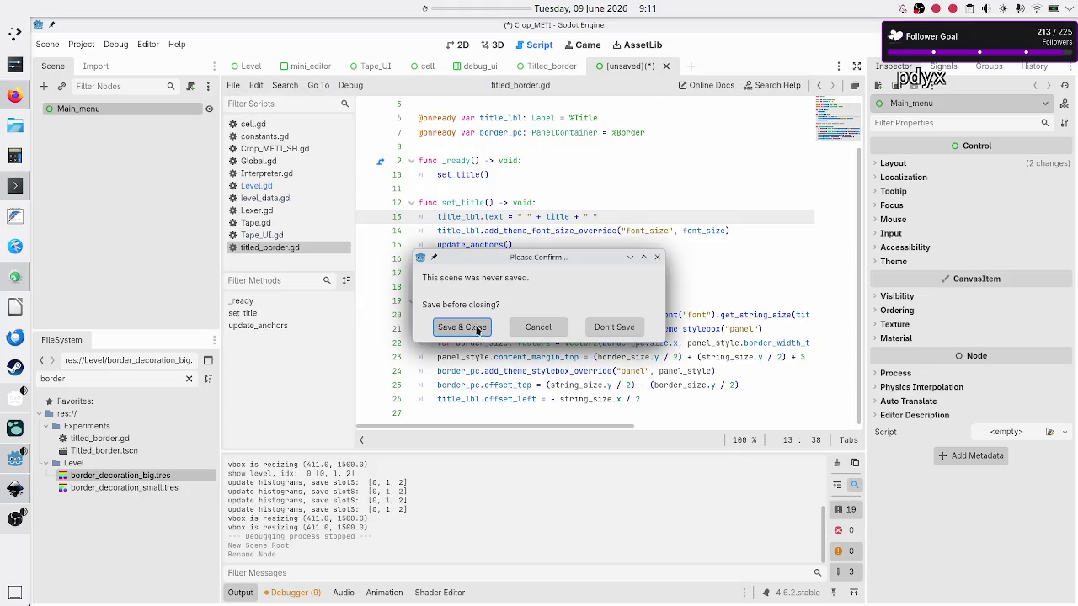
pyautogui.click(621, 329)
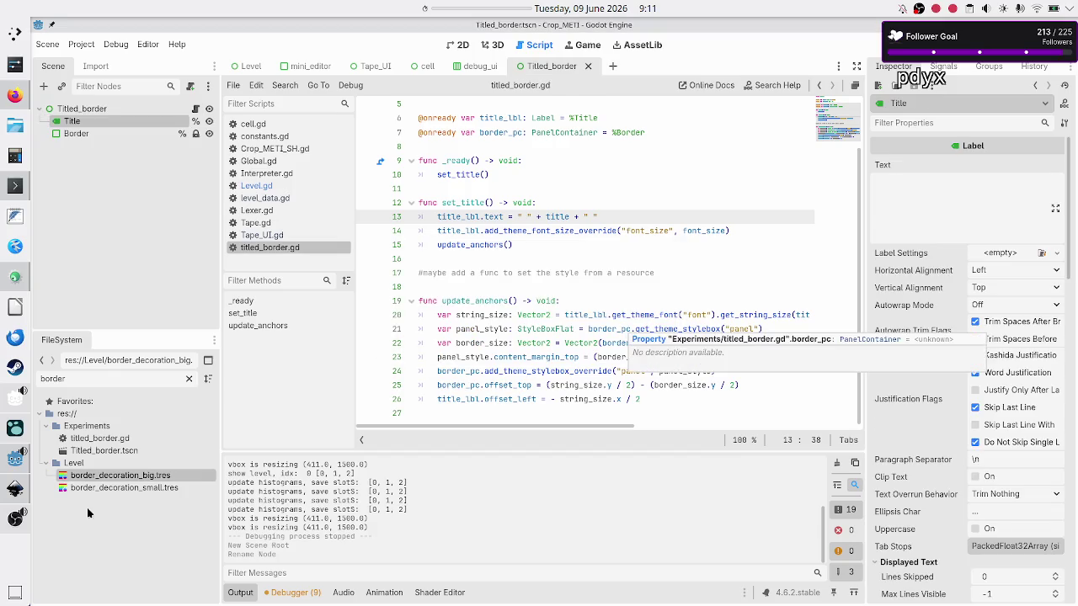
# Filter the FileSystem for 'main' and open main.tscn from the Main_menu folder
pyautogui.doubleClick(90, 379)
pyautogui.write('m')
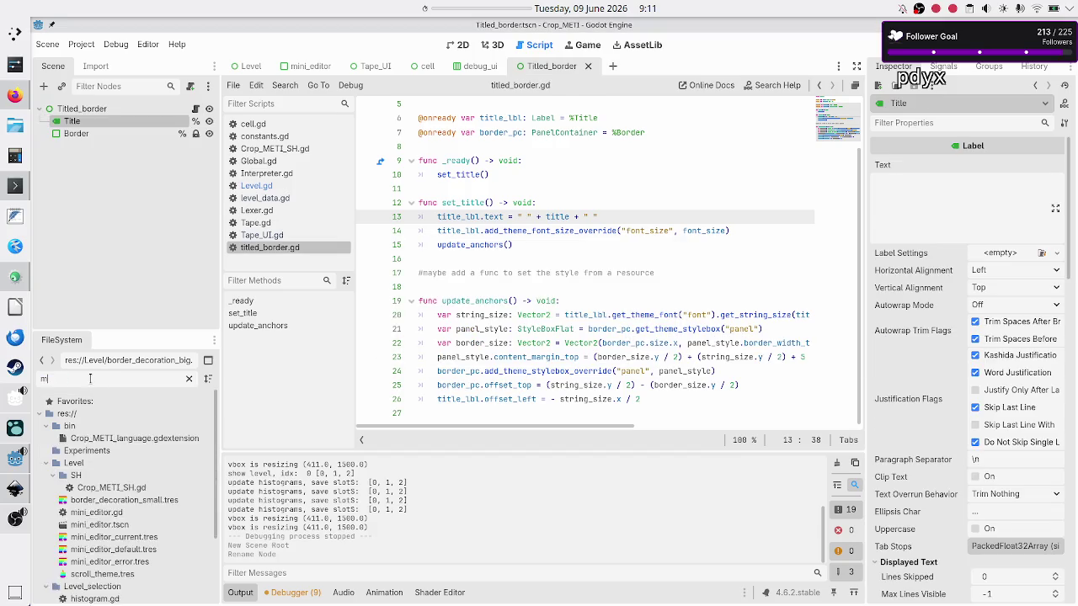
pyautogui.write('ain')
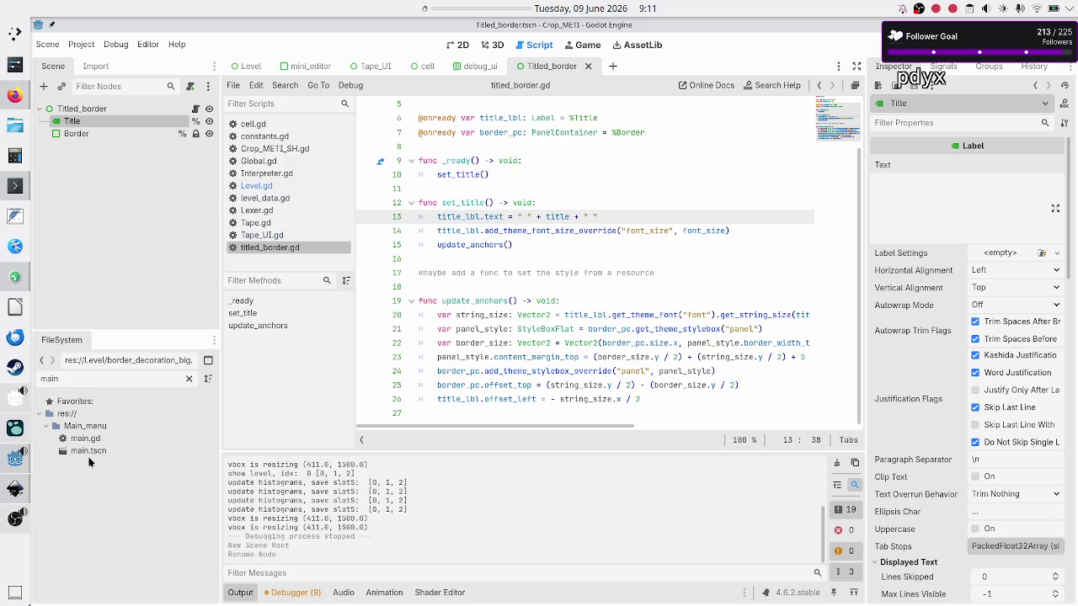
pyautogui.doubleClick(88, 452)
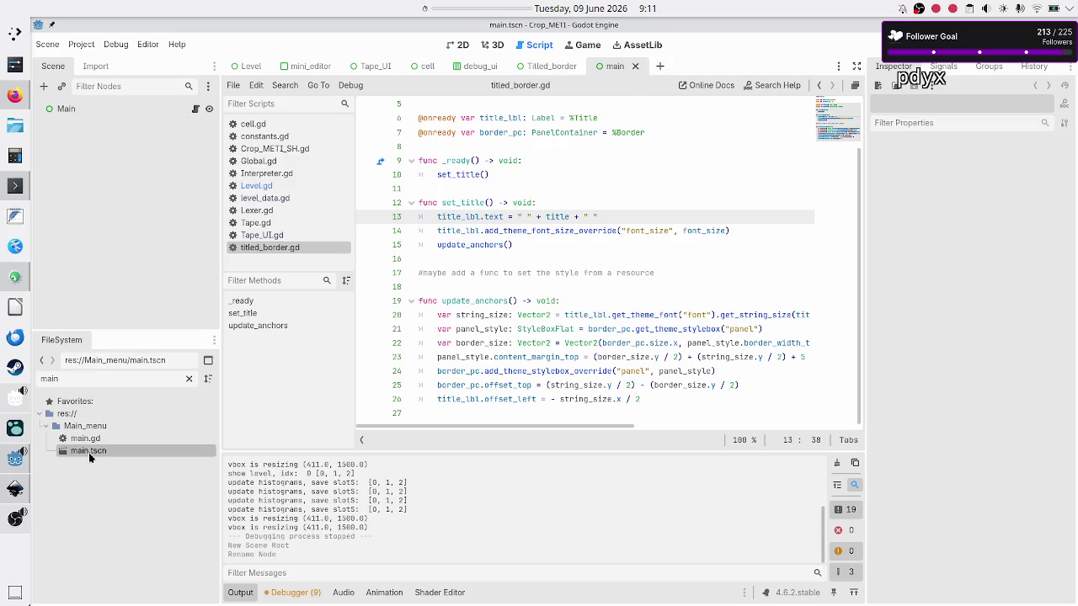
# Show the Main root node in the 2D workspace with the Output panel collapsed, then bring Firefox forward
pyautogui.click(114, 112)
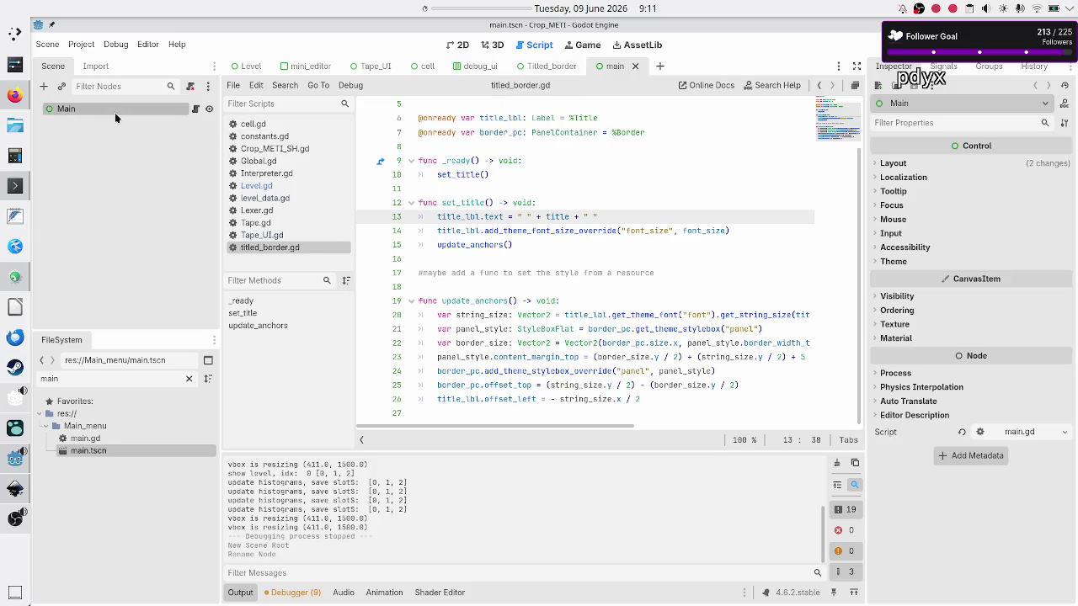
pyautogui.click(447, 50)
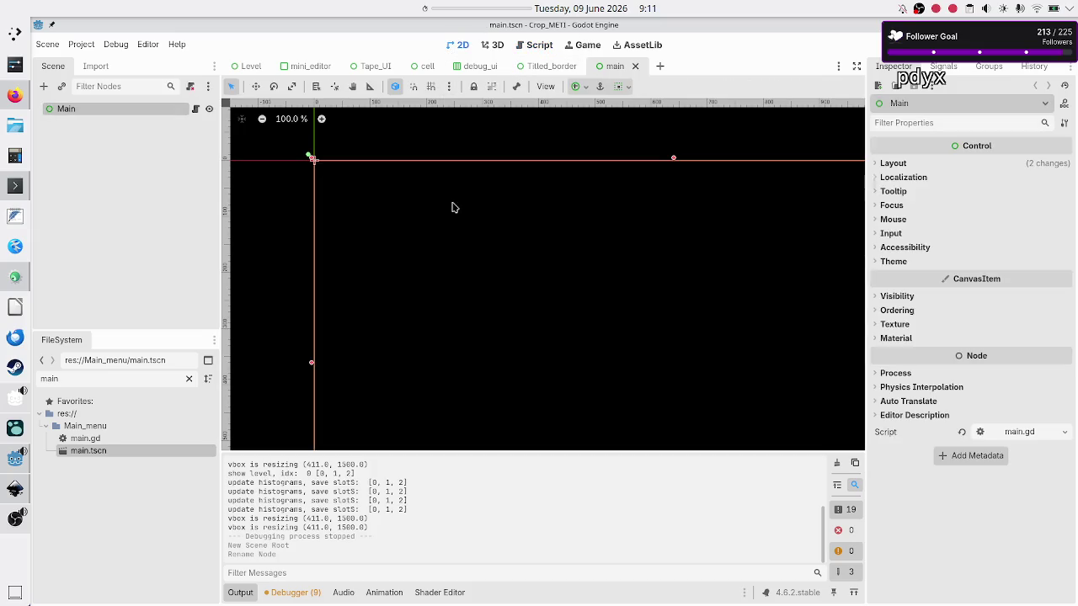
pyautogui.click(240, 592)
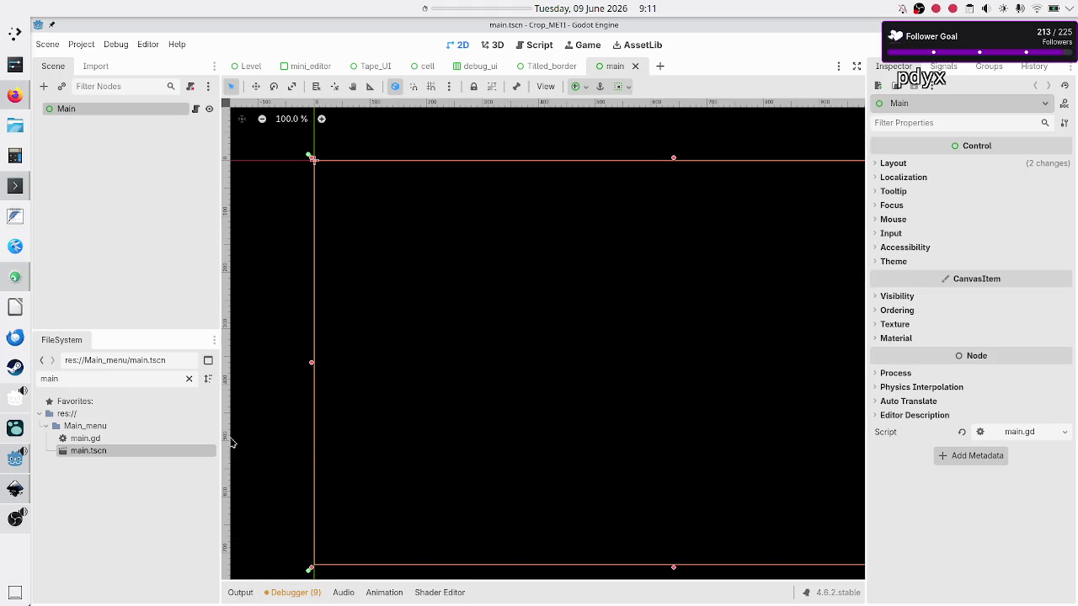
pyautogui.click(128, 162)
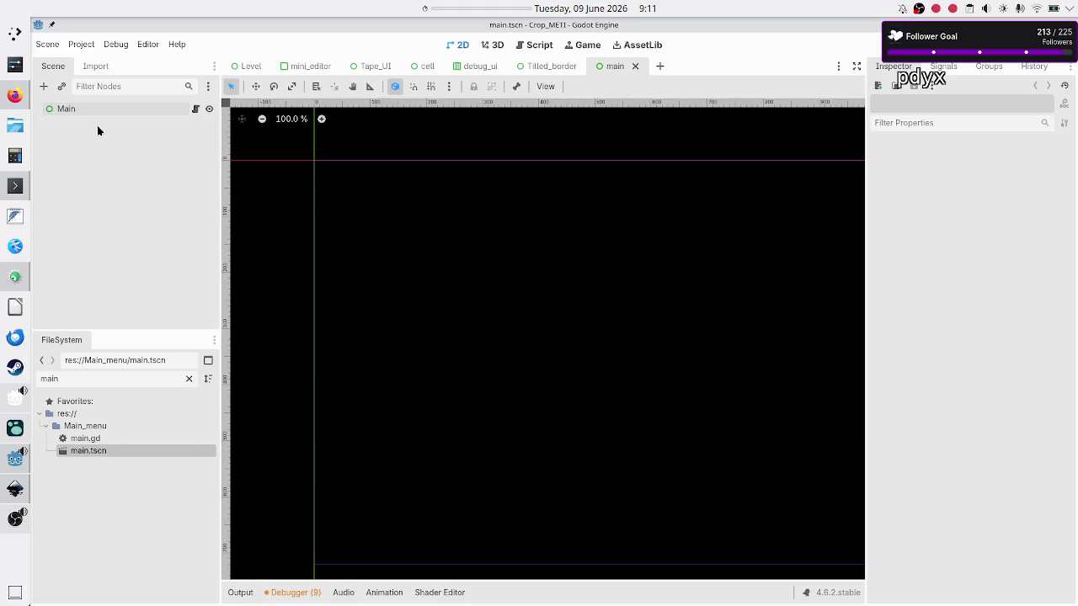
pyautogui.click(90, 115)
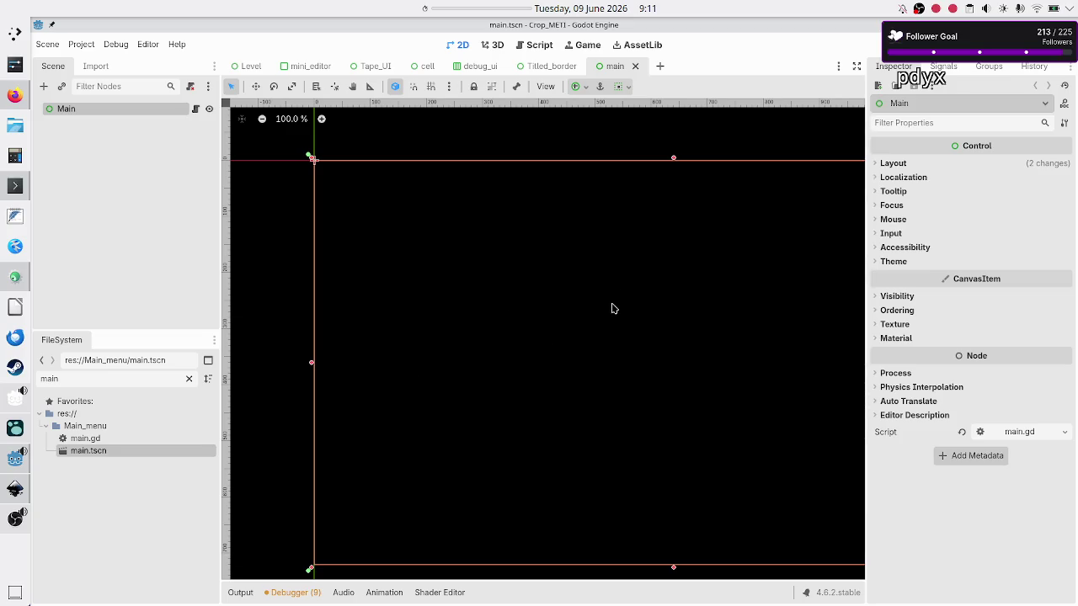
pyautogui.click(13, 95)
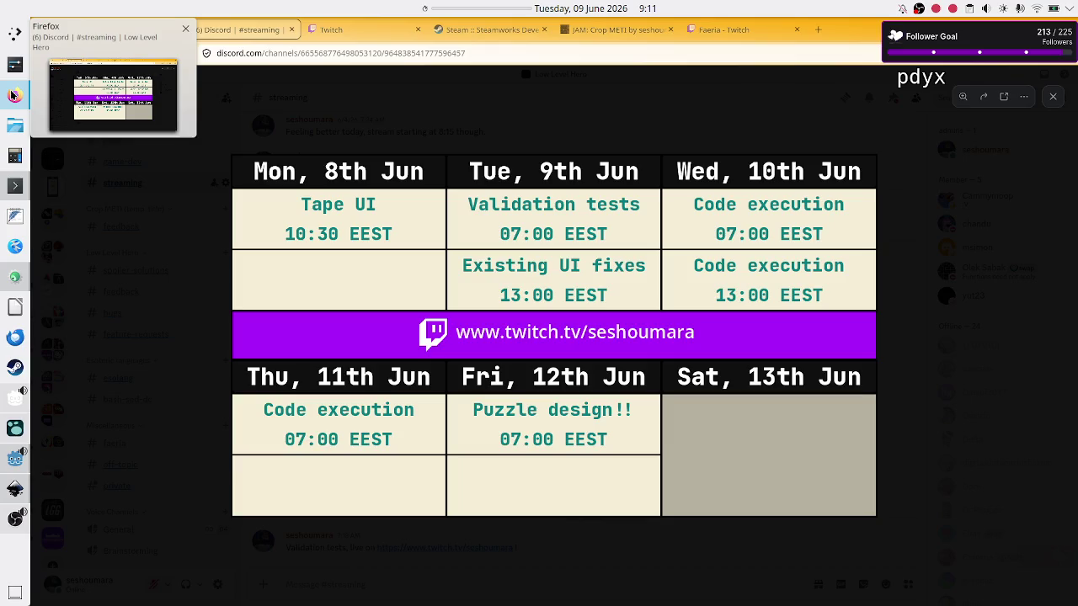
# Open a new Firefox tab with an empty address bar
pyautogui.click(818, 29)
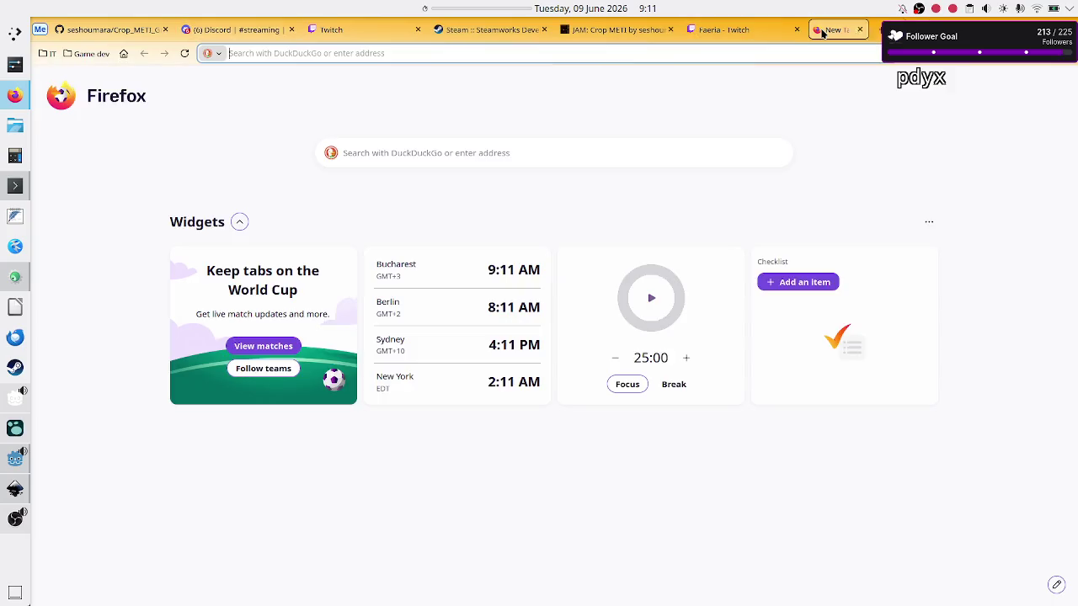
pyautogui.write('g')
pyautogui.press('BackSpace')
pyautogui.press('BackSpace')
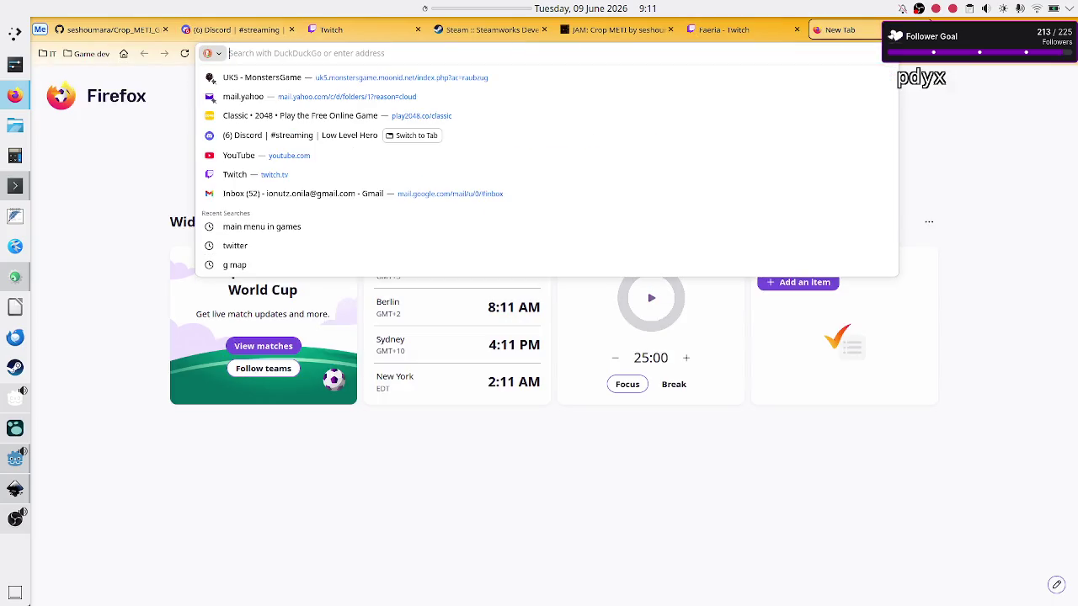
pyautogui.press('Escape')
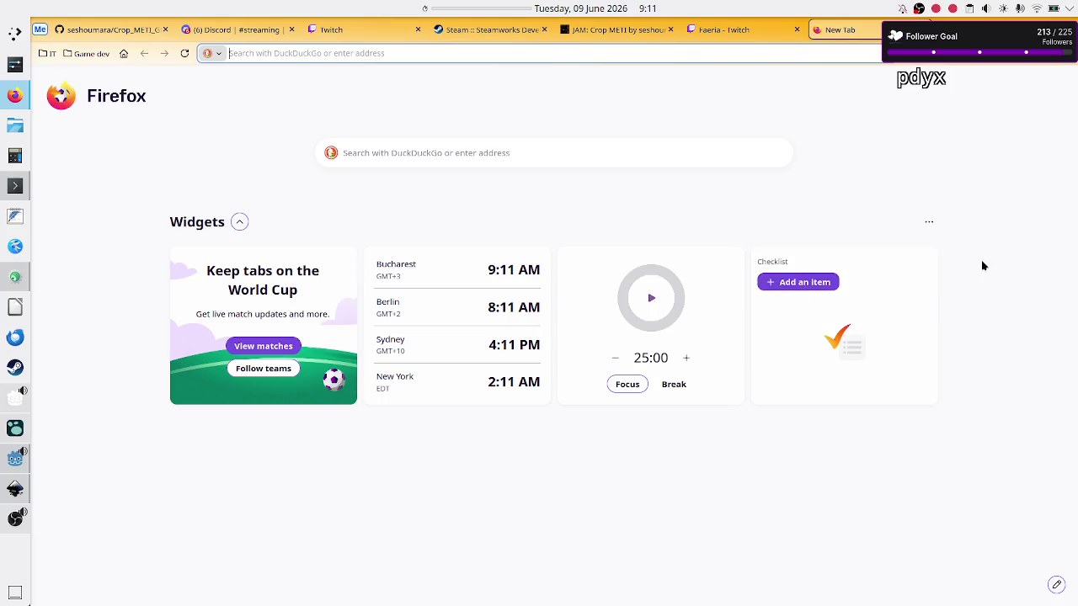
# Turn off the Weather, Timer, Lists, Sports and Clock widgets on the New Tab page
pyautogui.click(928, 223)
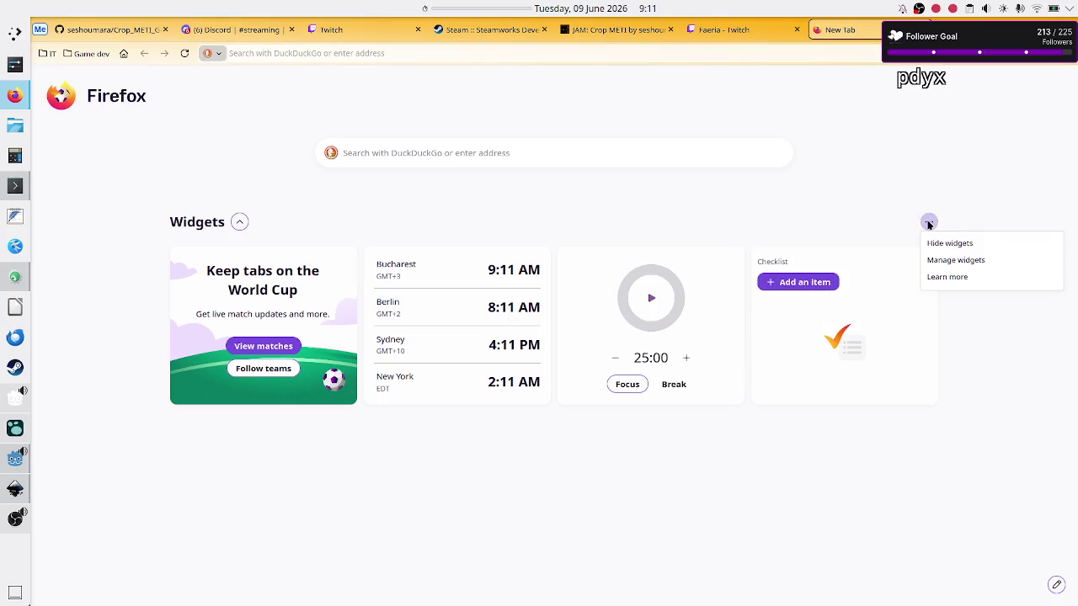
pyautogui.click(974, 263)
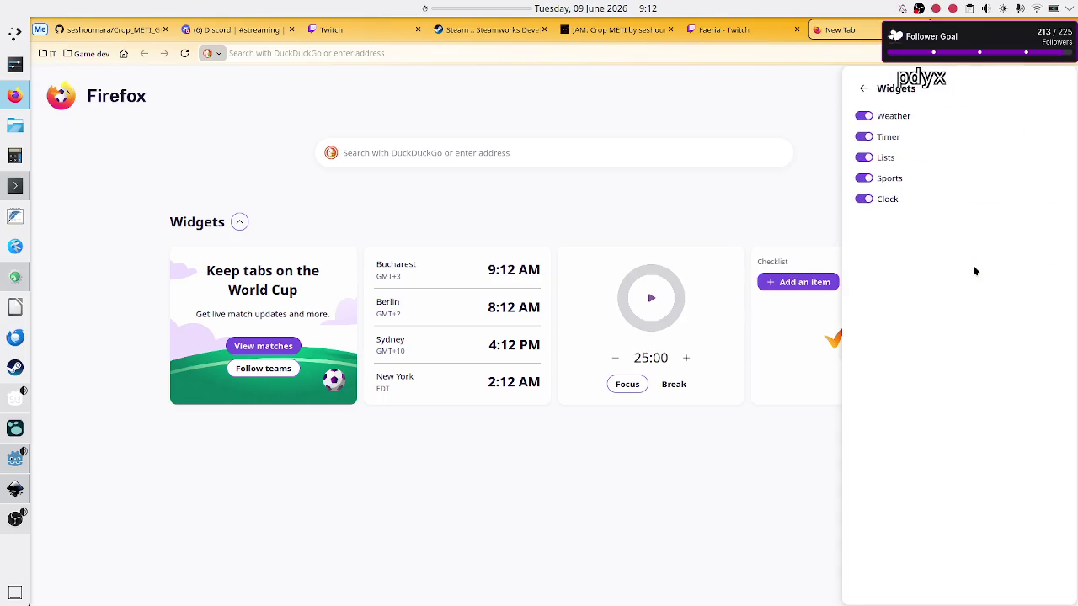
pyautogui.click(897, 118)
pyautogui.click(890, 139)
pyautogui.click(886, 157)
pyautogui.click(888, 179)
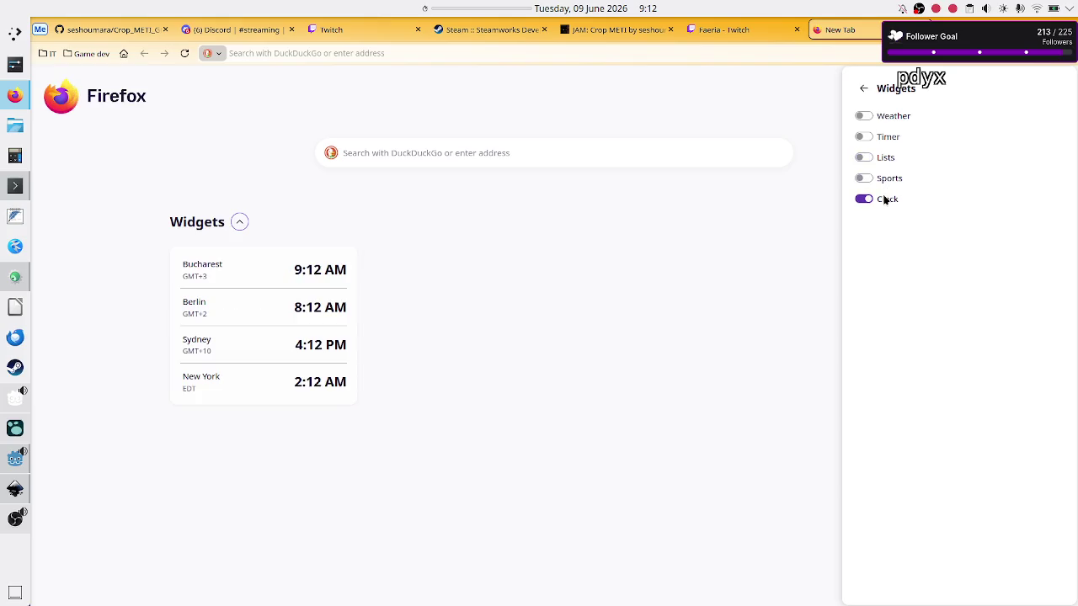
pyautogui.click(885, 200)
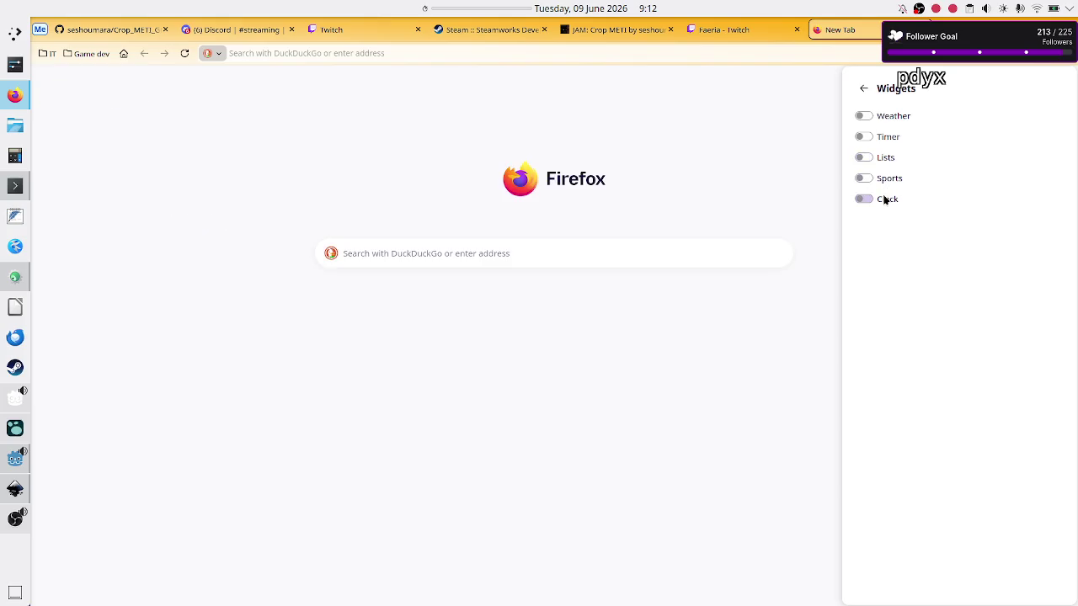
# Switch off New Tab widgets entirely and close the customization sidebar
pyautogui.click(865, 90)
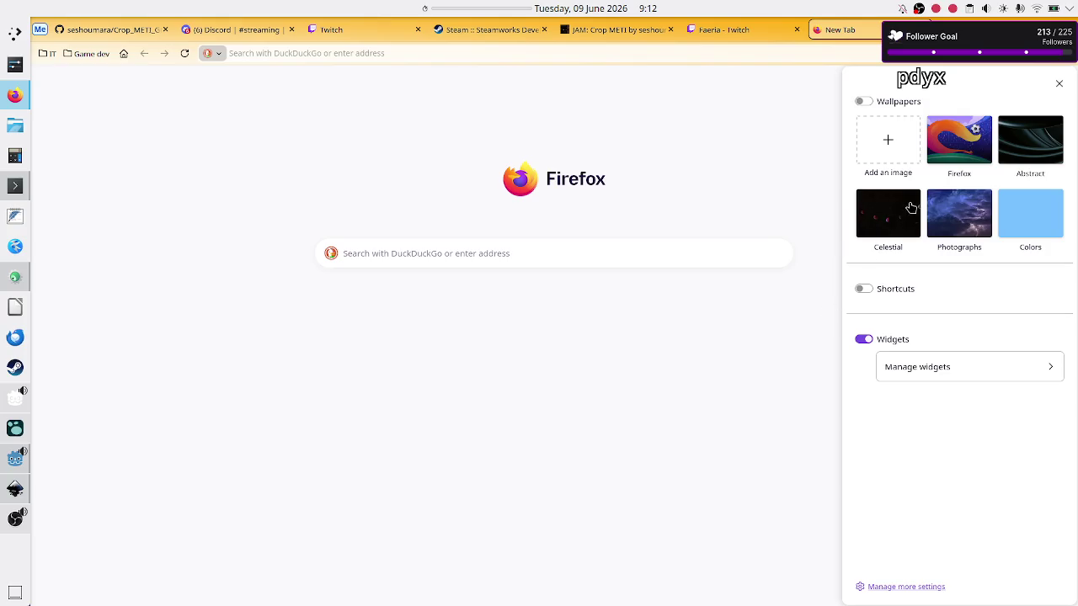
pyautogui.click(880, 346)
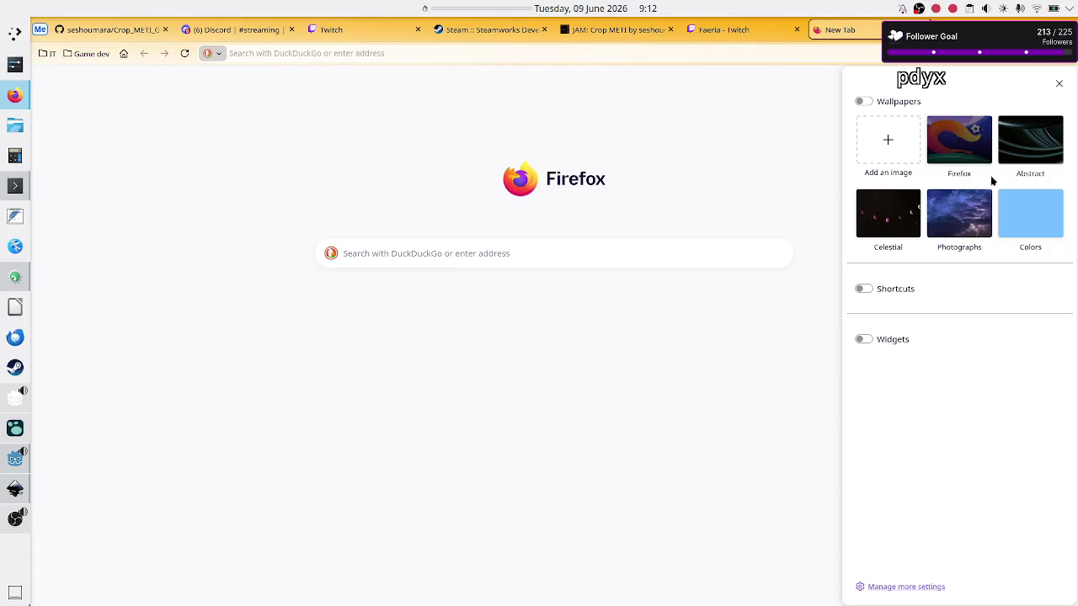
pyautogui.click(1059, 84)
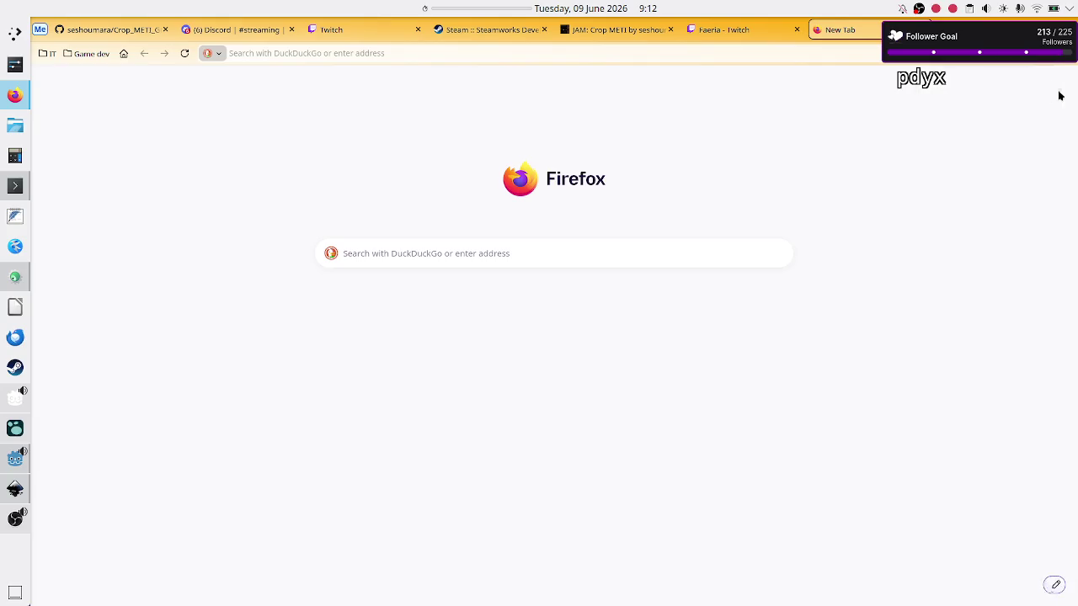
# Browse DuckDuckGo image results for 'main menu in games', then return to Godot
pyautogui.click(357, 52)
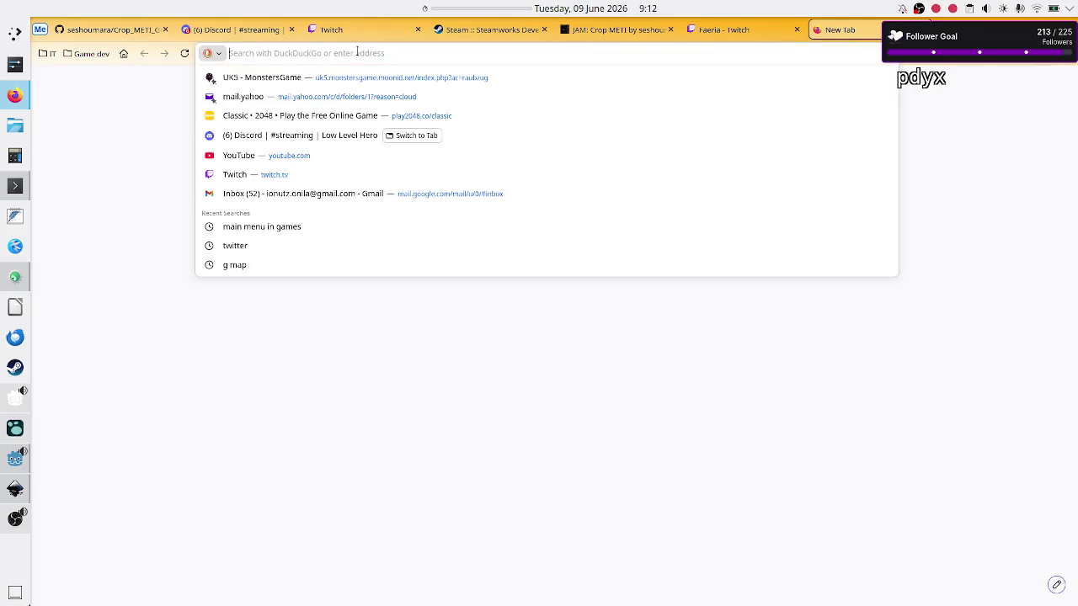
pyautogui.write('main')
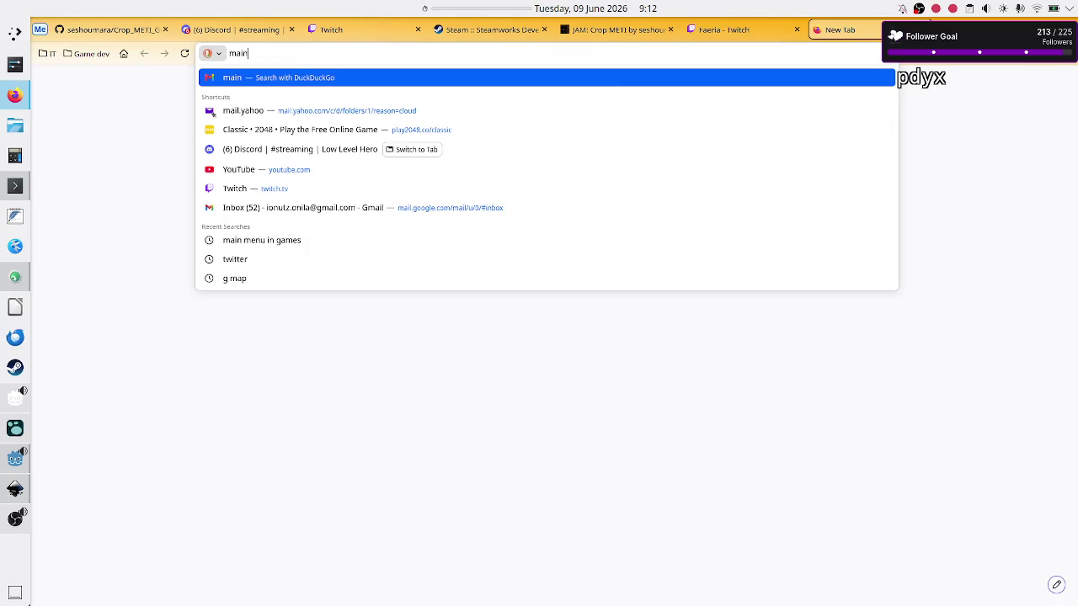
pyautogui.write(' me')
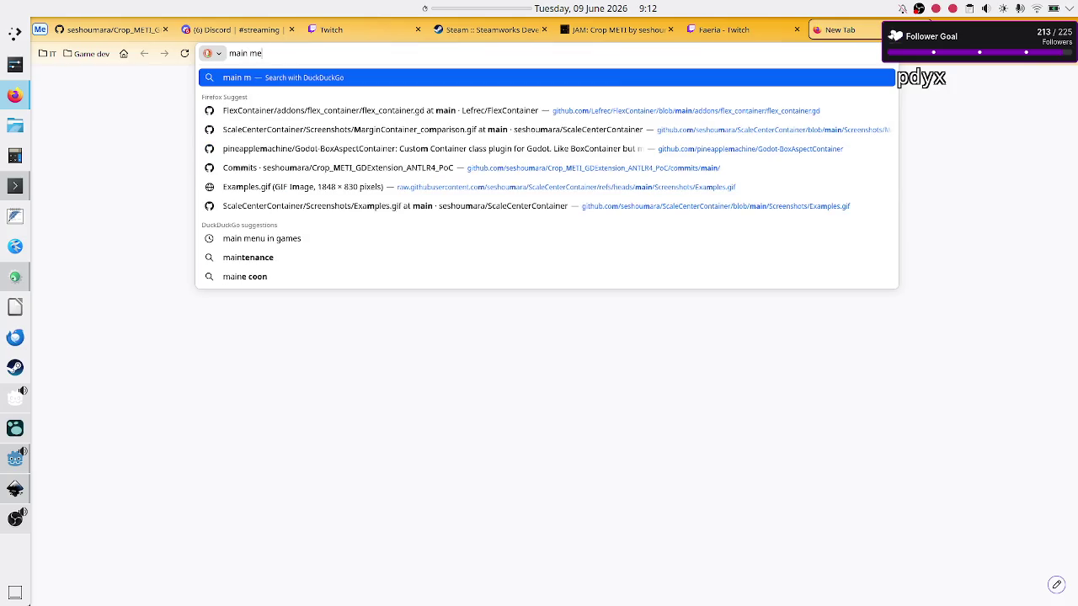
pyautogui.write('nu in games')
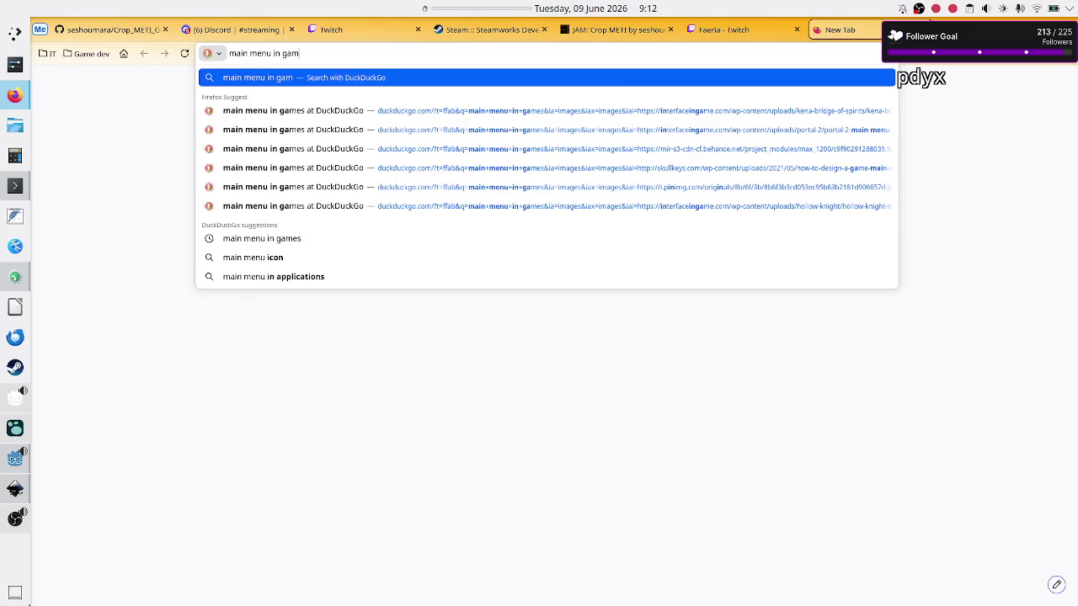
pyautogui.click(373, 110)
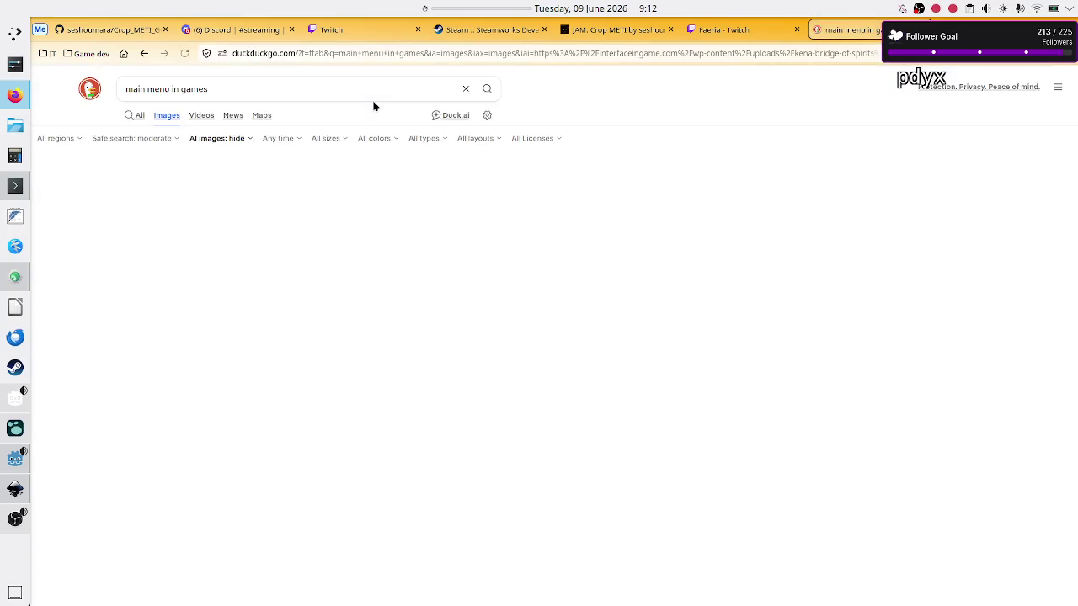
pyautogui.press('Escape')
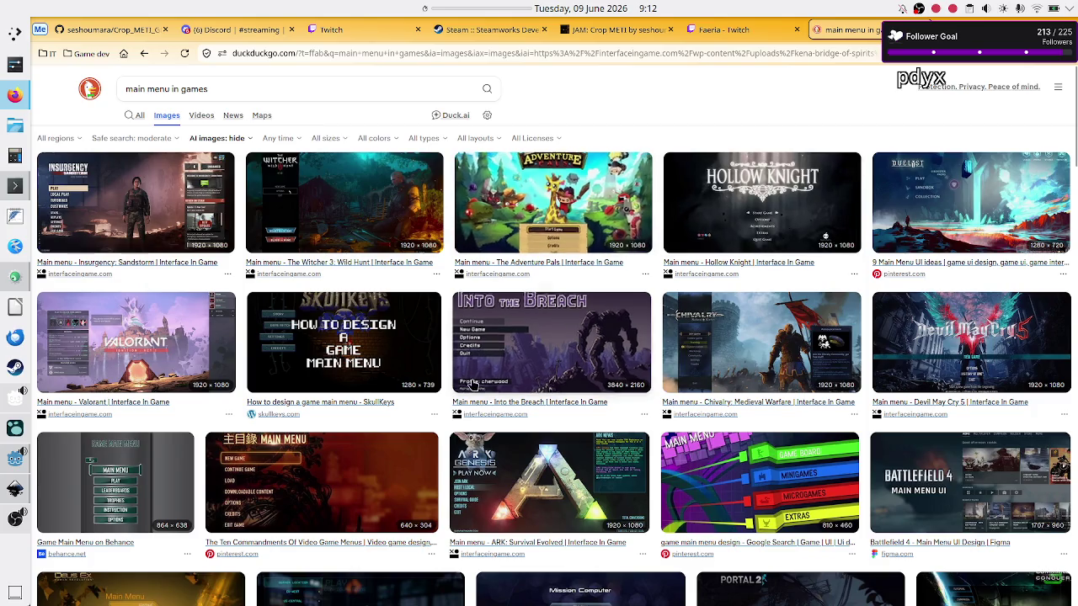
pyautogui.click(14, 464)
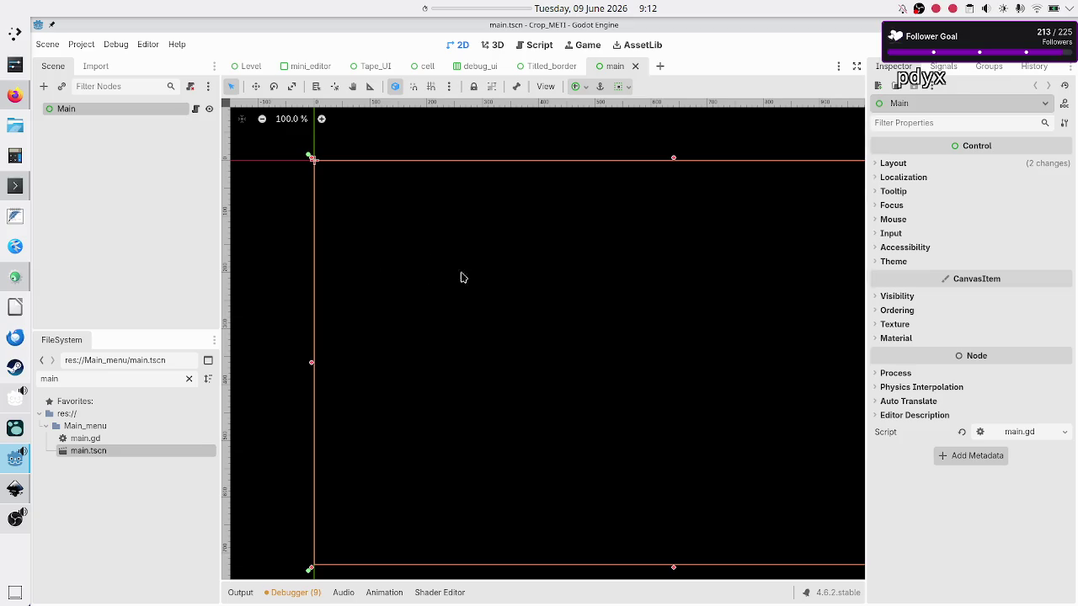
# Reselect the Main root node in Godot, then go back to the main menu image results
pyautogui.click(116, 165)
pyautogui.click(88, 108)
pyautogui.hotkey('alt', 'Tab')
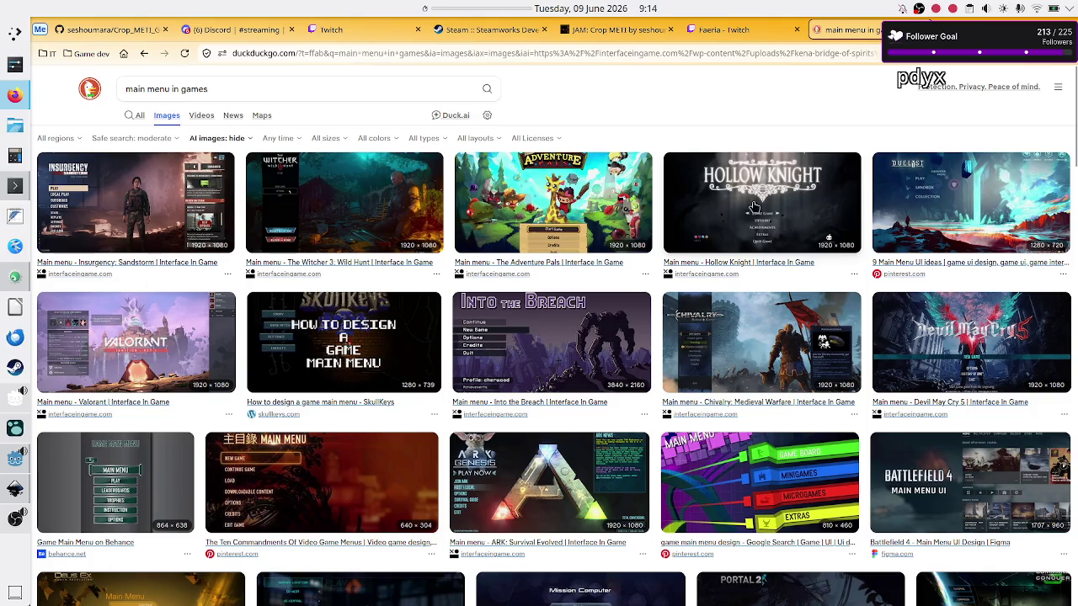
# Scroll further through the main menu image examples, then return to the Godot editor
pyautogui.scroll(-2, 741, 242)
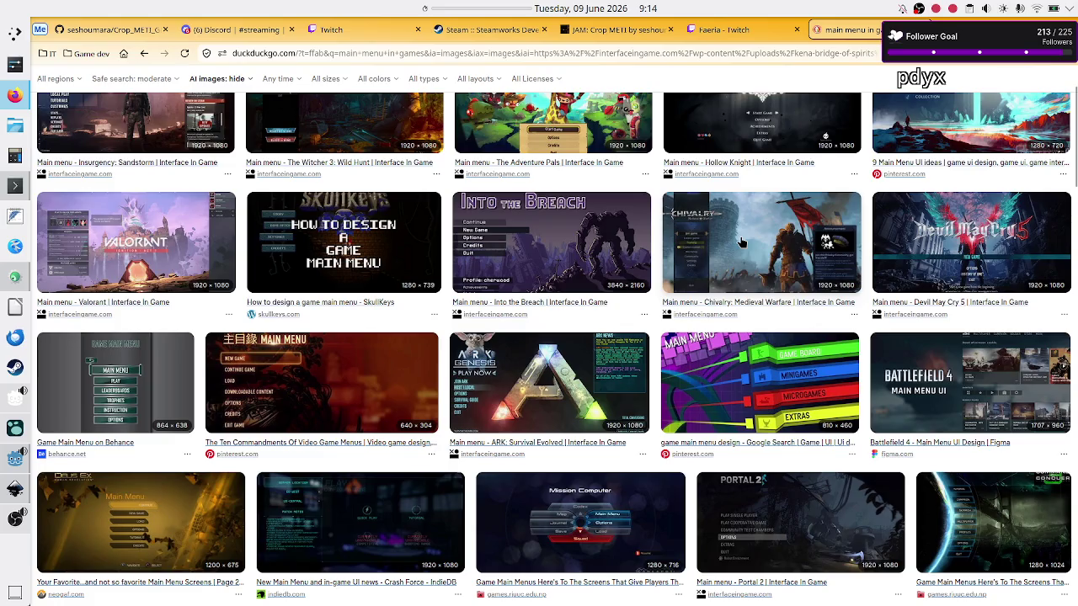
pyautogui.scroll(-2, 741, 242)
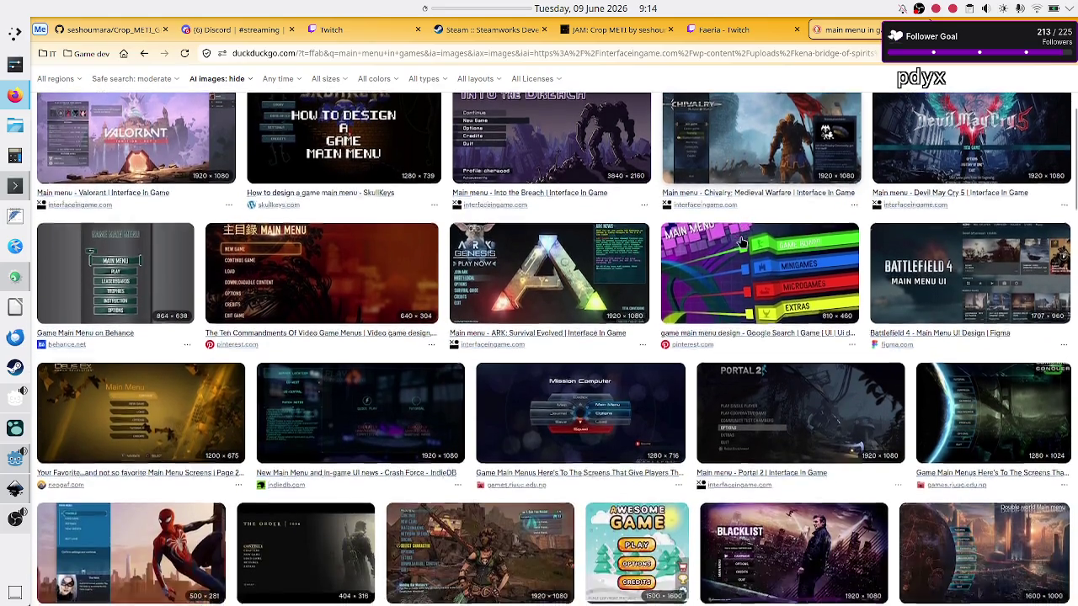
pyautogui.hotkey('alt', 'Tab')
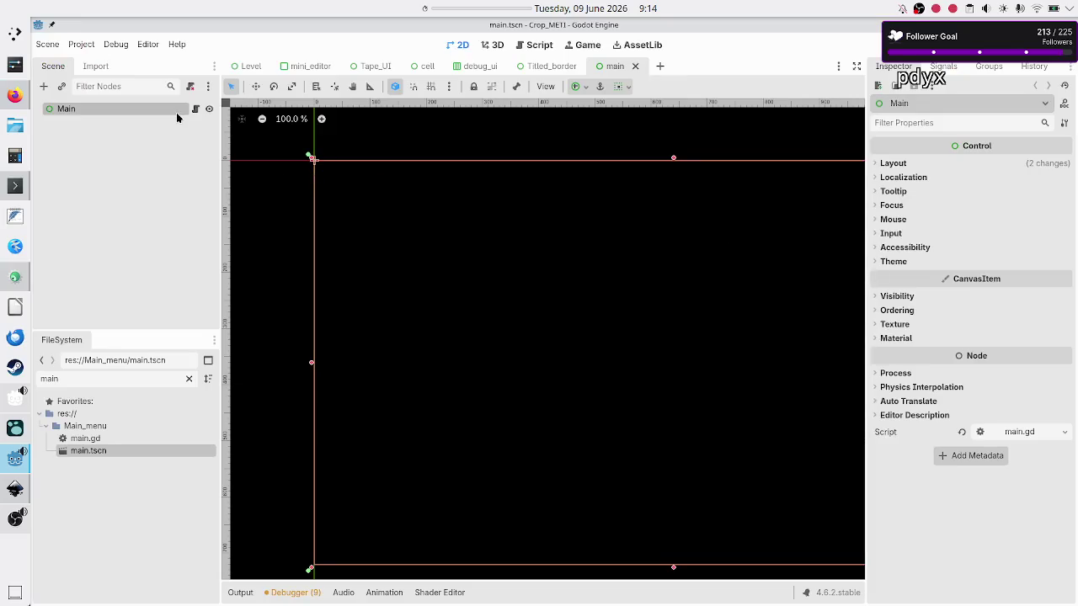
# Add a TextureRect child node under Main, found by searching 'texture', then reselect Main
pyautogui.click(43, 87)
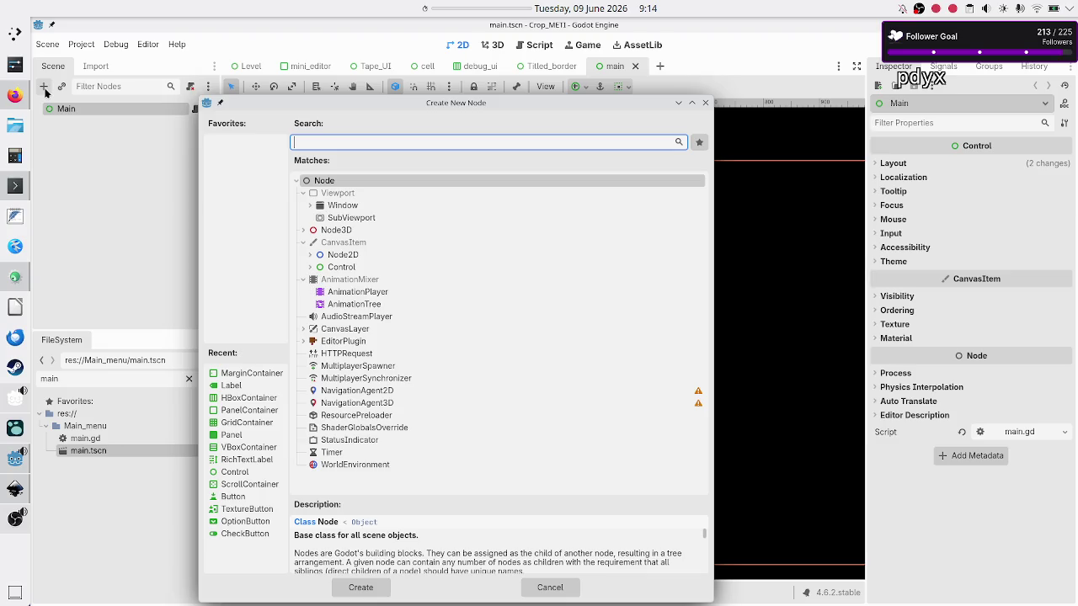
pyautogui.write('texture')
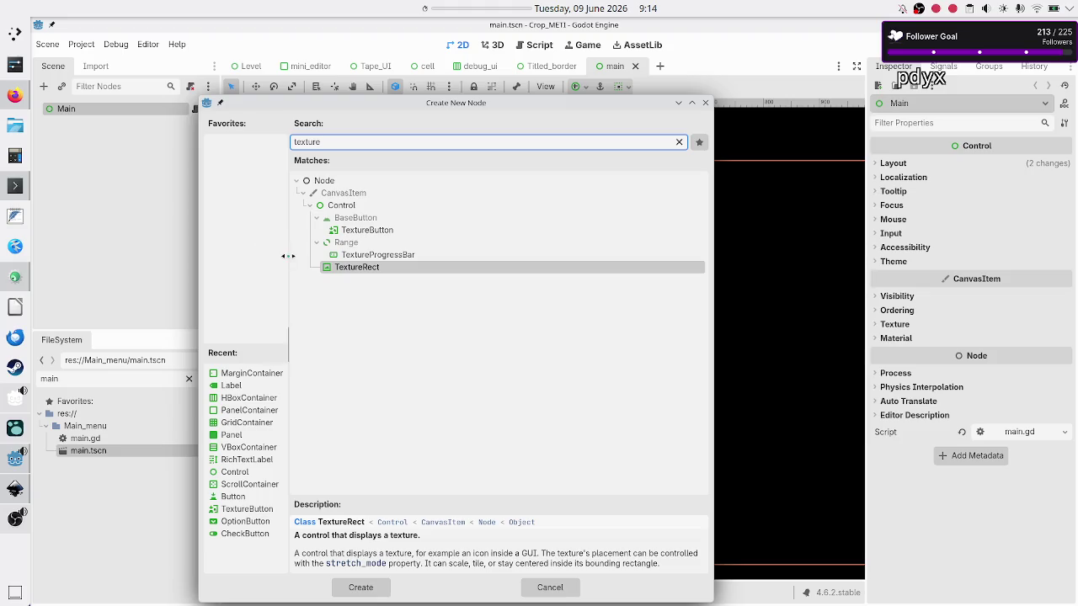
pyautogui.doubleClick(390, 269)
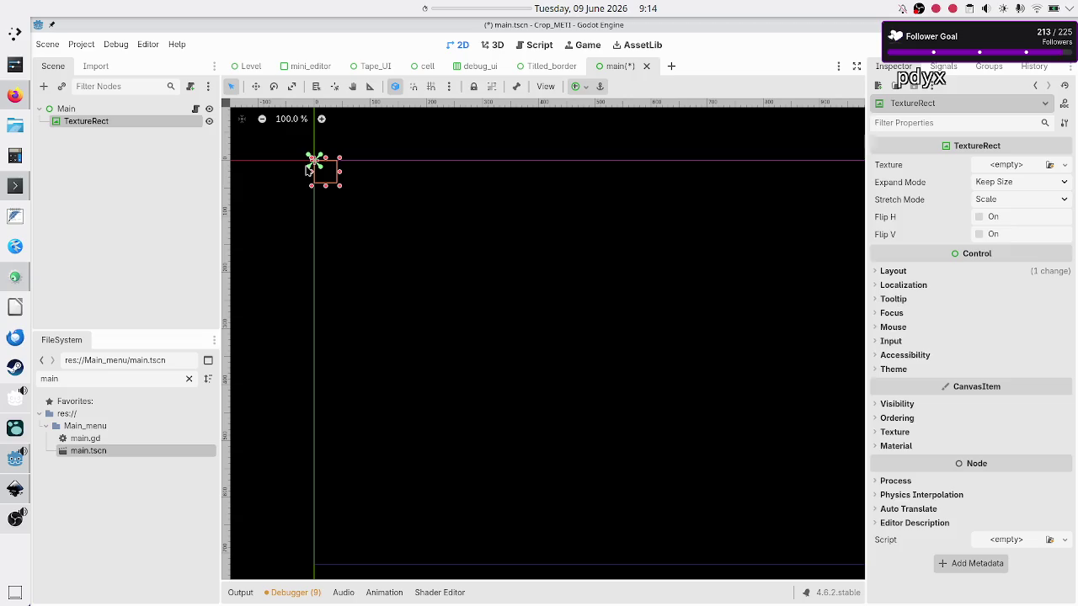
pyautogui.click(90, 107)
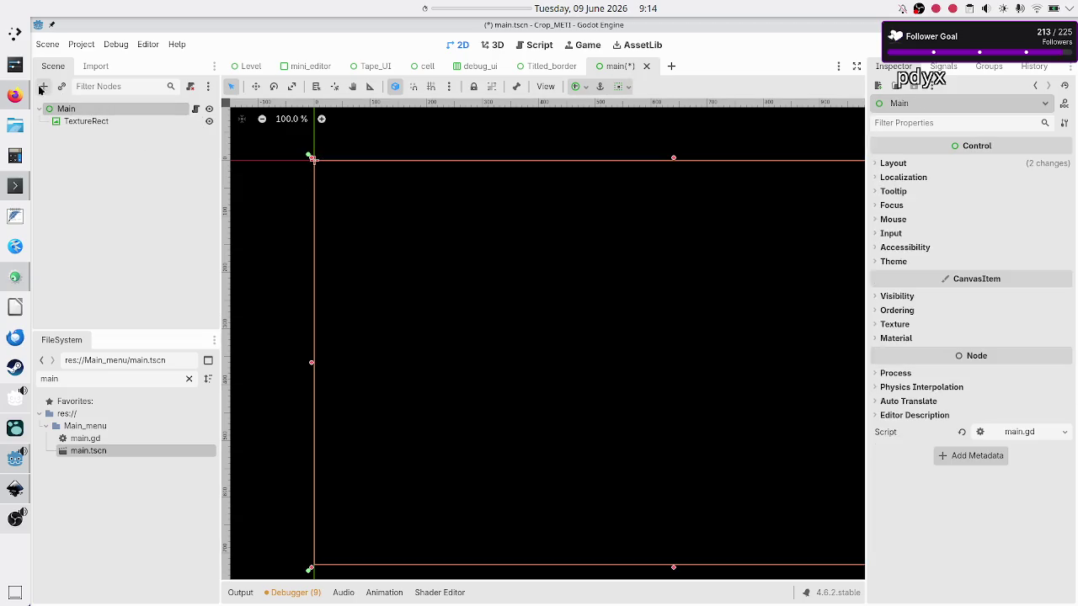
# Add a VBoxContainer under Main and move the TextureRect inside it
pyautogui.click(44, 86)
pyautogui.write('vbox')
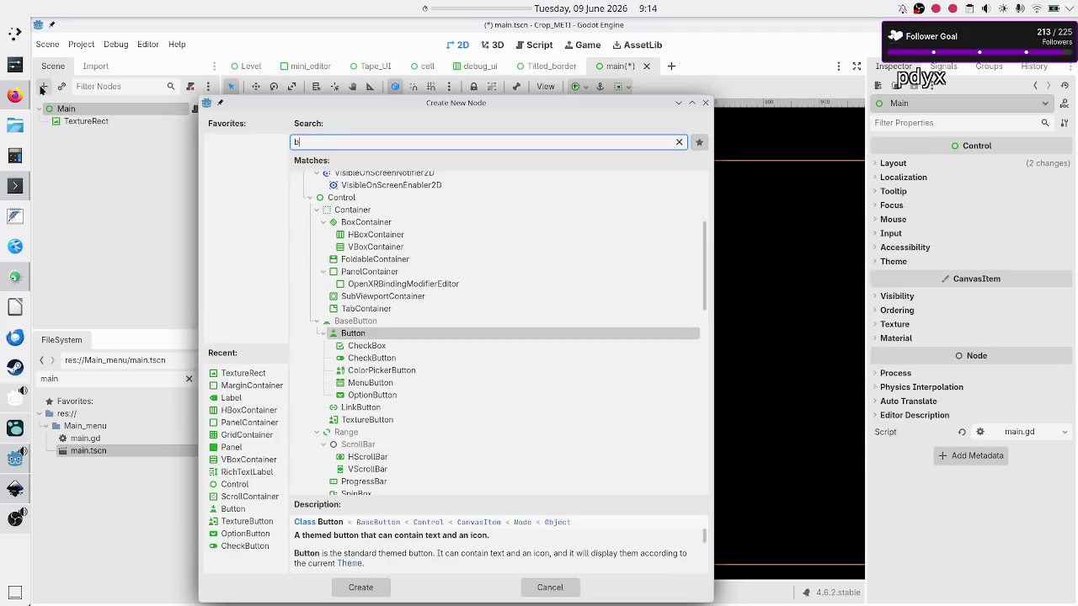
pyautogui.press('Return')
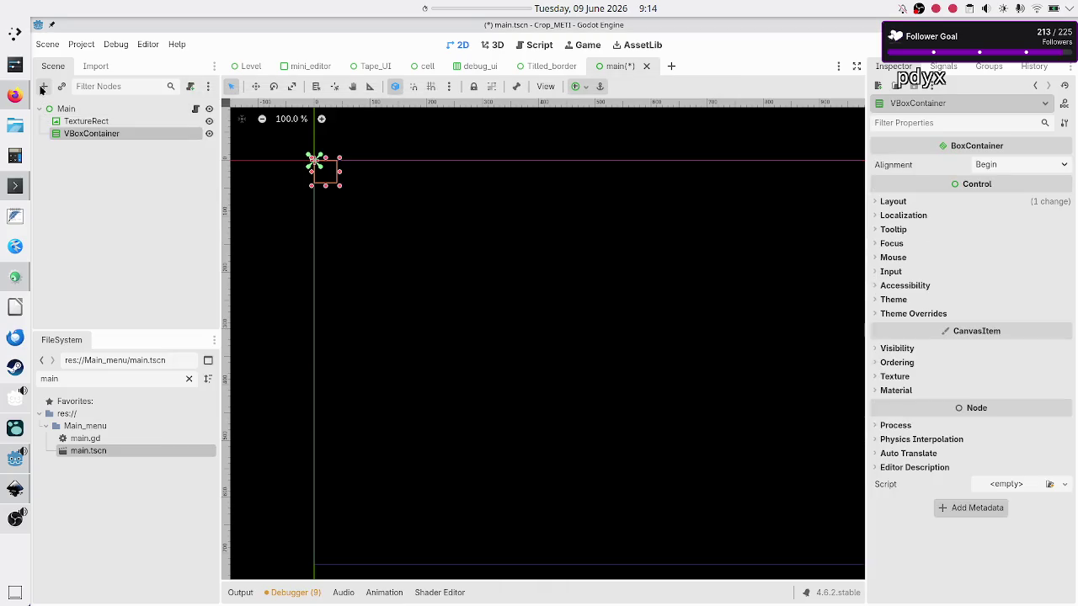
pyautogui.moveTo(92, 121); pyautogui.dragTo(102, 137)
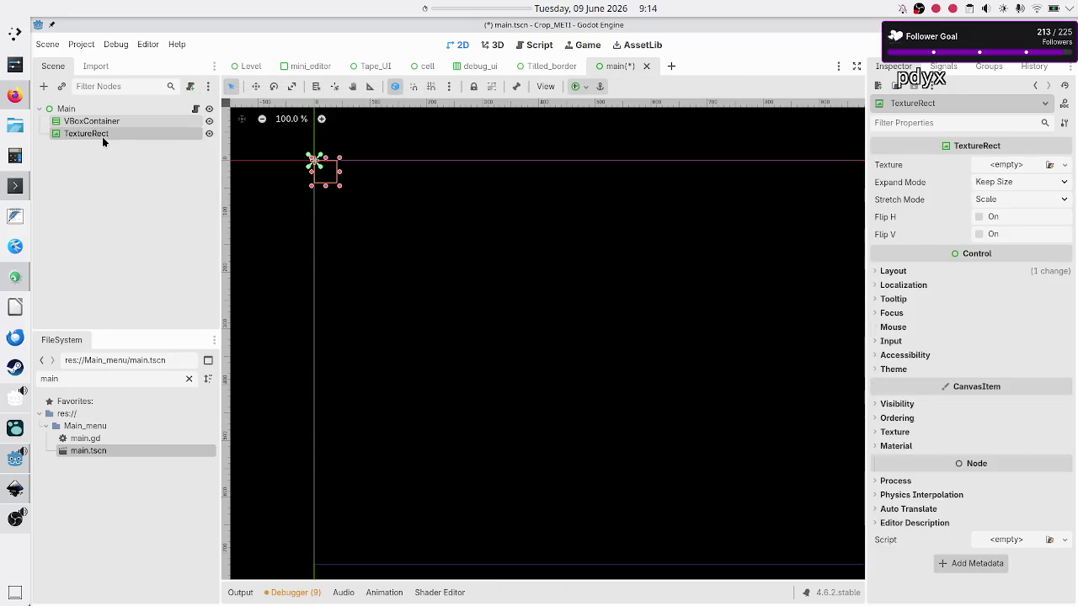
pyautogui.click(124, 122)
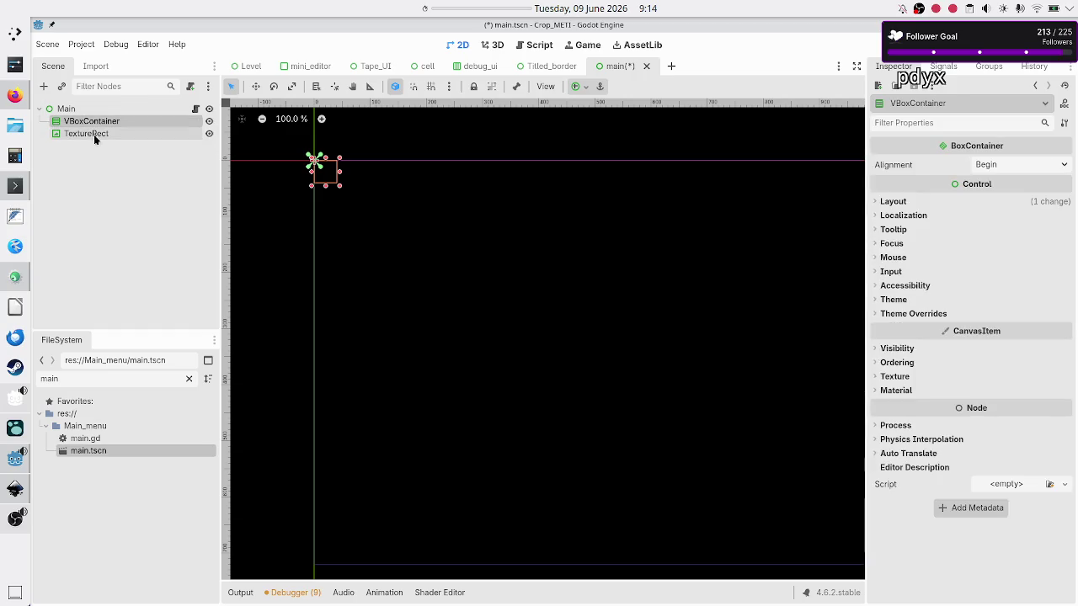
pyautogui.moveTo(93, 133); pyautogui.dragTo(114, 122)
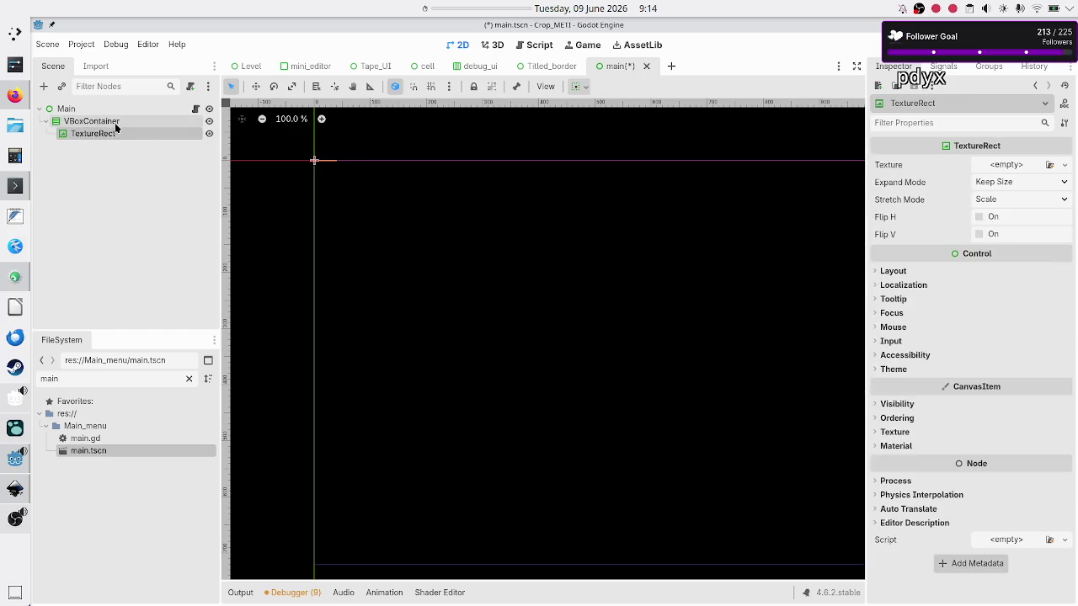
# Set the VBoxContainer's anchor layout preset to Full Rect
pyautogui.click(112, 122)
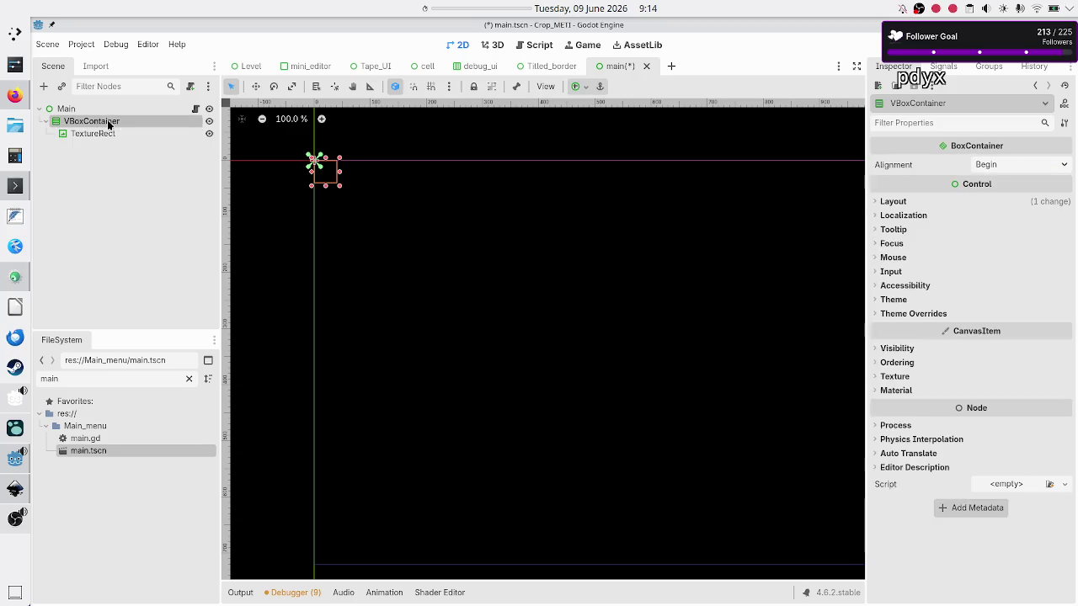
pyautogui.click(577, 86)
pyautogui.click(644, 190)
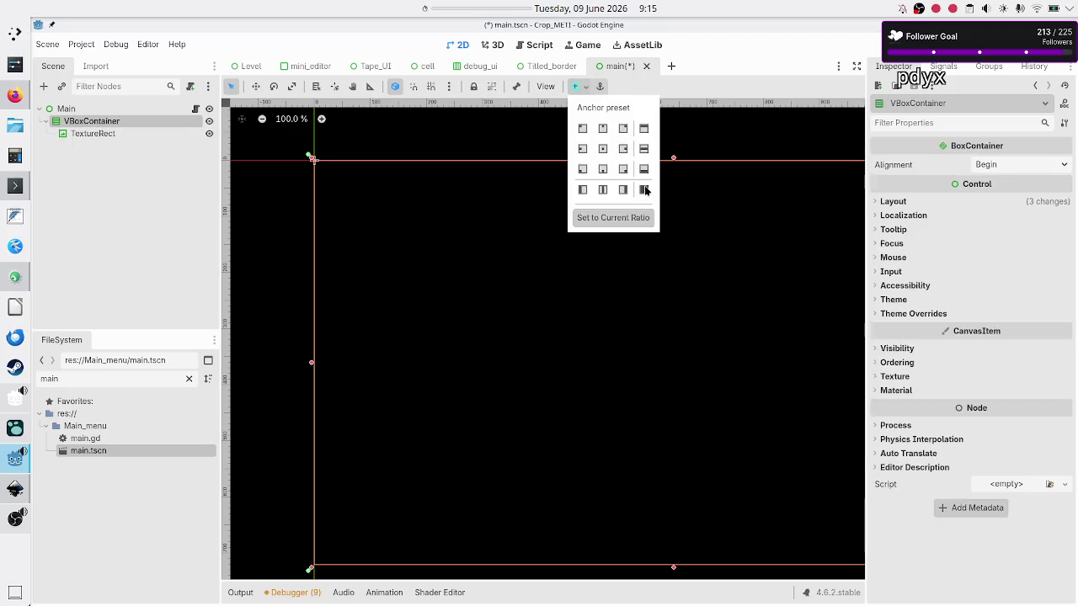
pyautogui.click(110, 110)
# Rename the TextureRect node to 'Name'
pyautogui.doubleClick(90, 133)
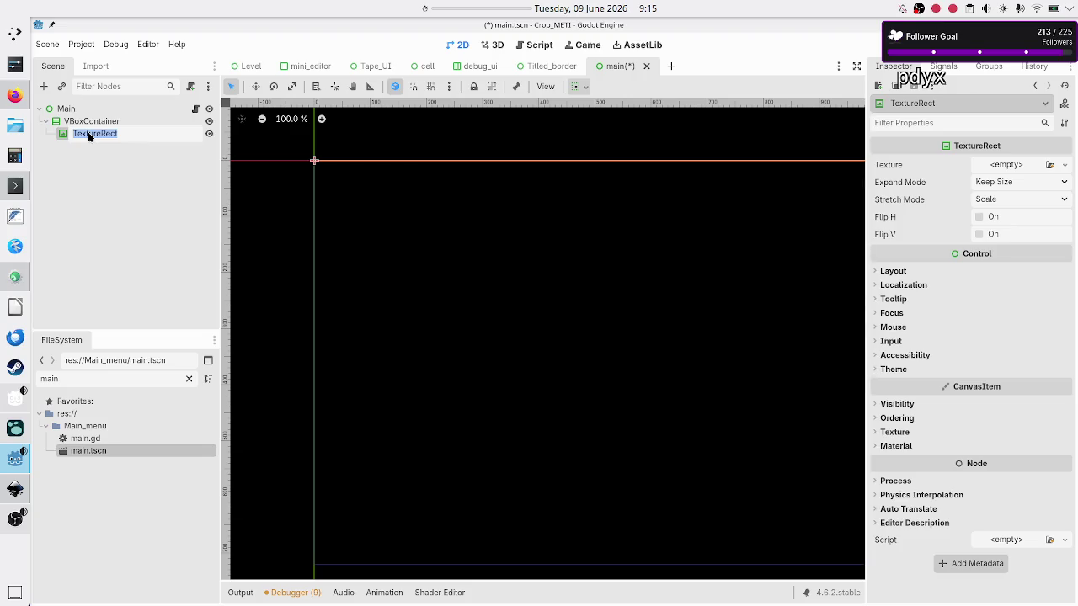
pyautogui.write('Game_name')
pyautogui.press('BackSpace')
pyautogui.press('BackSpace')
pyautogui.press('BackSpace')
pyautogui.write('ame')
pyautogui.press('Return')
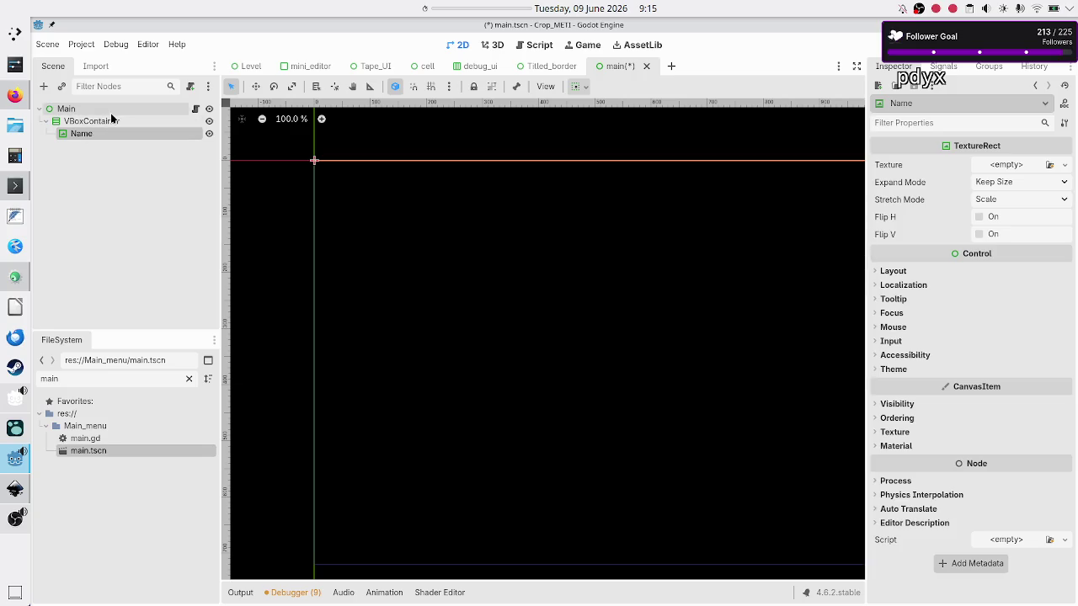
pyautogui.click(108, 122)
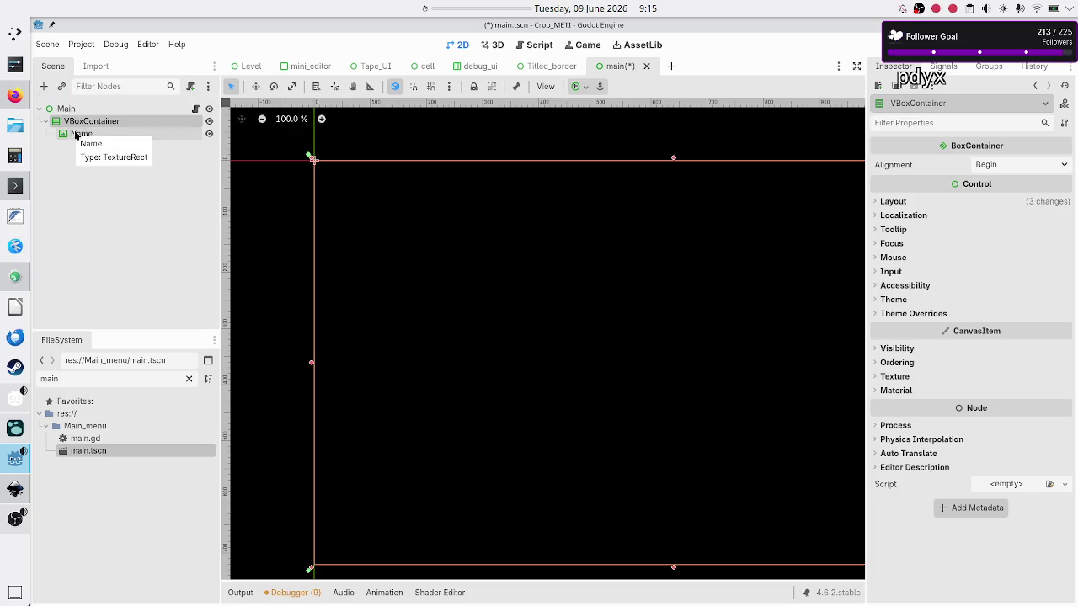
pyautogui.click(44, 87)
# Nest a second VBoxContainer in the first and fill it with a Button plus three duplicates
pyautogui.write('vbox')
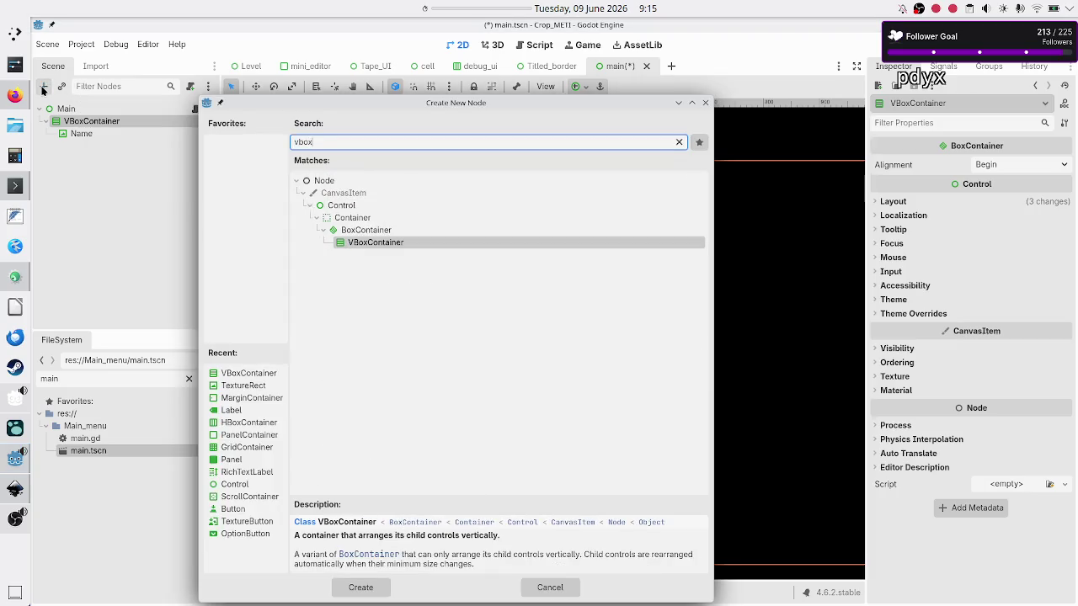
pyautogui.press('Return')
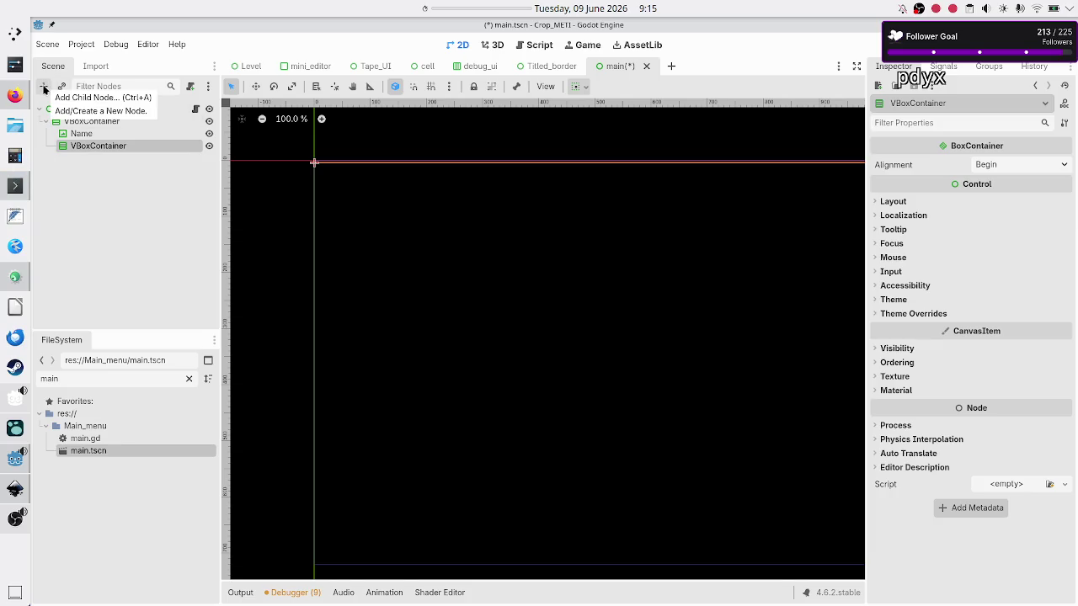
pyautogui.click(45, 87)
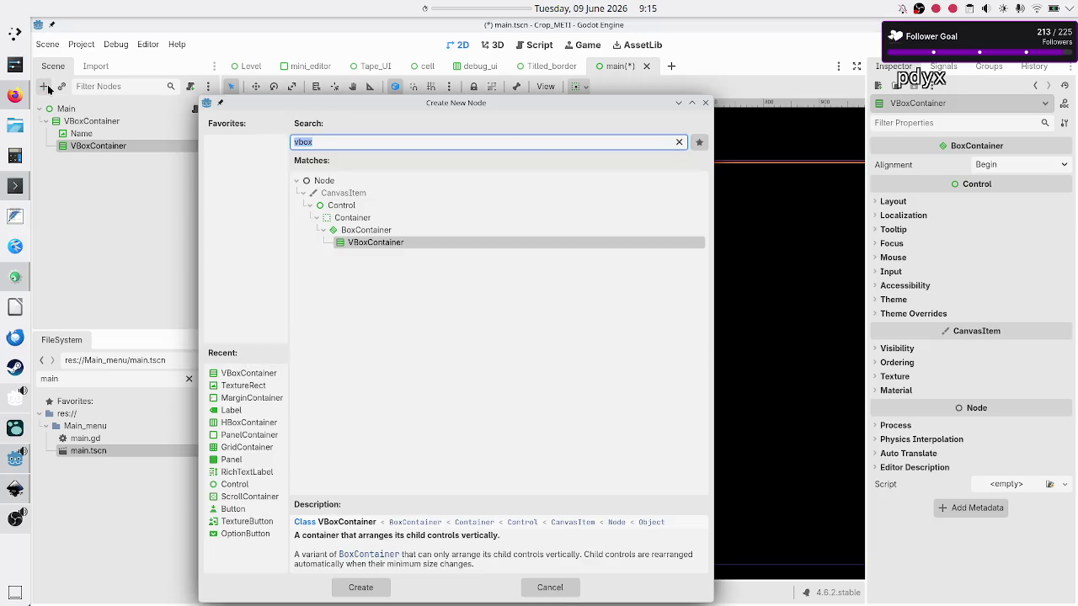
pyautogui.write('butt')
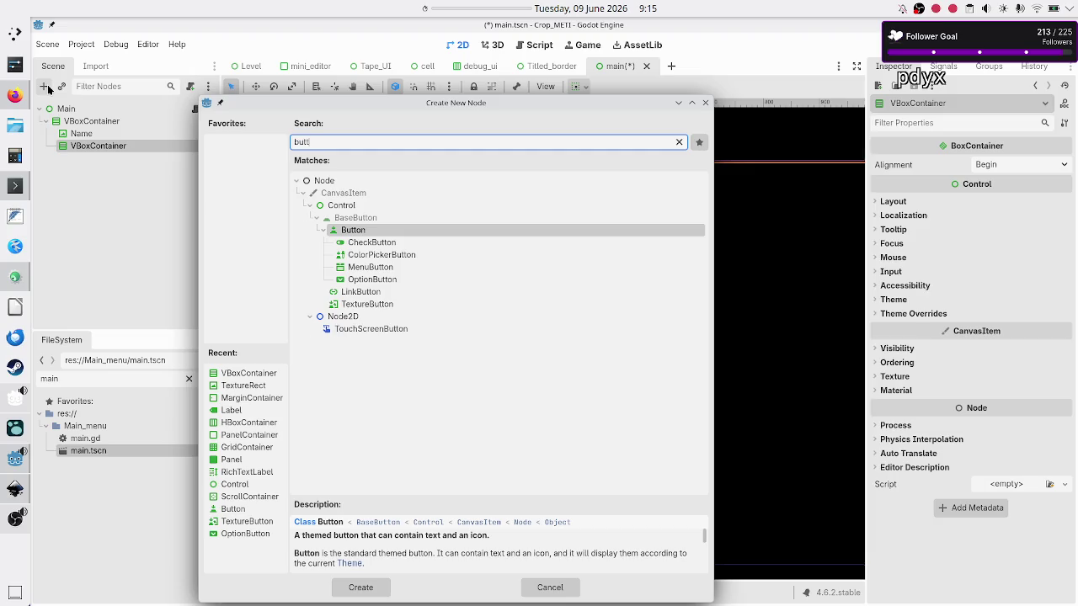
pyautogui.press('Return')
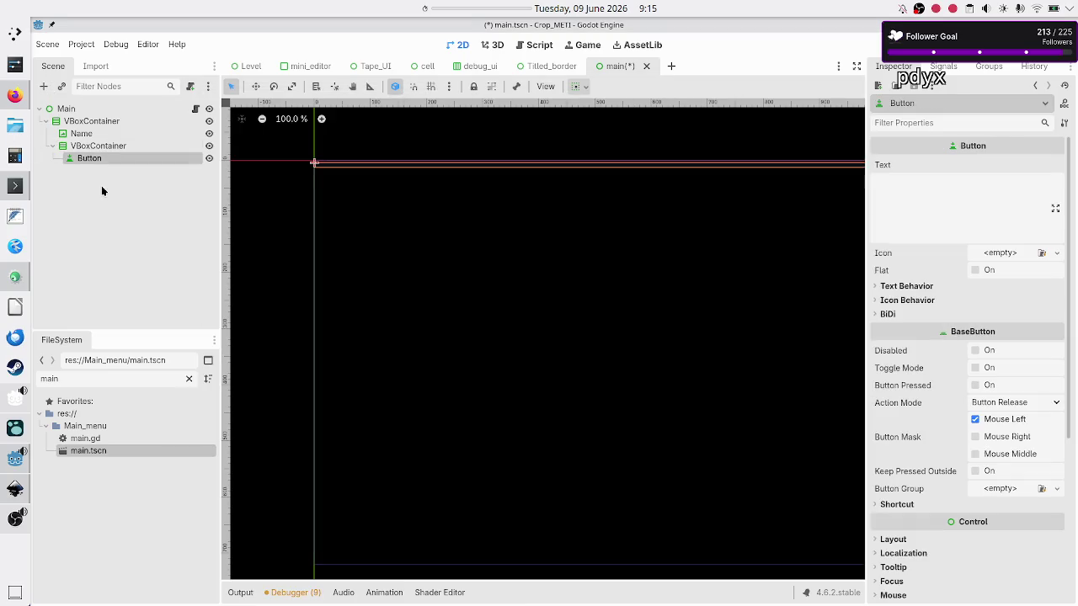
pyautogui.hotkey('ctrl', 'd')
pyautogui.hotkey('ctrl', 'd')
pyautogui.hotkey('ctrl', 'd')
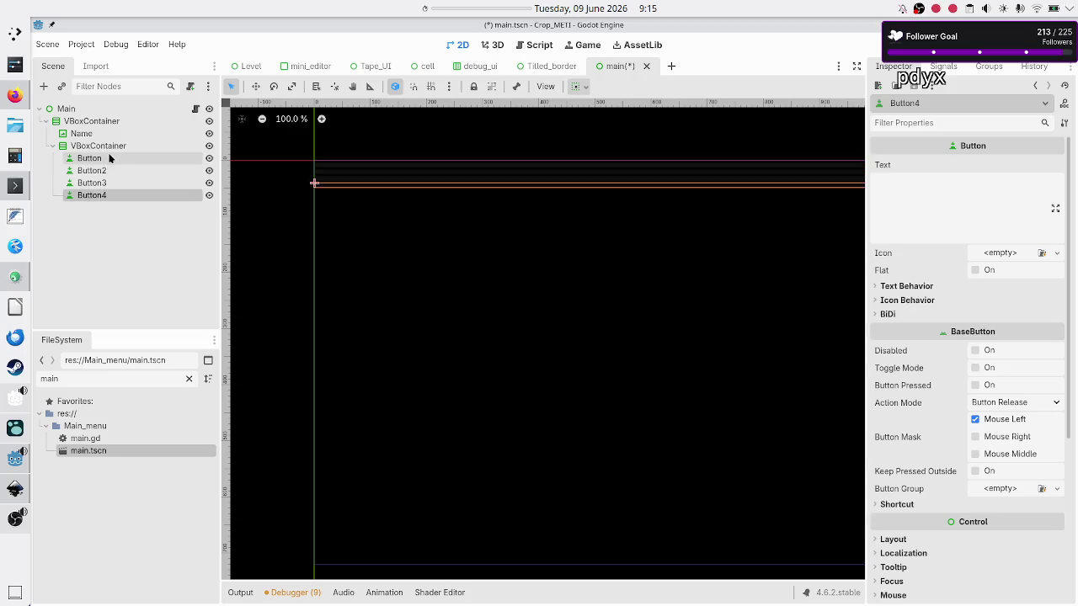
# Enable Vertical Expand under Container Sizing for Name and the inner VBoxContainer
pyautogui.click(87, 133)
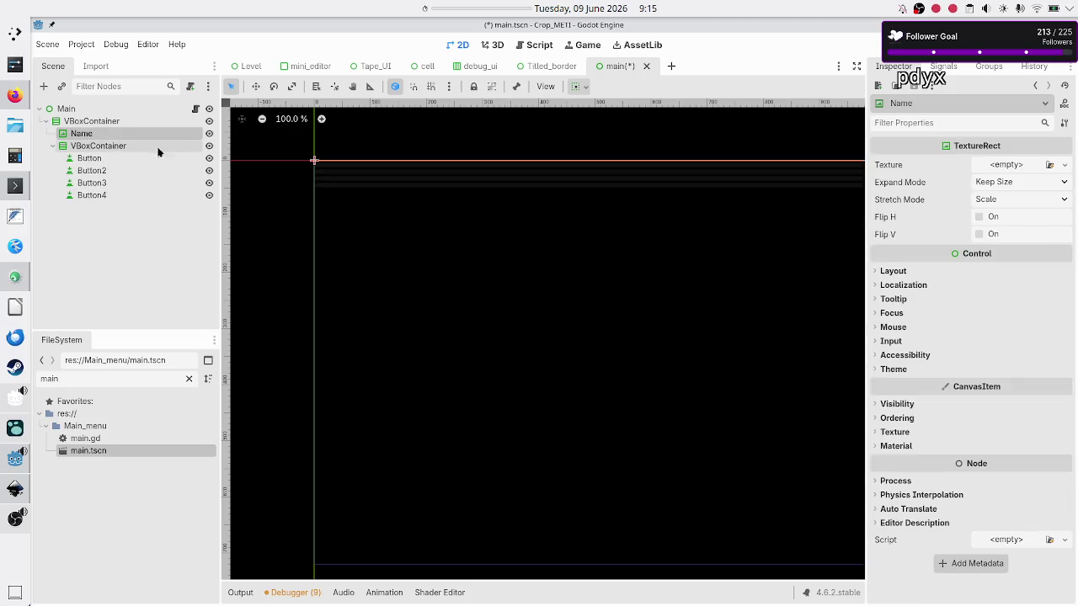
pyautogui.click(904, 268)
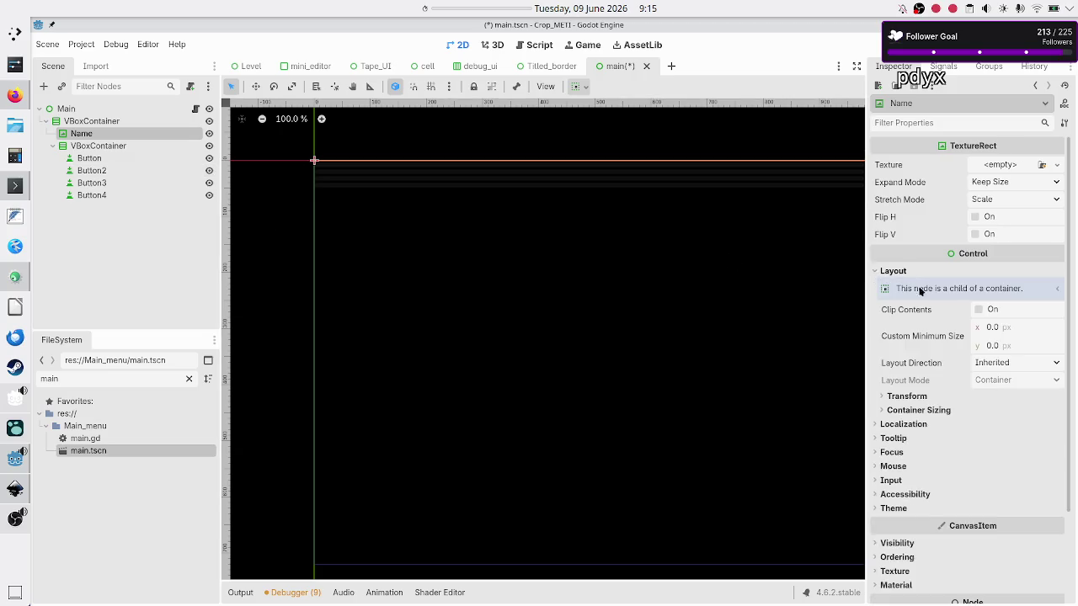
pyautogui.click(949, 412)
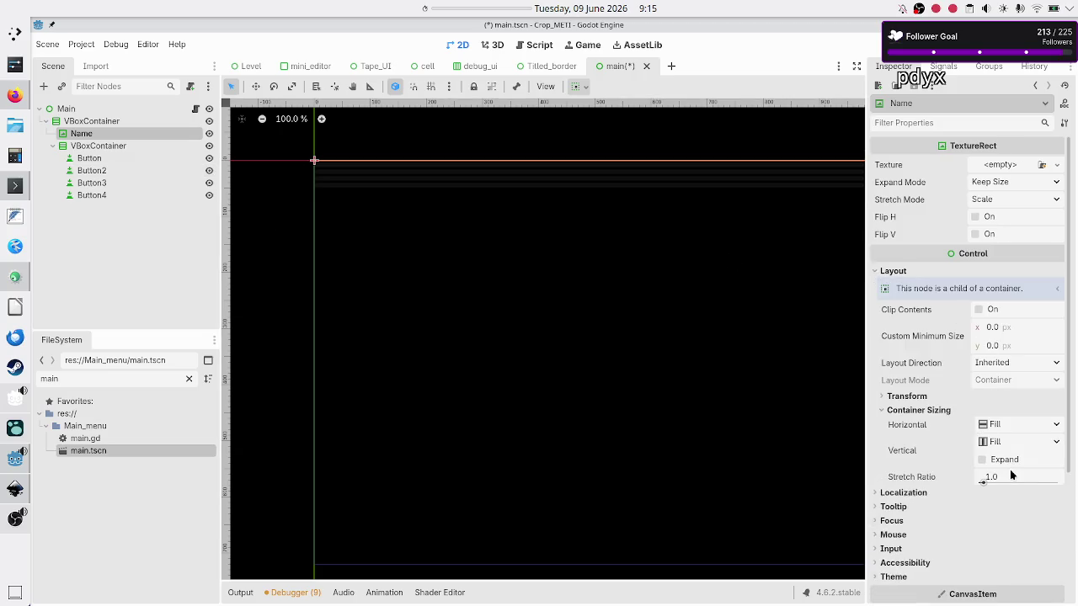
pyautogui.click(1029, 457)
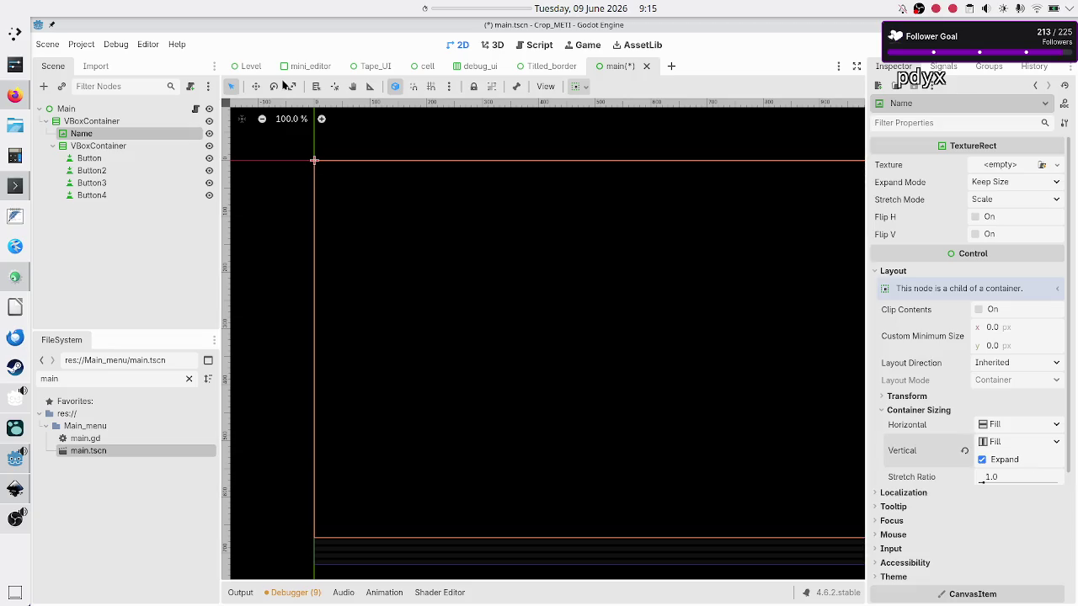
pyautogui.click(120, 147)
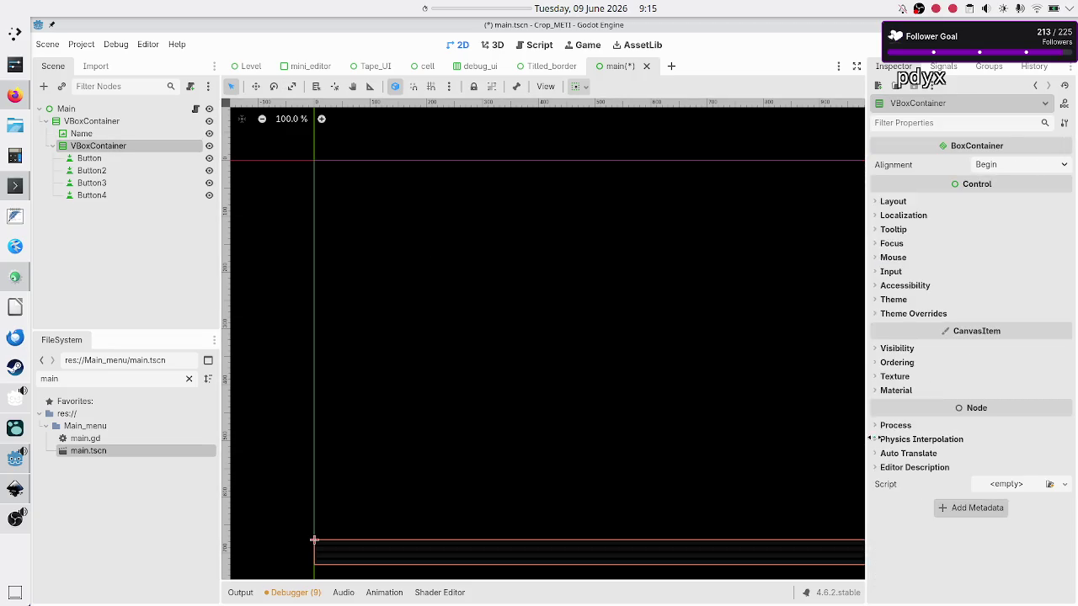
pyautogui.click(898, 202)
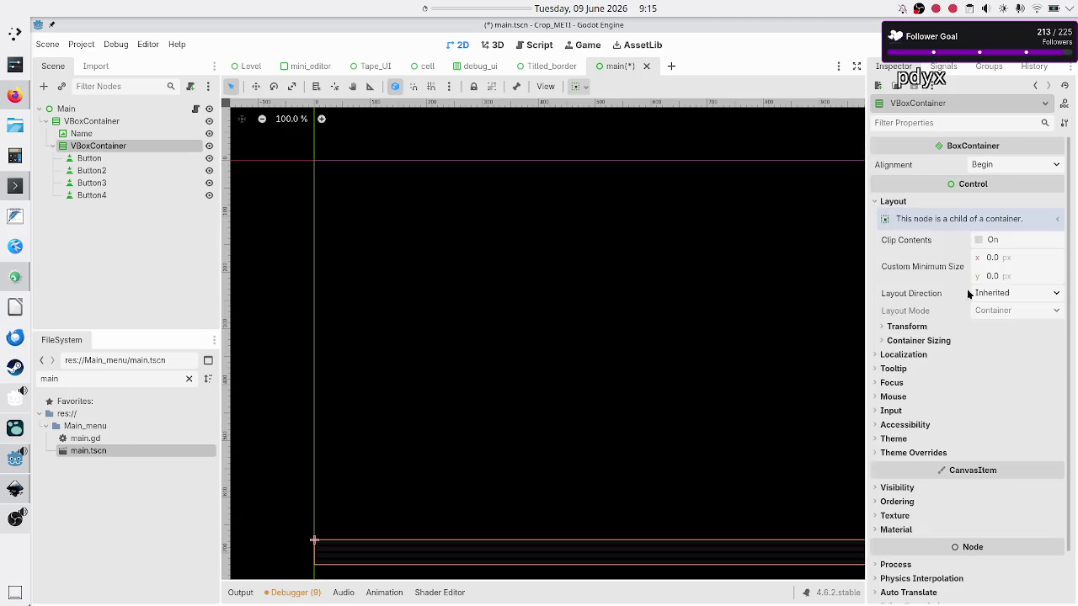
pyautogui.click(940, 340)
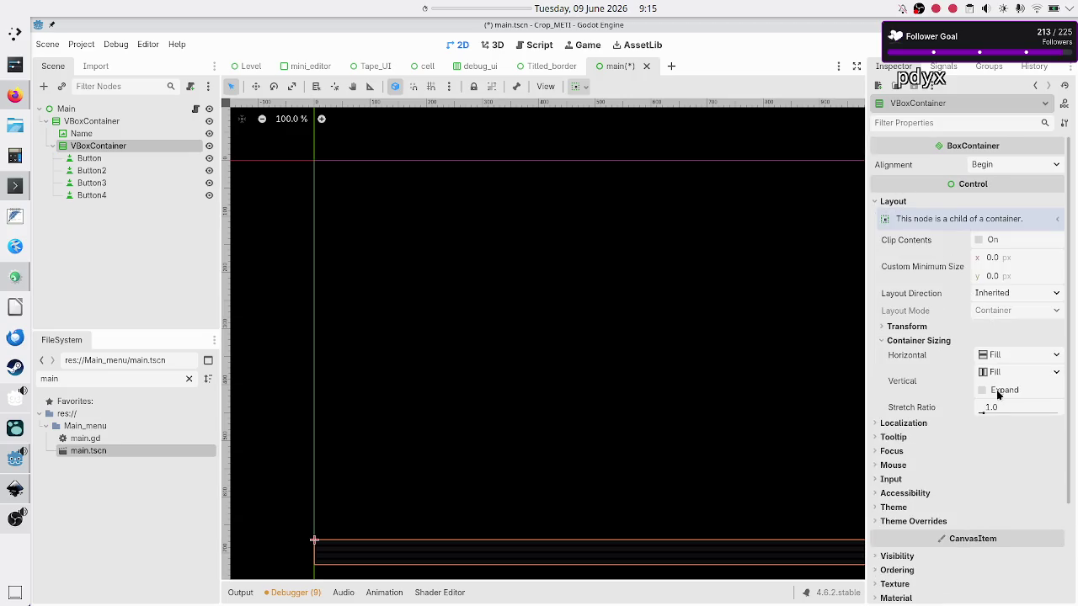
pyautogui.click(999, 392)
pyautogui.scroll(-2, 916, 428)
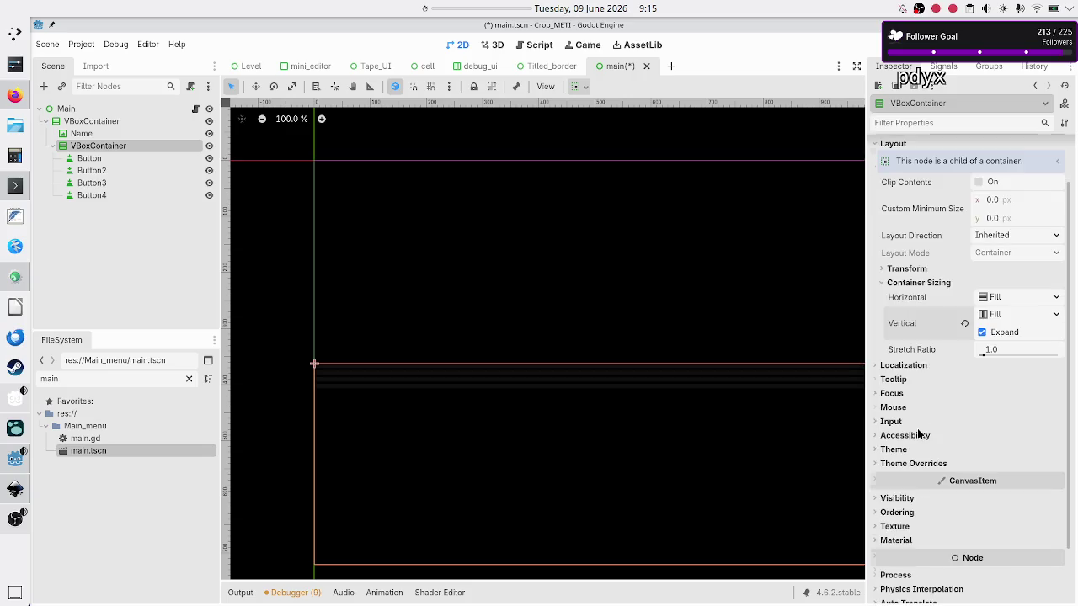
# Reset the Name node's Stretch Ratio to 1.0
pyautogui.click(113, 135)
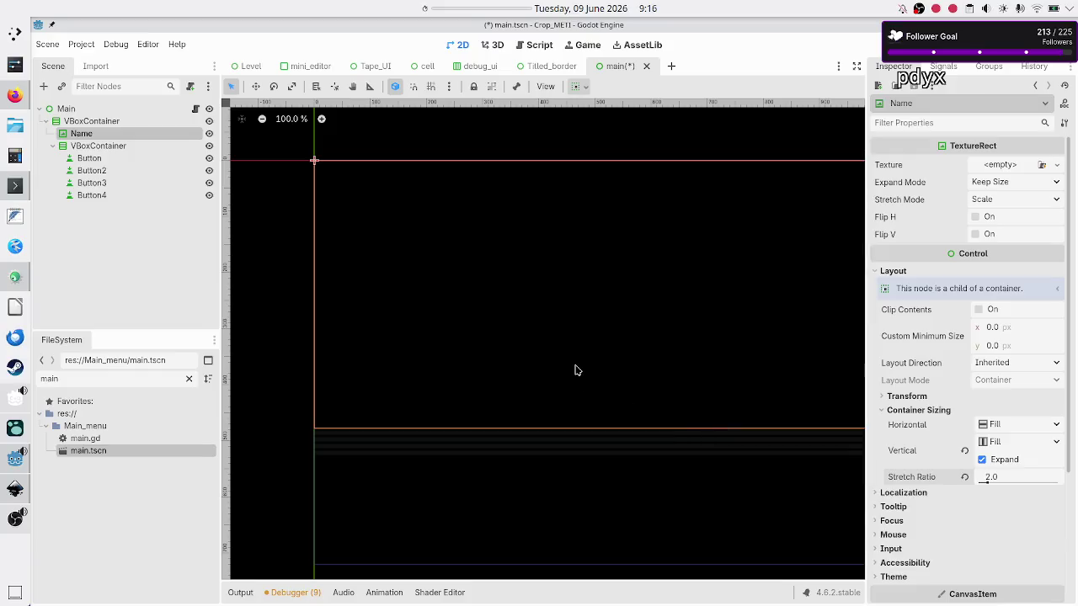
pyautogui.scroll(-2, 575, 371)
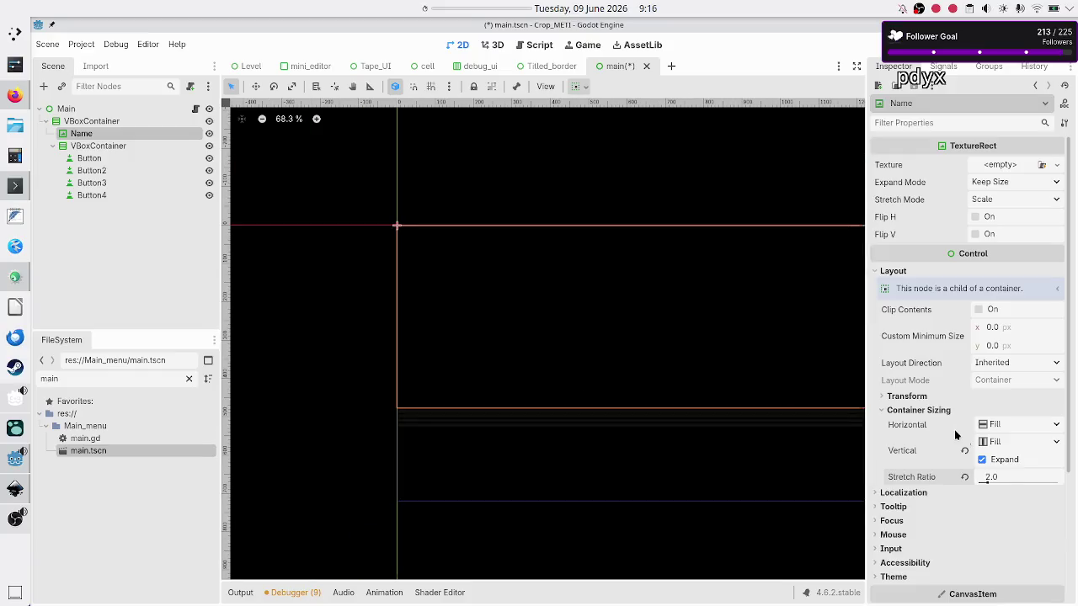
pyautogui.click(1009, 476)
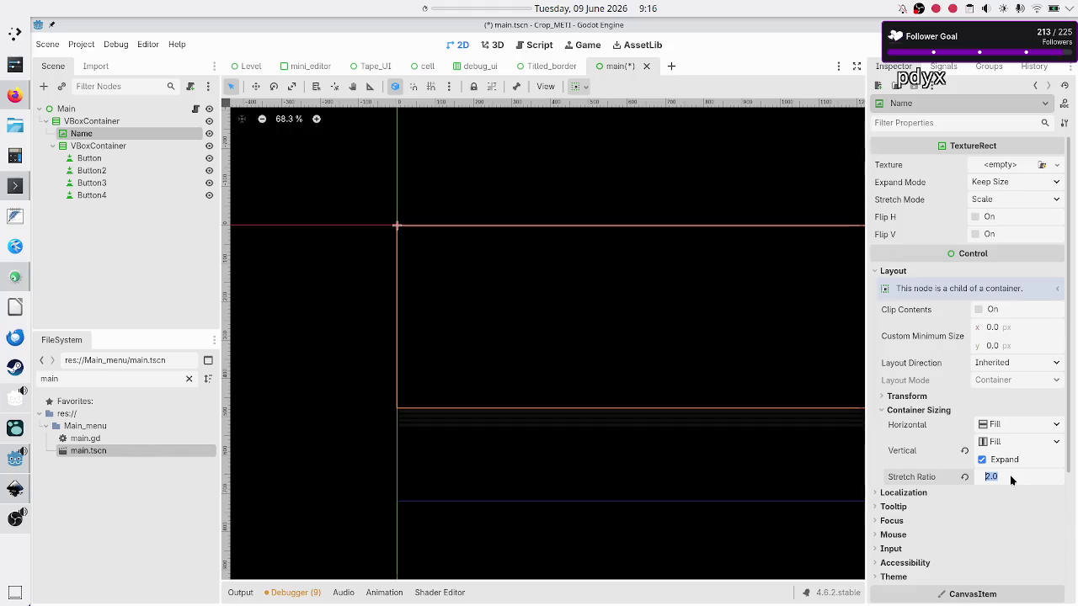
pyautogui.write('1')
pyautogui.press('Return')
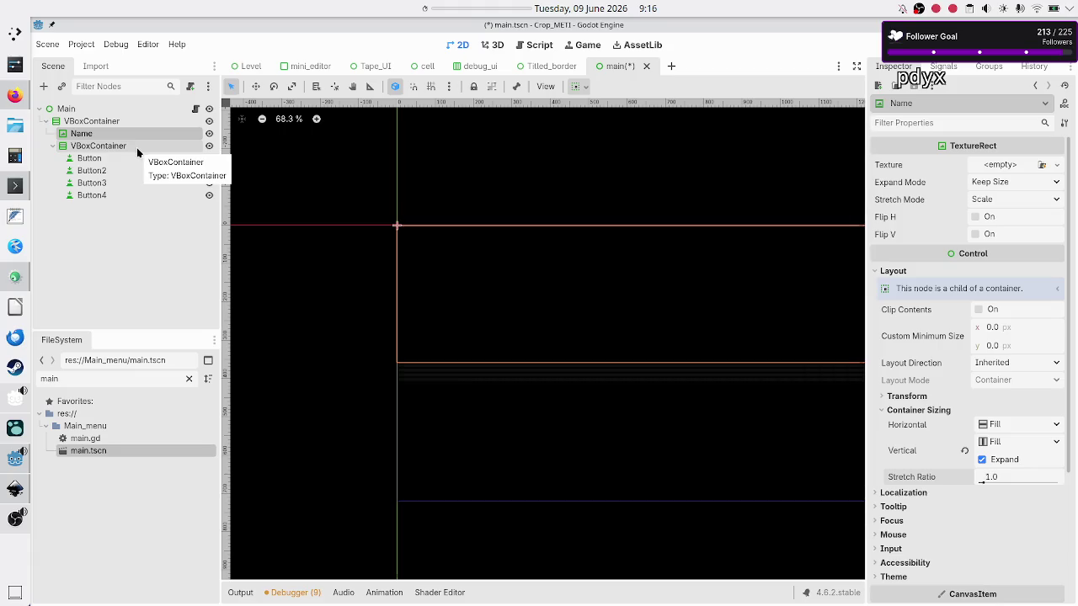
pyautogui.click(116, 122)
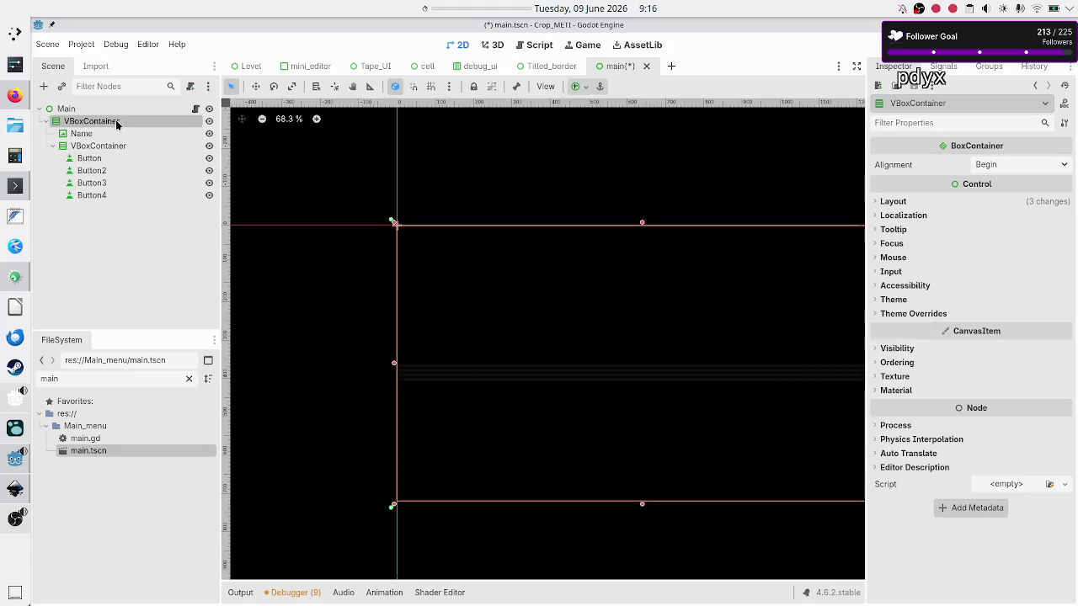
# Raise the outer VBoxContainer's Separation theme constant override from 4 to 5
pyautogui.click(921, 317)
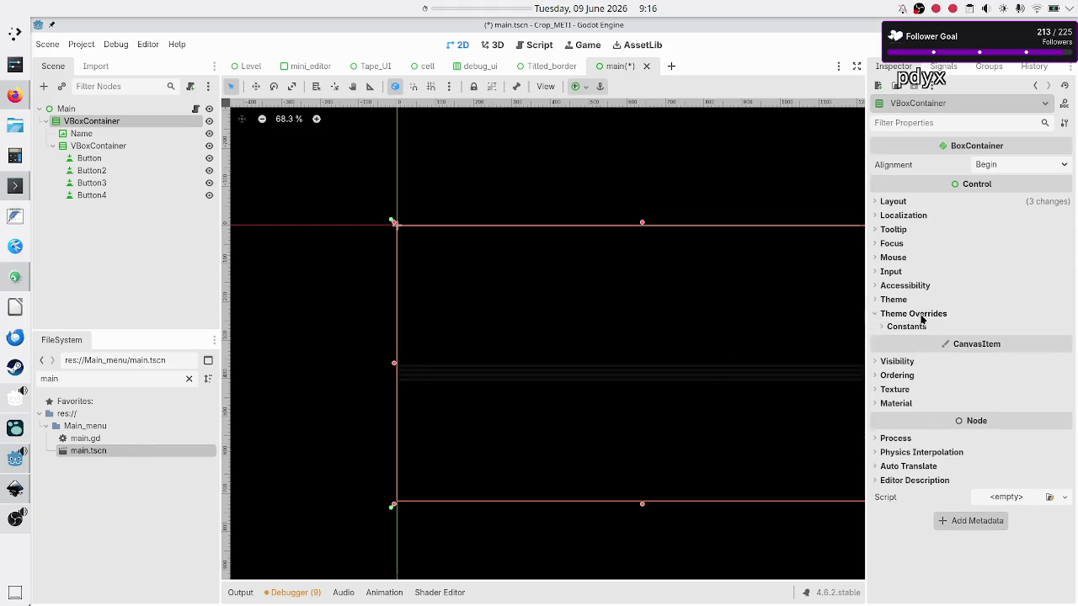
pyautogui.click(919, 327)
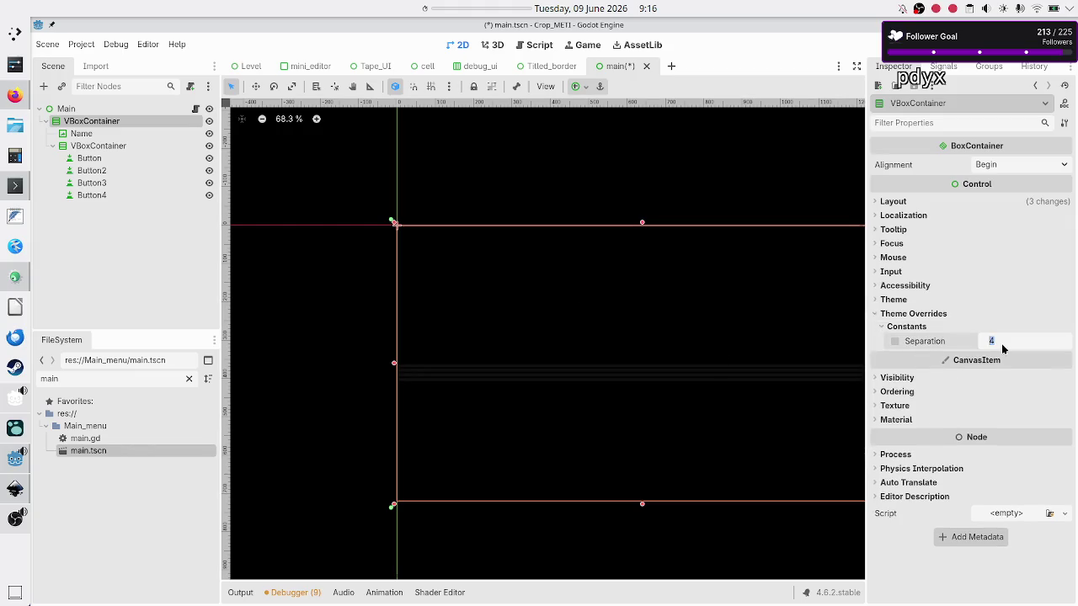
pyautogui.moveTo(1001, 344); pyautogui.dragTo(1006, 343)
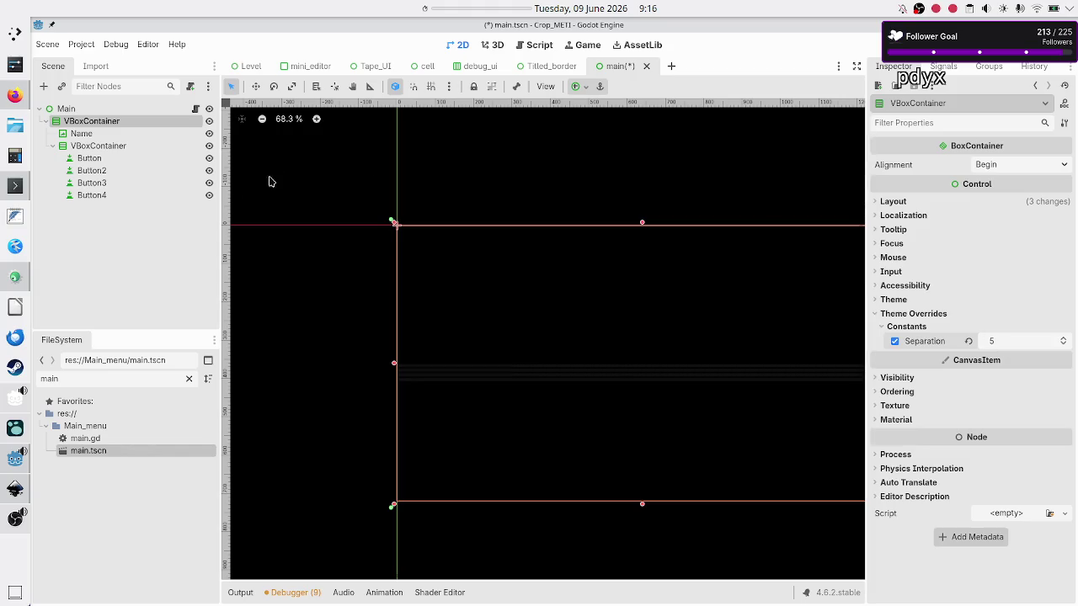
# Give the inner VBoxContainer a Separation constant override of 5
pyautogui.click(102, 150)
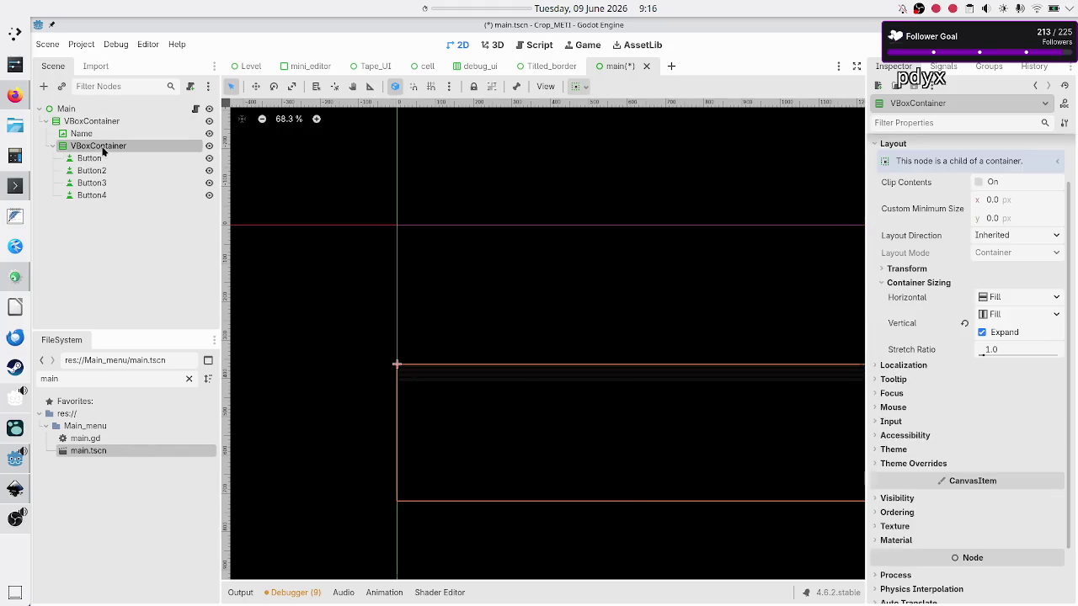
pyautogui.click(901, 468)
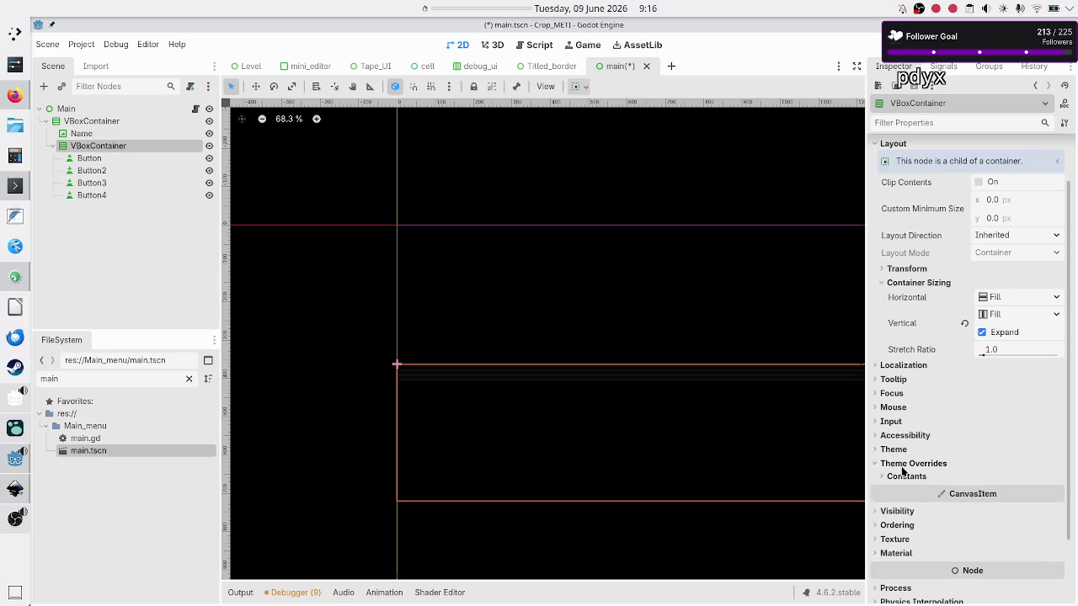
pyautogui.click(916, 476)
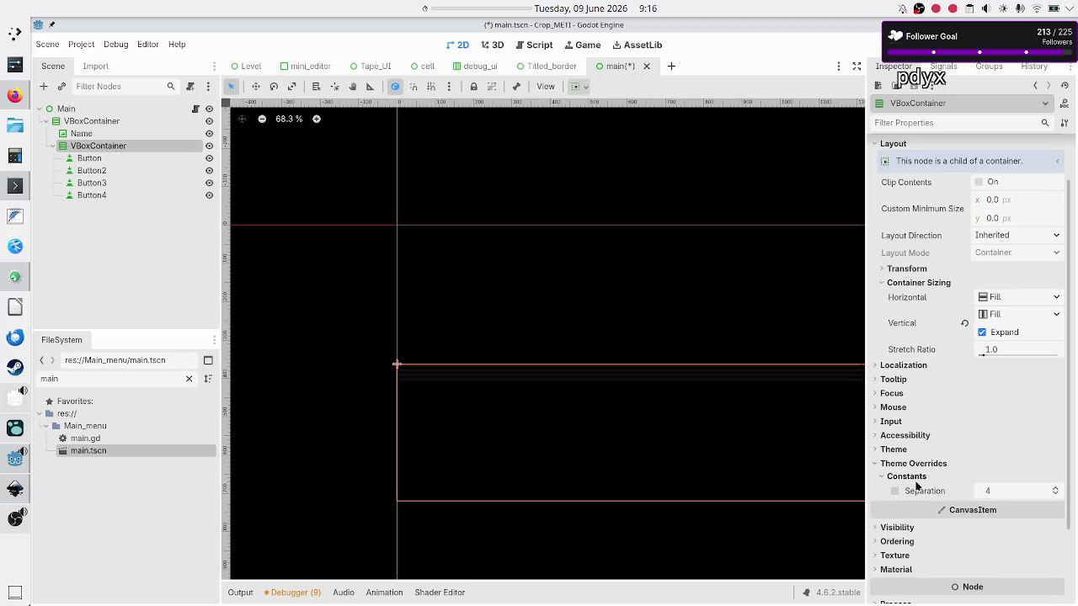
pyautogui.click(995, 494)
pyautogui.write('5')
pyautogui.press('Return')
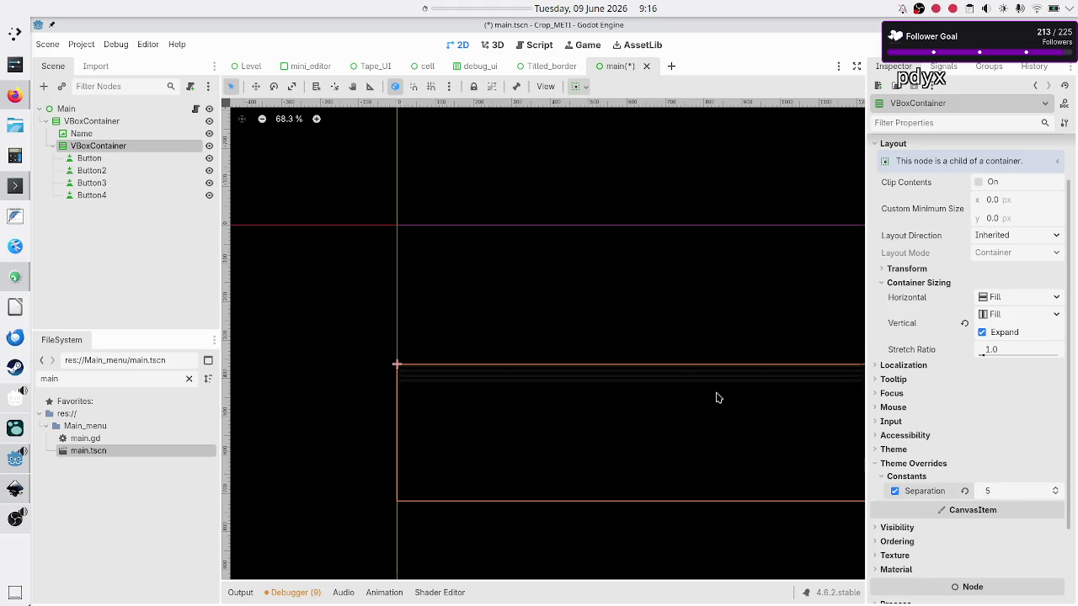
pyautogui.click(101, 124)
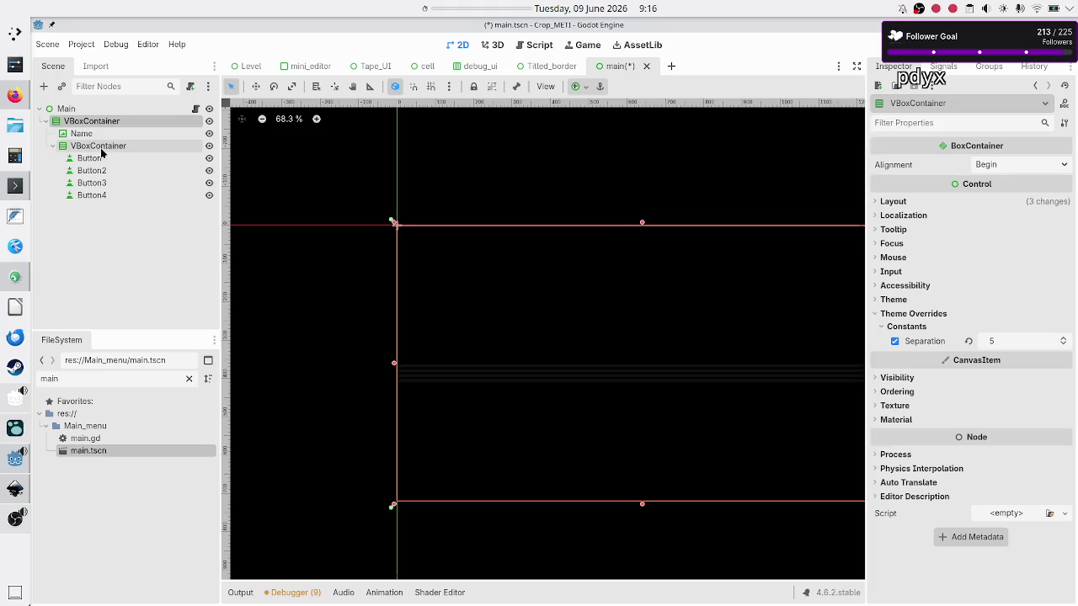
pyautogui.click(101, 160)
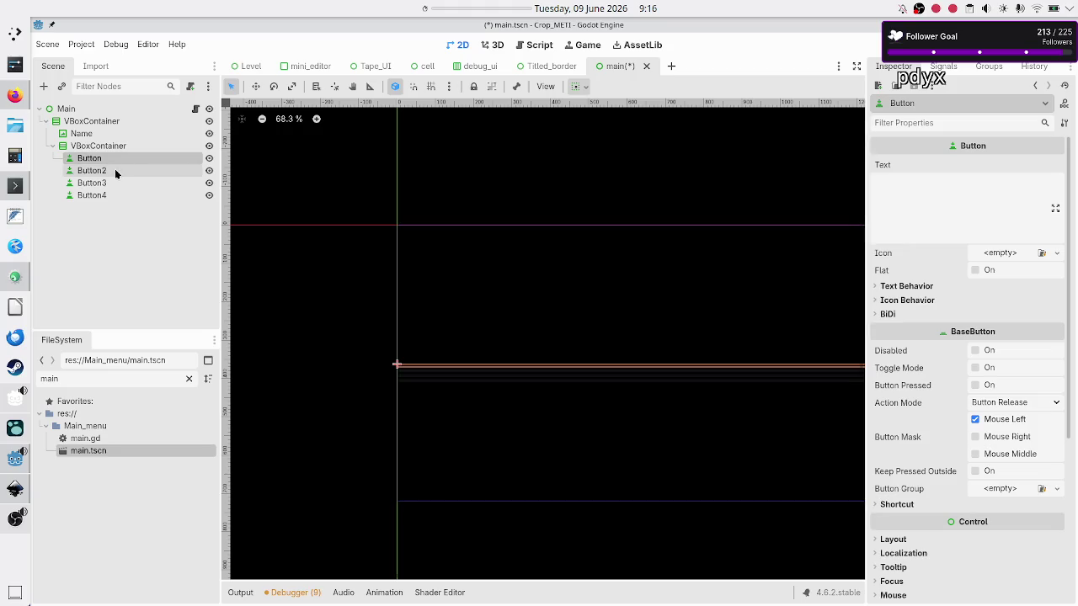
# Rename the first button node to Play, then select all four buttons together
pyautogui.press('F2')
pyautogui.write('Play')
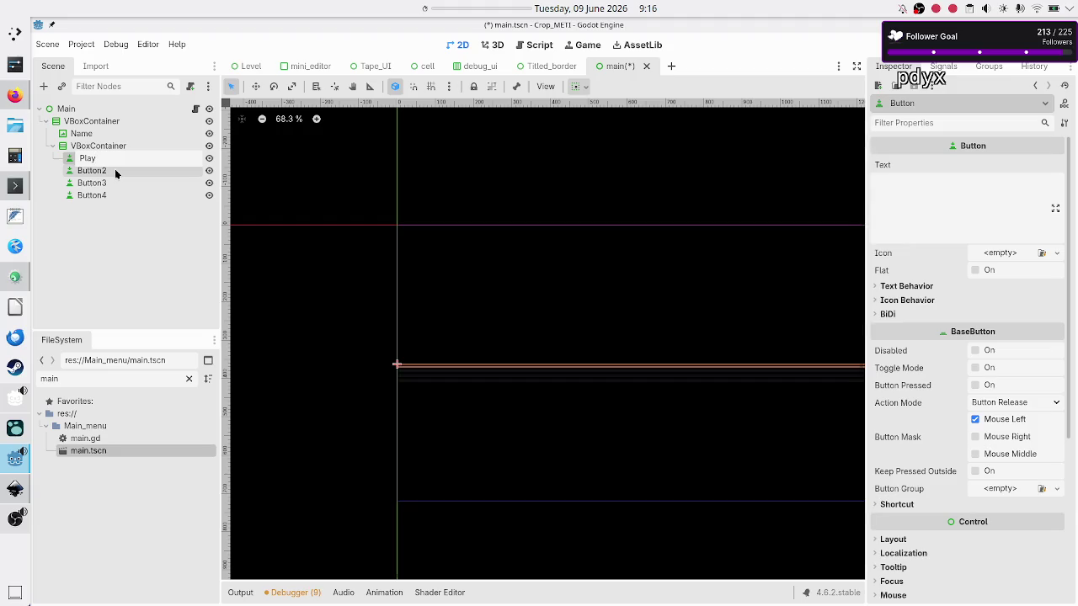
pyautogui.write('Con')
pyautogui.press('Return')
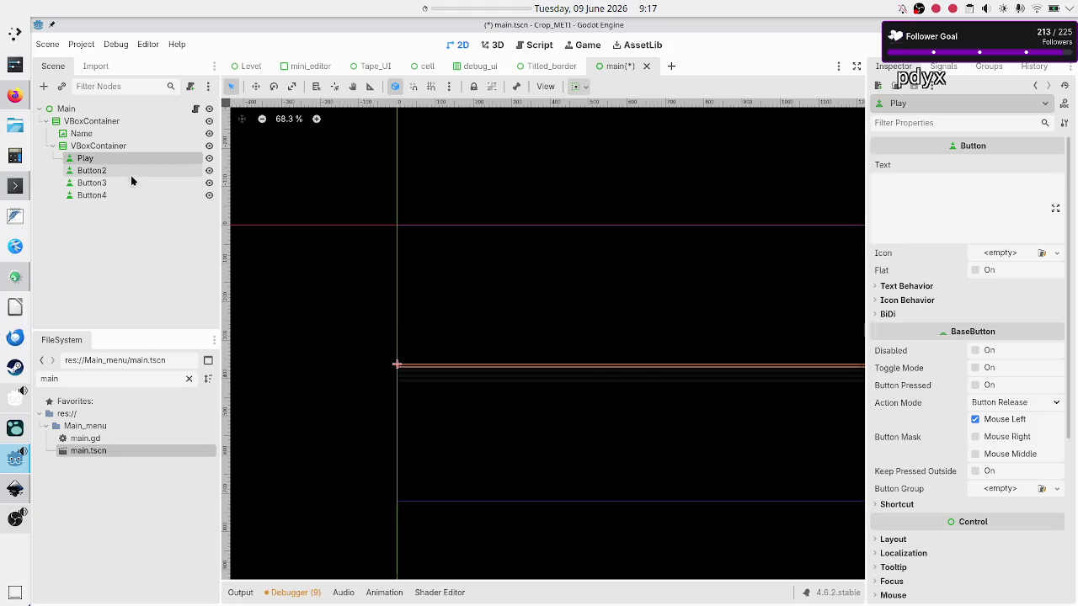
pyautogui.keyDown('shift'); pyautogui.click(104, 194); pyautogui.keyUp('shift')
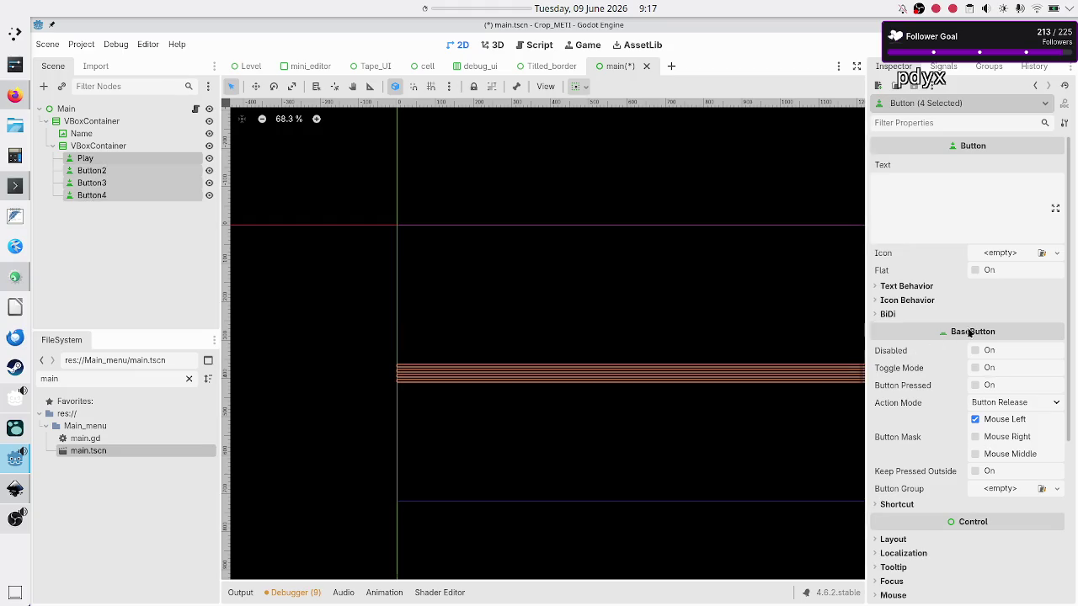
# Enable Vertical Expand under Layout > Container Sizing for all four buttons
pyautogui.scroll(-5, 917, 319)
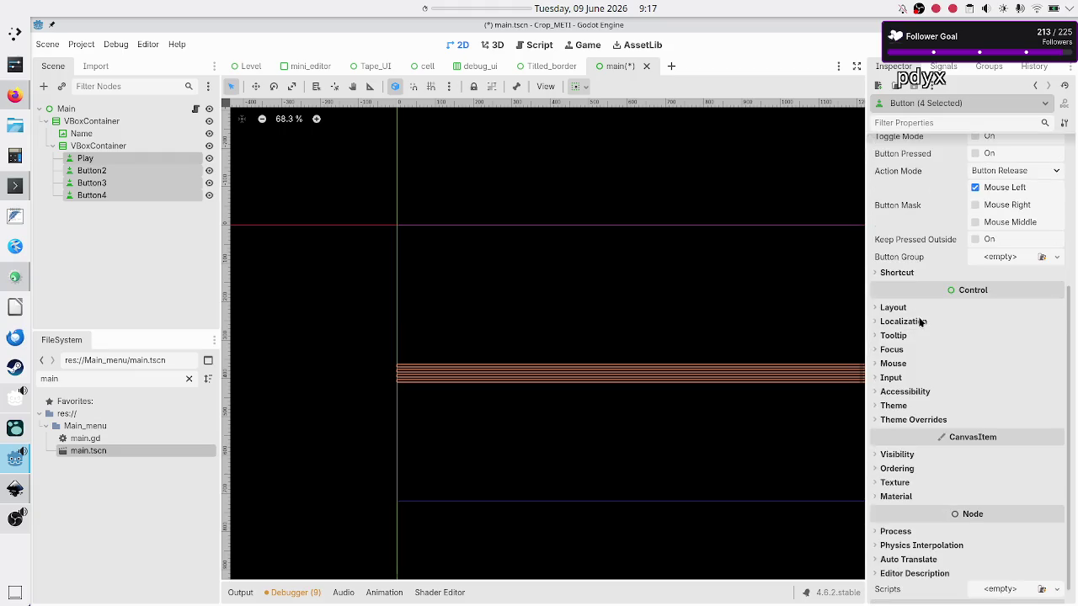
pyautogui.click(912, 308)
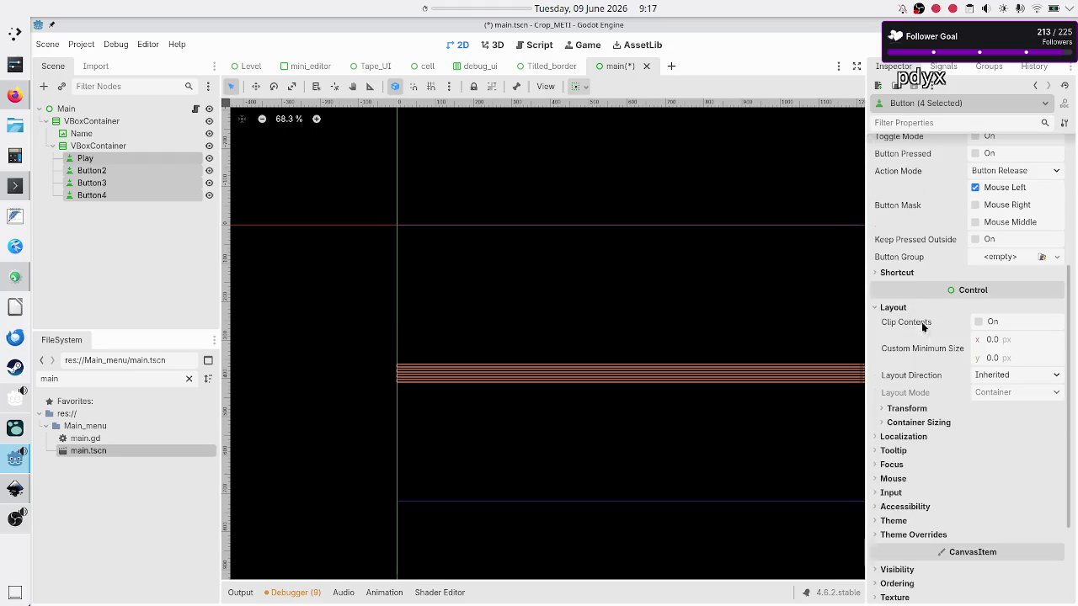
pyautogui.click(931, 421)
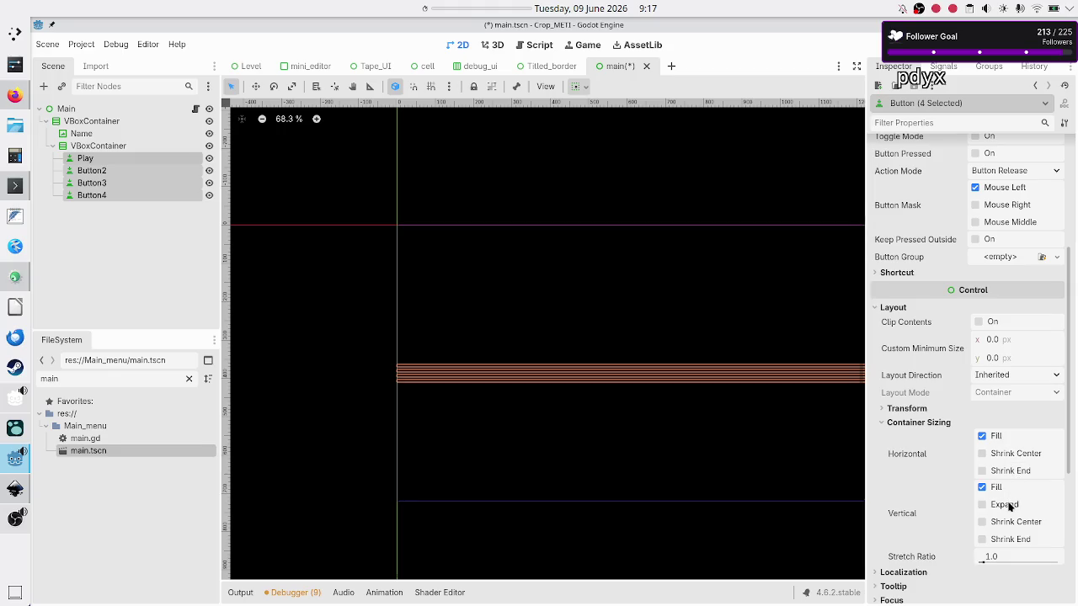
pyautogui.click(1009, 505)
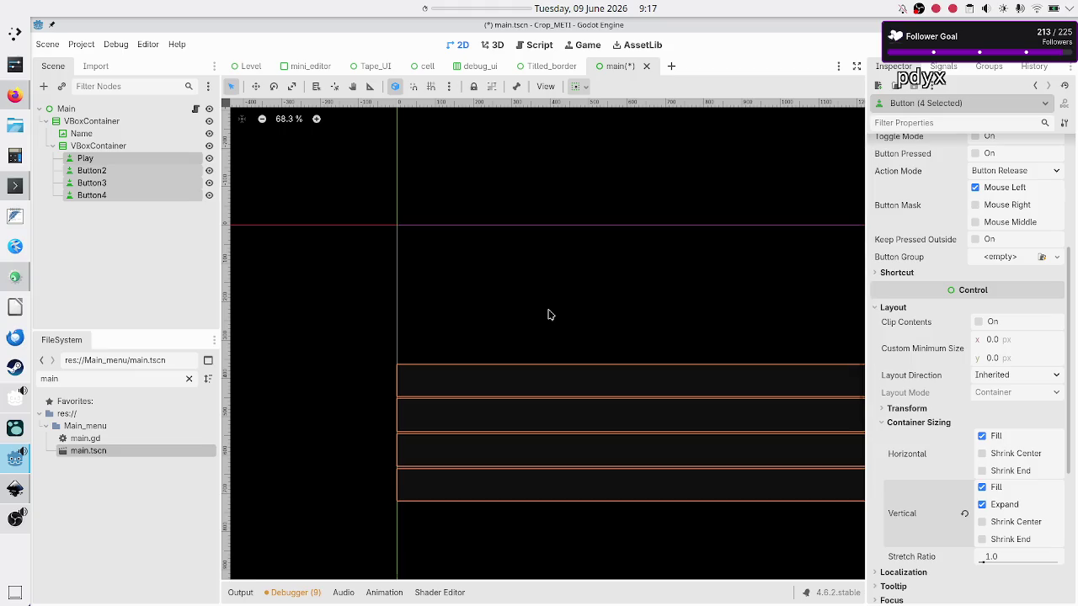
pyautogui.click(118, 146)
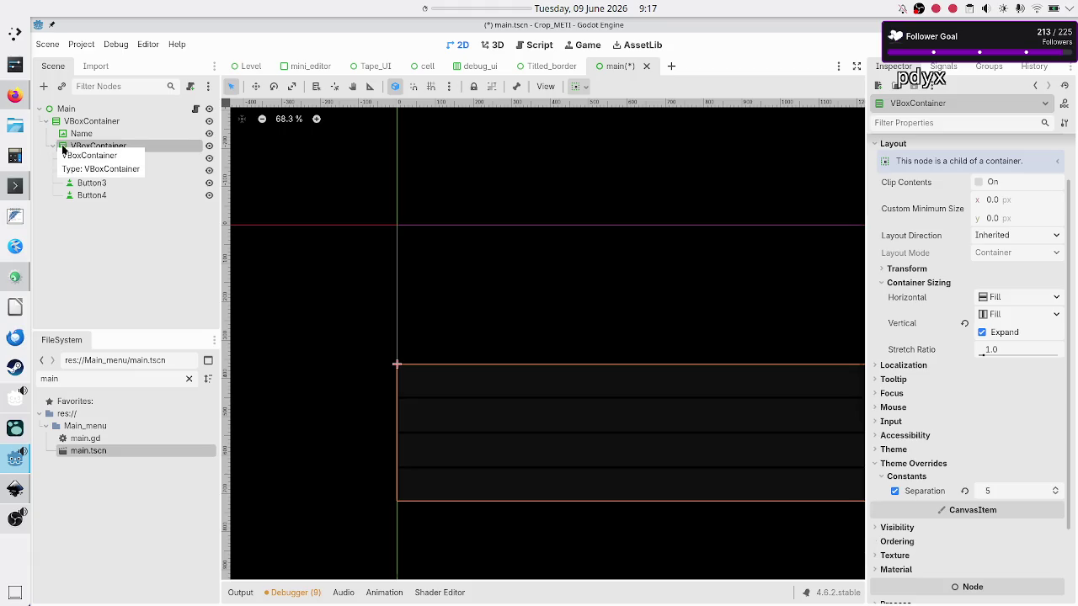
# Collapse the button VBoxContainer and start adding a child node to the outer VBoxContainer
pyautogui.click(53, 146)
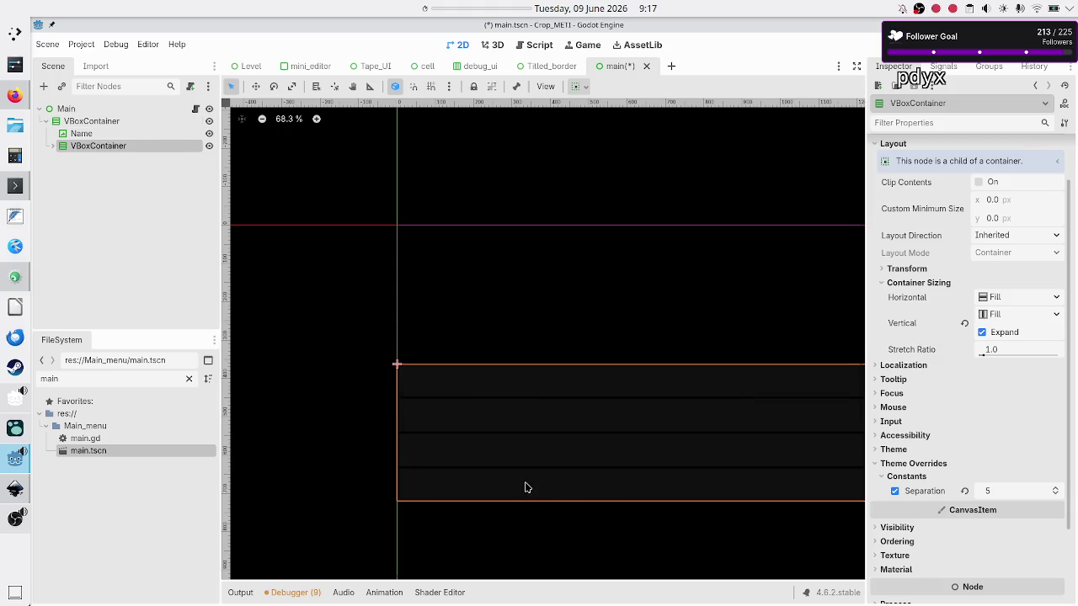
pyautogui.hscroll(3, 525, 488)
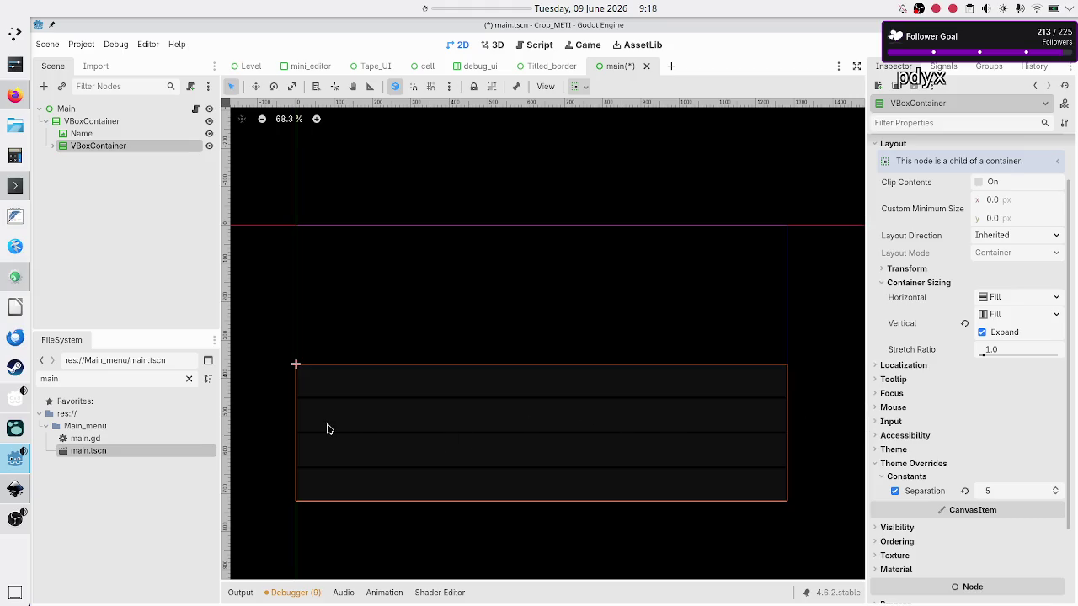
pyautogui.click(132, 198)
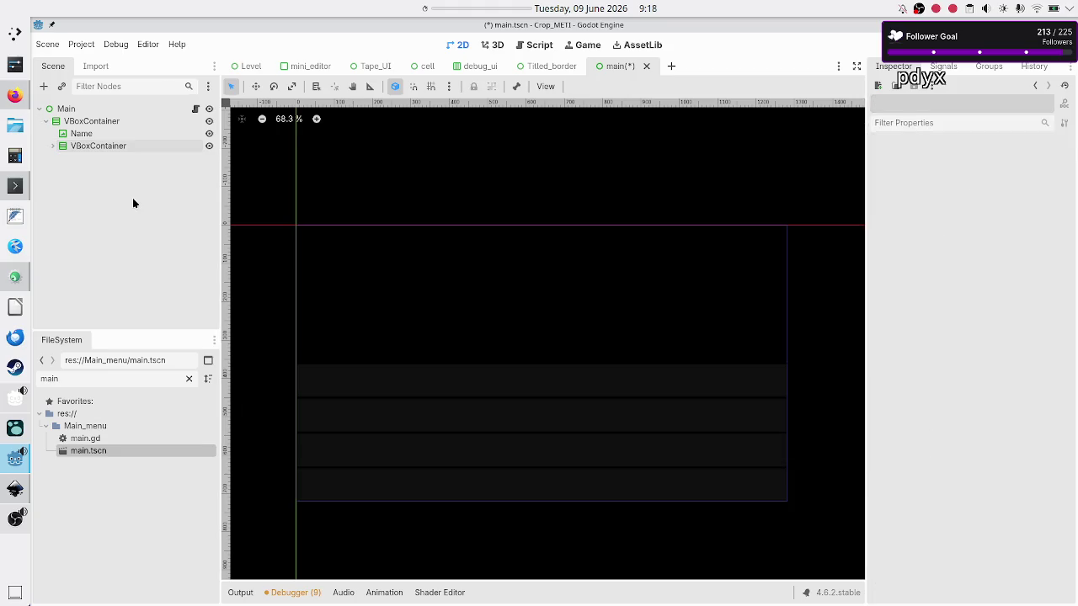
pyautogui.click(119, 148)
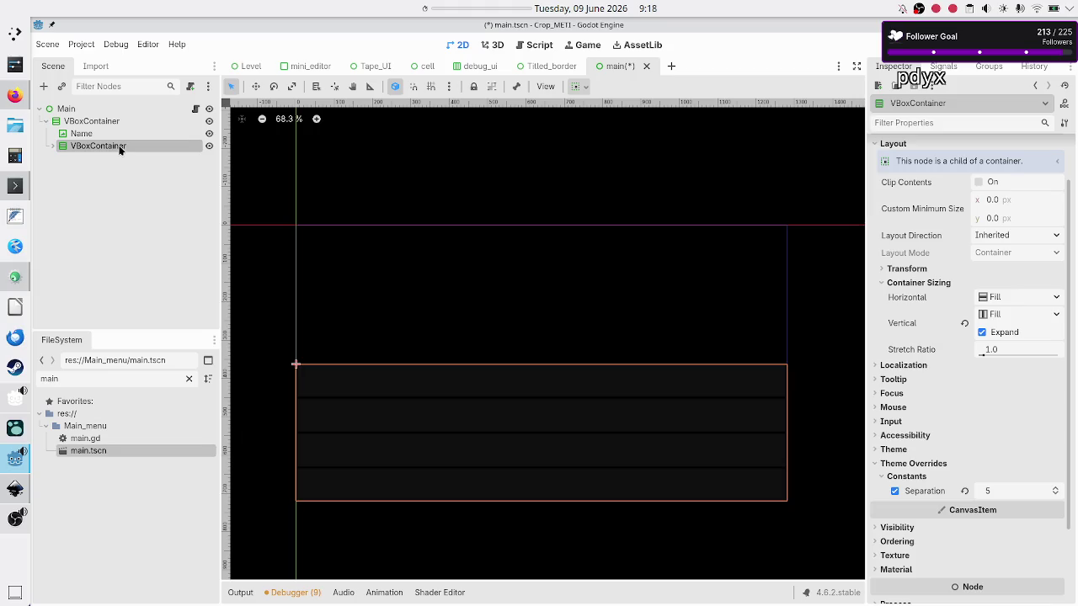
pyautogui.click(74, 124)
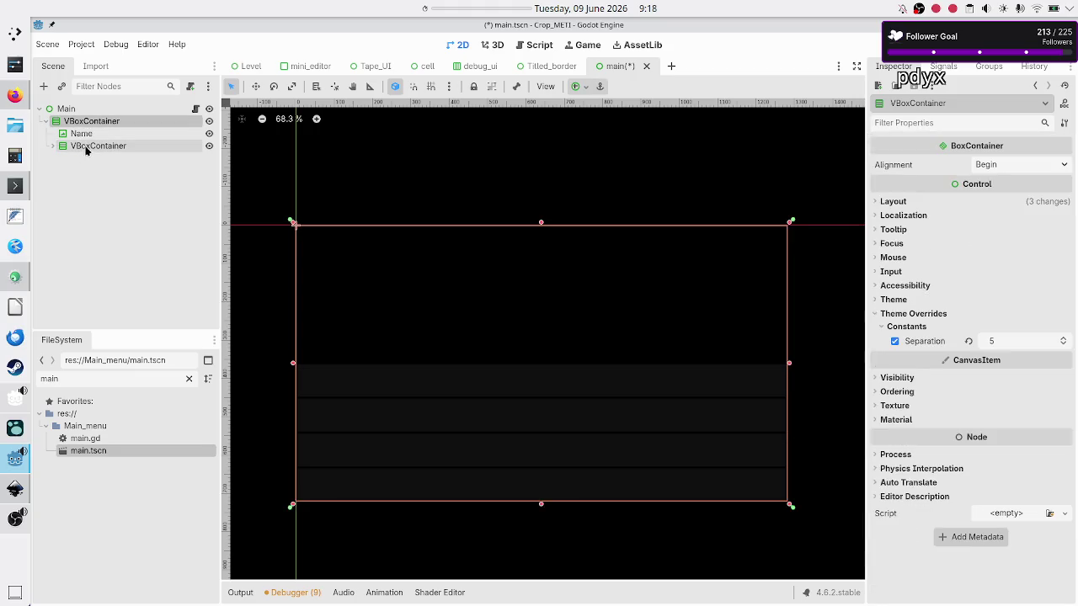
pyautogui.click(44, 86)
# Add a CenterContainer, move the button VBoxContainer into it, and make it expand vertically
pyautogui.write('c')
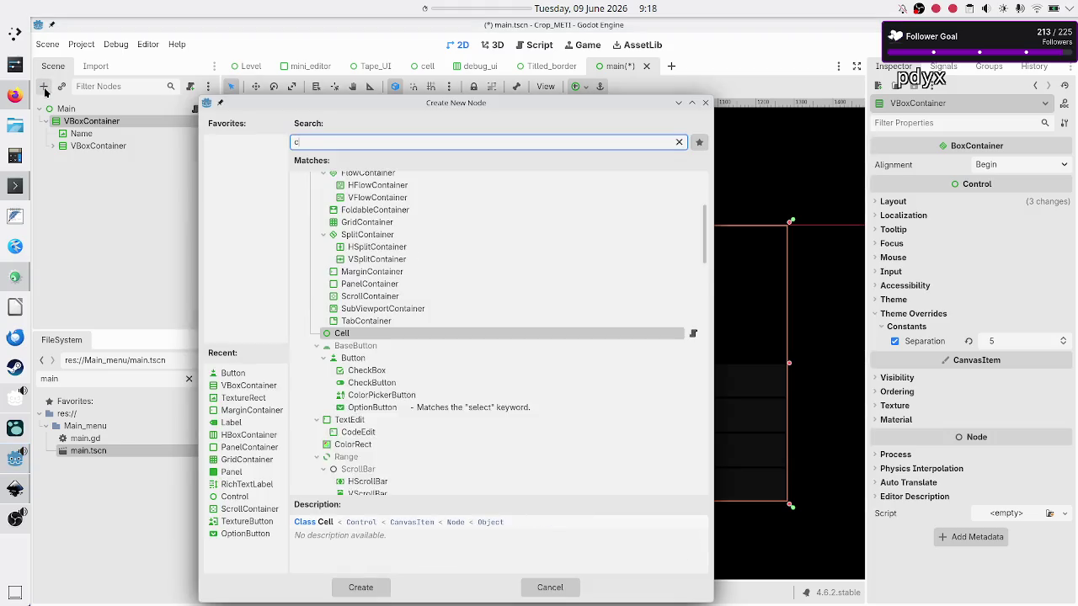
pyautogui.write('enter')
pyautogui.press('Return')
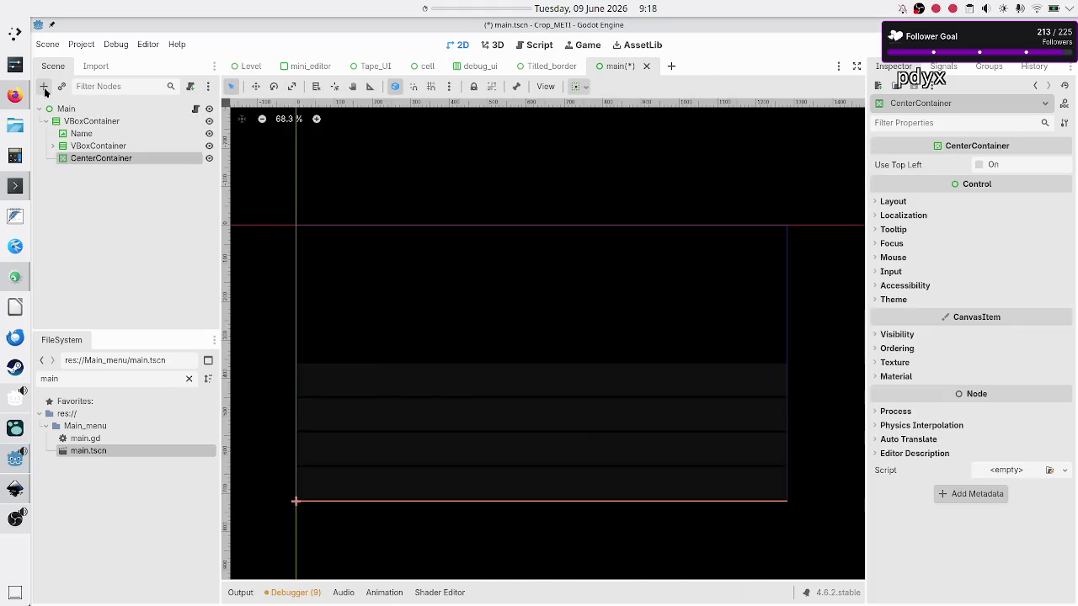
pyautogui.moveTo(89, 143); pyautogui.dragTo(107, 160)
pyautogui.click(113, 145)
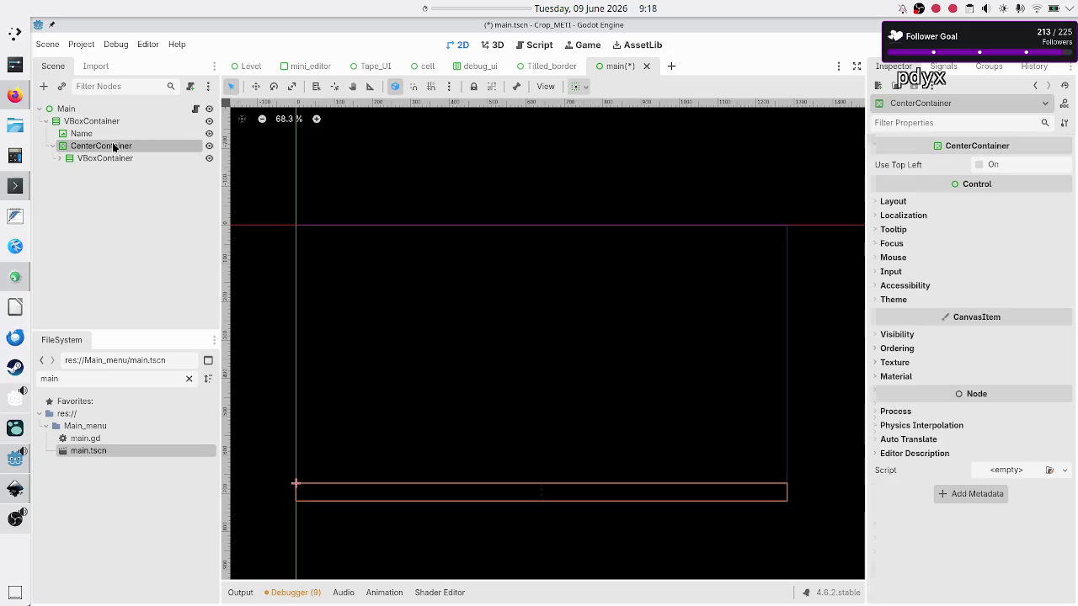
pyautogui.click(892, 203)
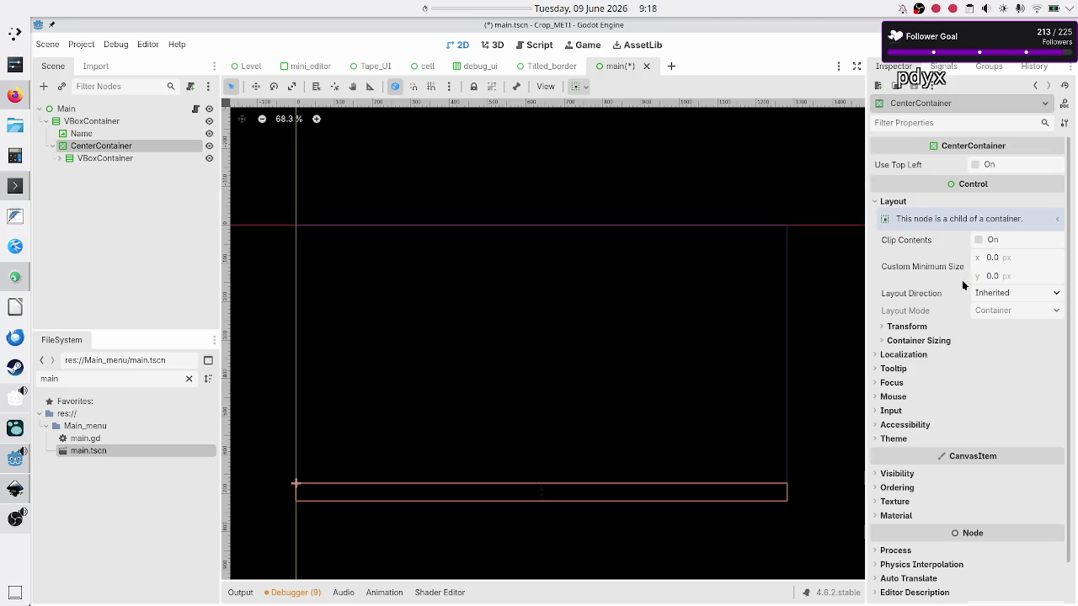
pyautogui.click(946, 341)
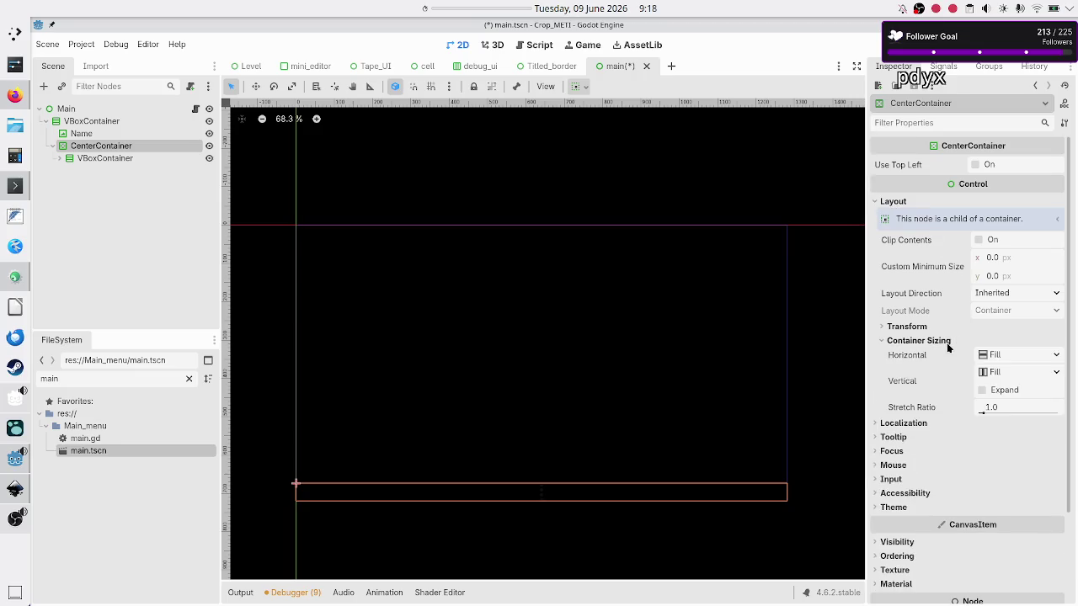
pyautogui.click(1009, 390)
# Adjust the button VBoxContainer's minimum width and expand it to show the buttons
pyautogui.click(87, 162)
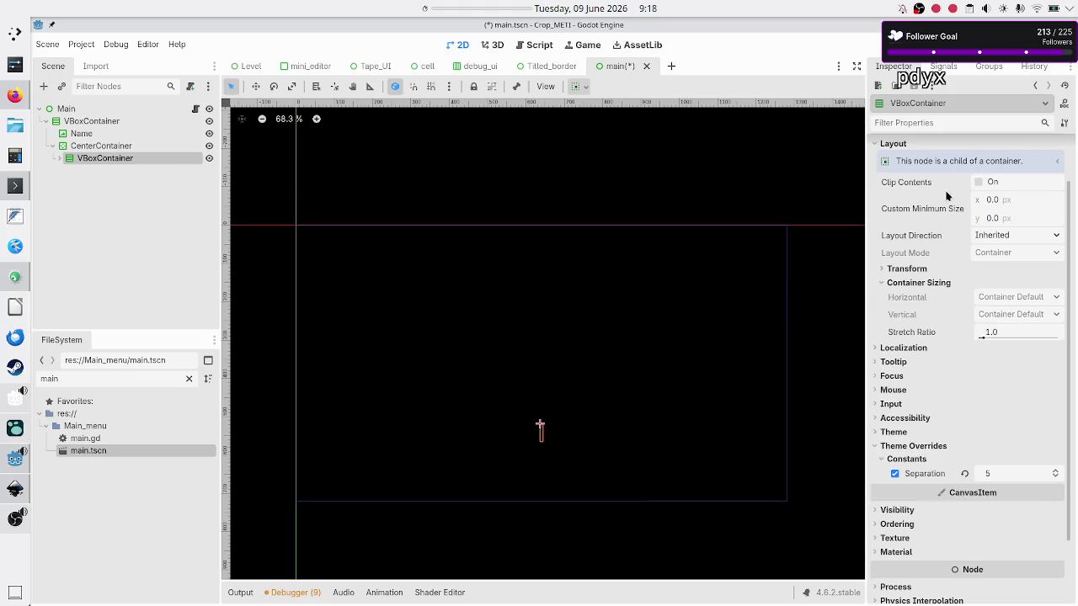
pyautogui.click(1010, 207)
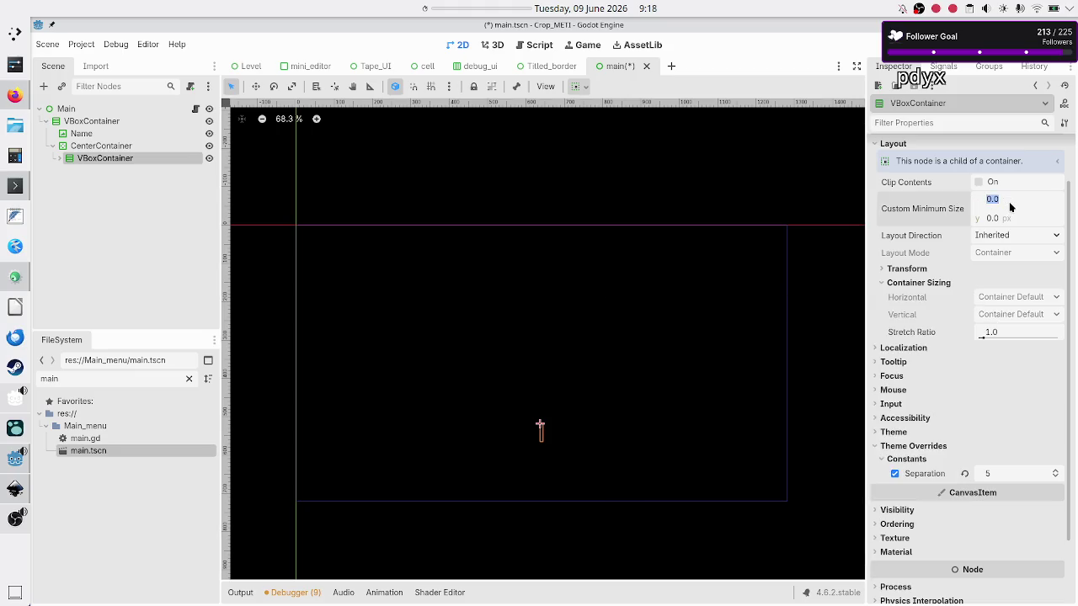
pyautogui.click(1010, 207)
pyautogui.press('BackSpace')
pyautogui.press('Return')
pyautogui.click(59, 159)
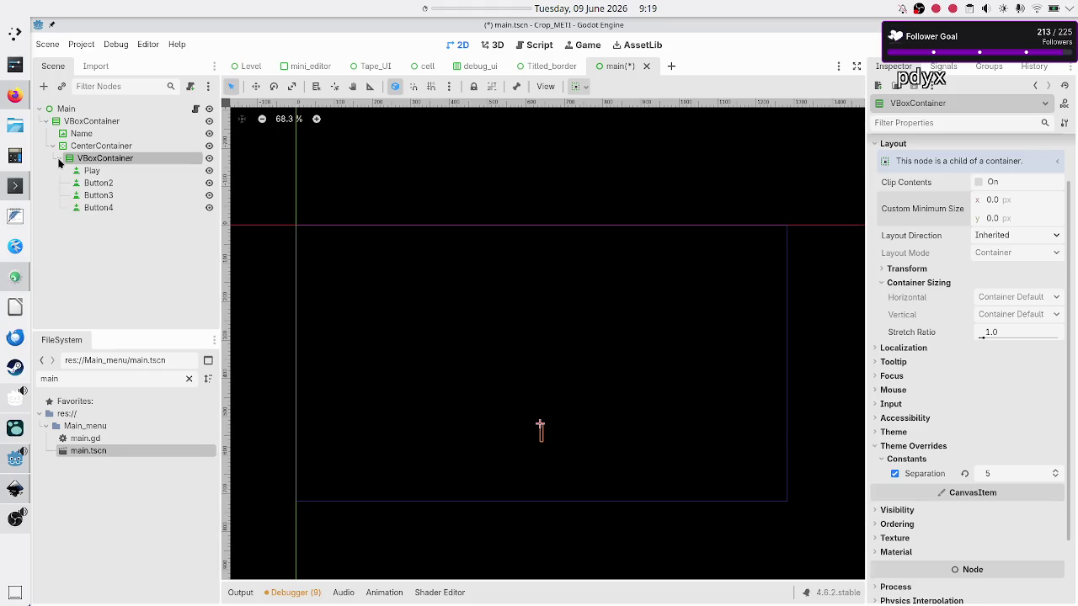
# Set the Play button's text to Play and glance at the browser's menu reference images
pyautogui.click(91, 171)
pyautogui.click(972, 200)
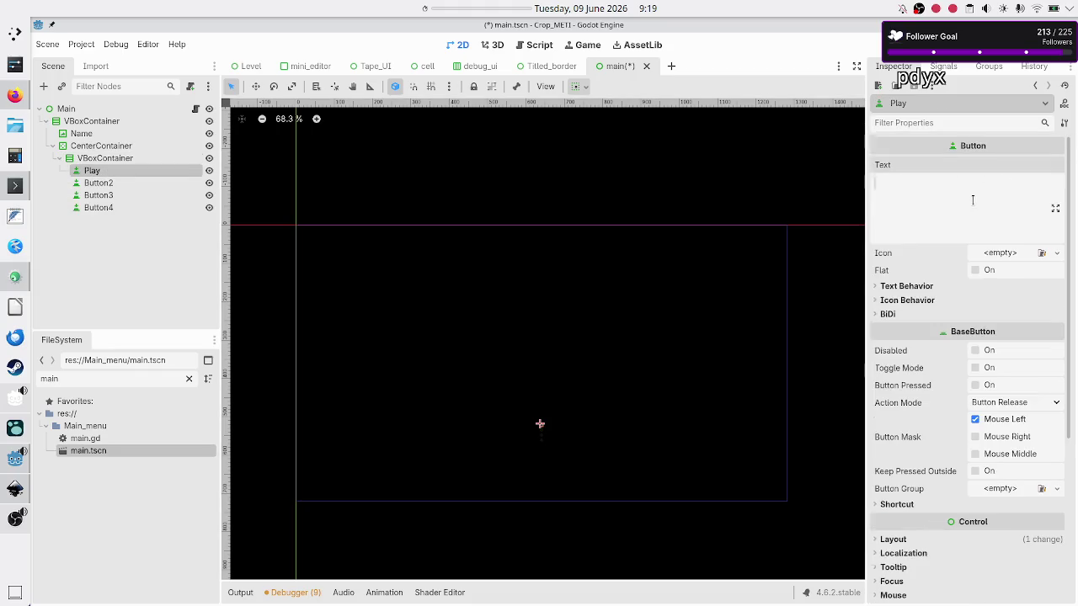
pyautogui.write('Play')
pyautogui.click(113, 183)
pyautogui.hotkey('alt', 'Tab')
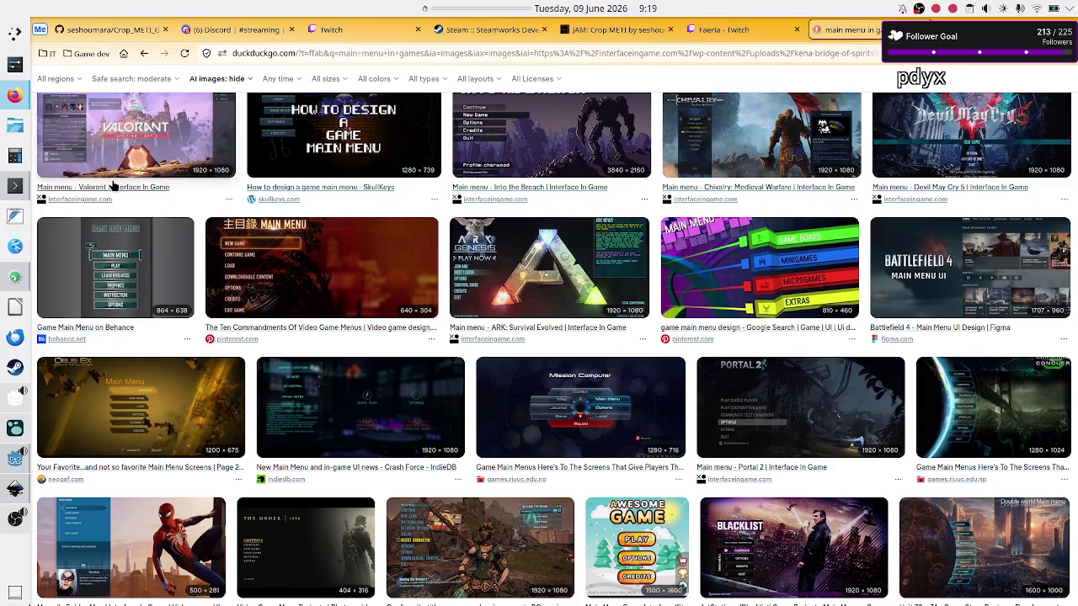
pyautogui.hotkey('alt', 'Tab')
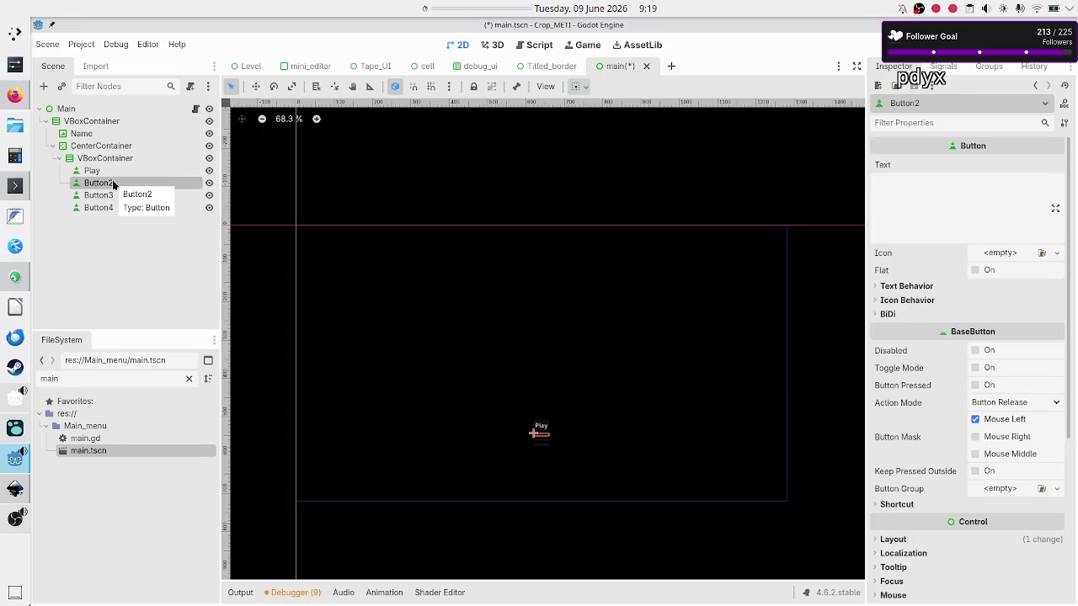
# Rename Button2 to Level_editor and set its text to Level Editor
pyautogui.click(112, 185)
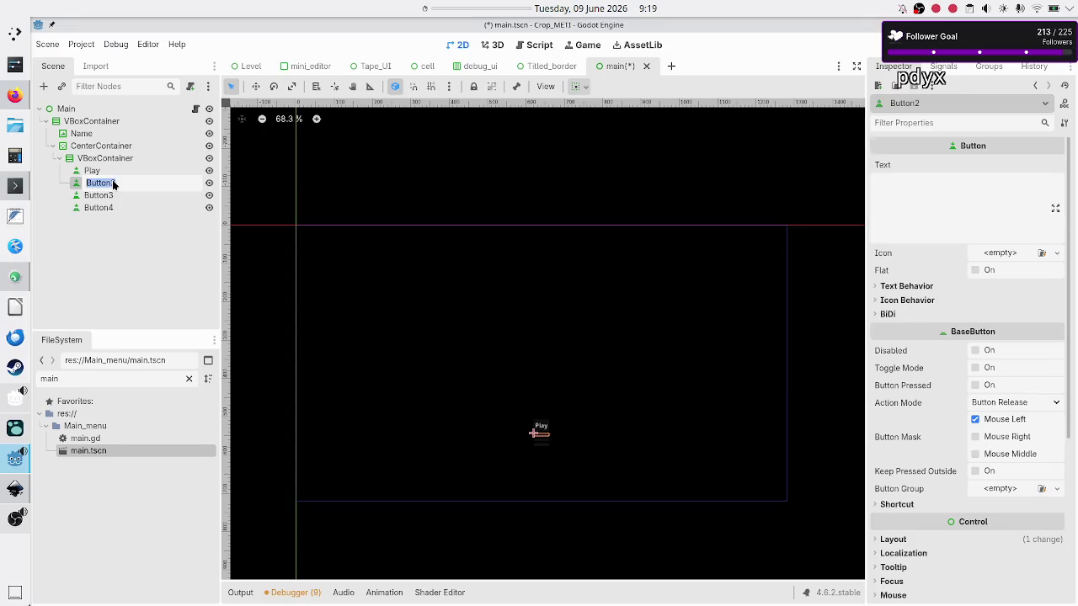
pyautogui.write('Setting')
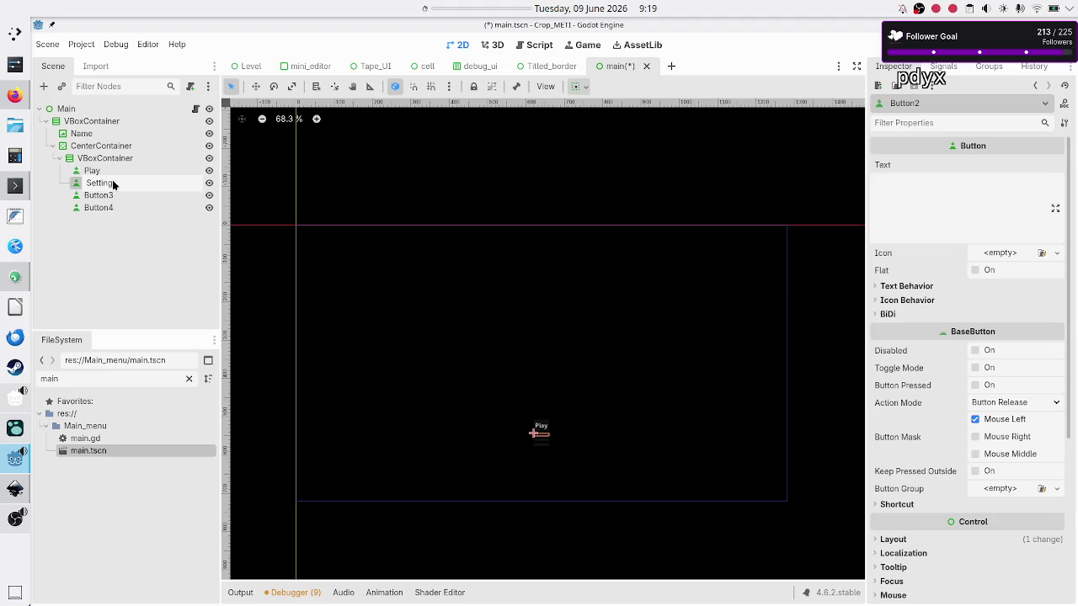
pyautogui.press('BackSpace')
pyautogui.press('BackSpace')
pyautogui.press('BackSpace')
pyautogui.write('Levve')
pyautogui.press('BackSpace')
pyautogui.press('BackSpace')
pyautogui.write('el_')
pyautogui.write('editor')
pyautogui.press('Return')
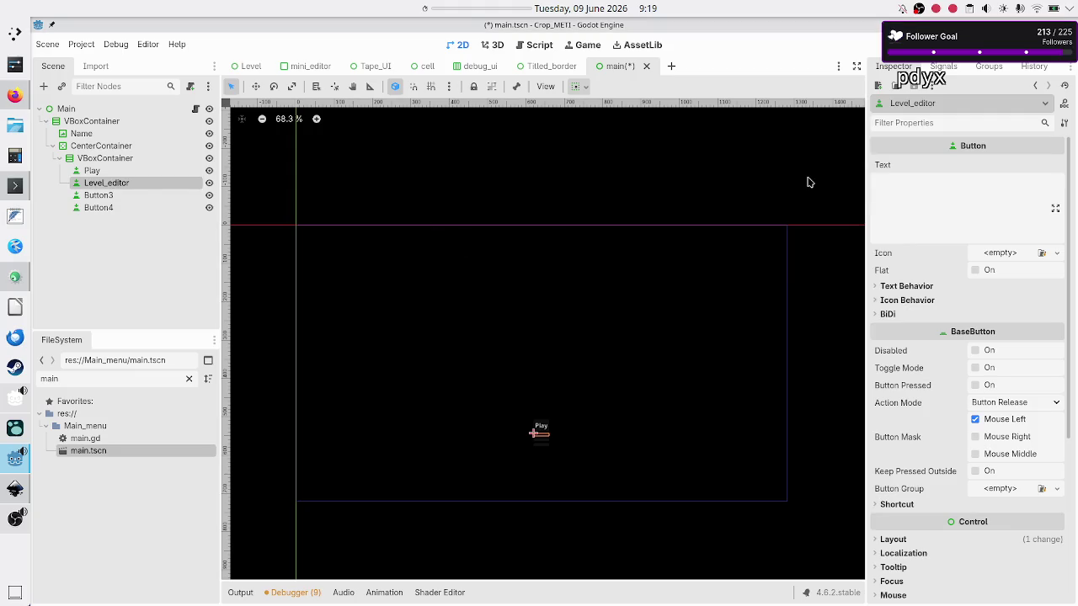
pyautogui.click(896, 196)
pyautogui.write('Lev')
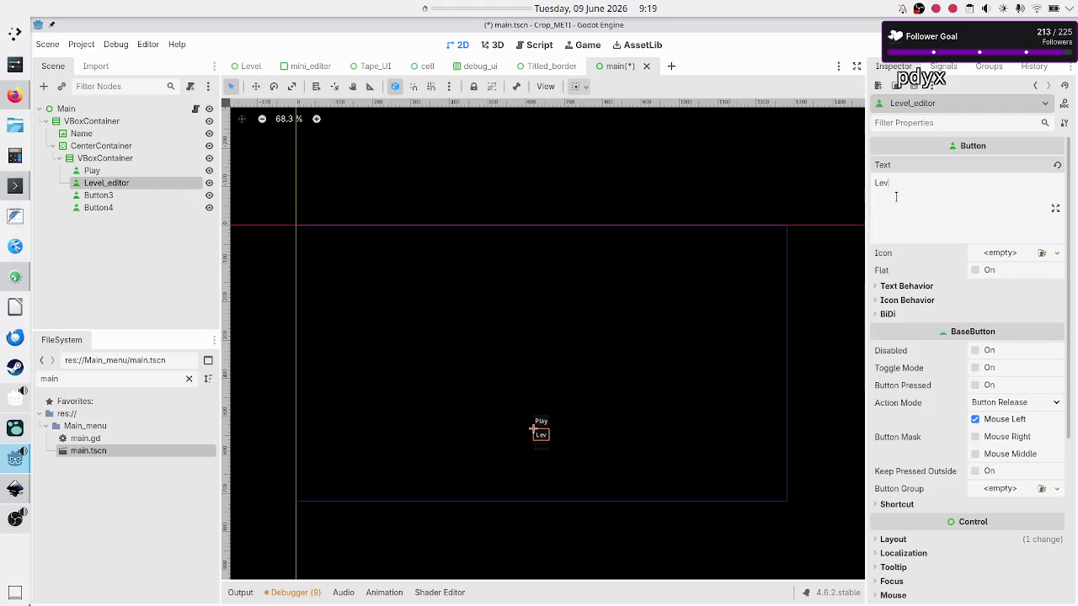
pyautogui.write('el Editor')
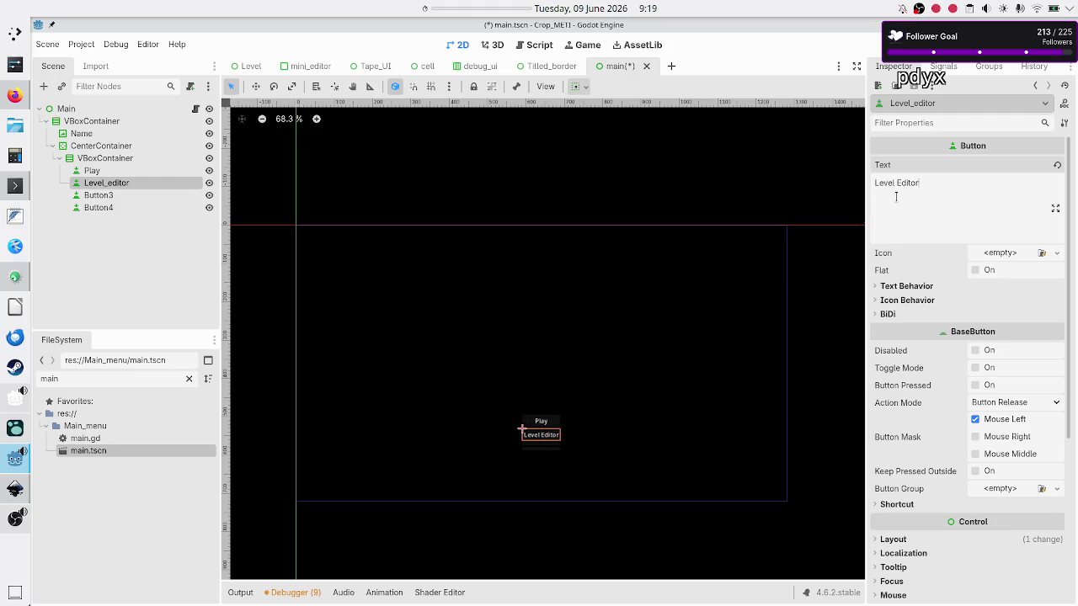
# Give Button3 the text Sandbox and rename the node Sandbox
pyautogui.click(111, 195)
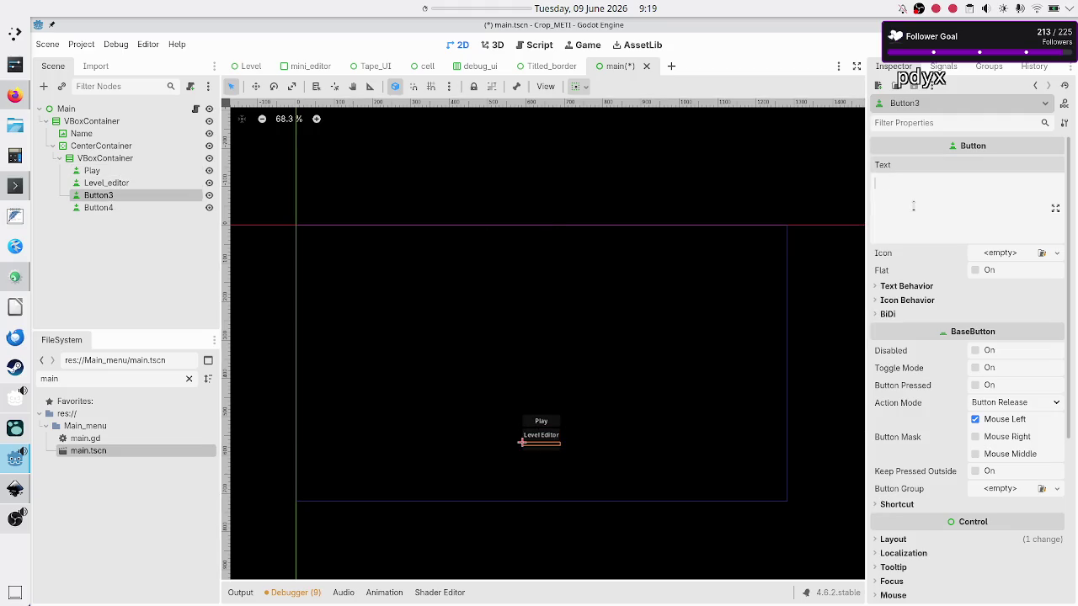
pyautogui.write('San')
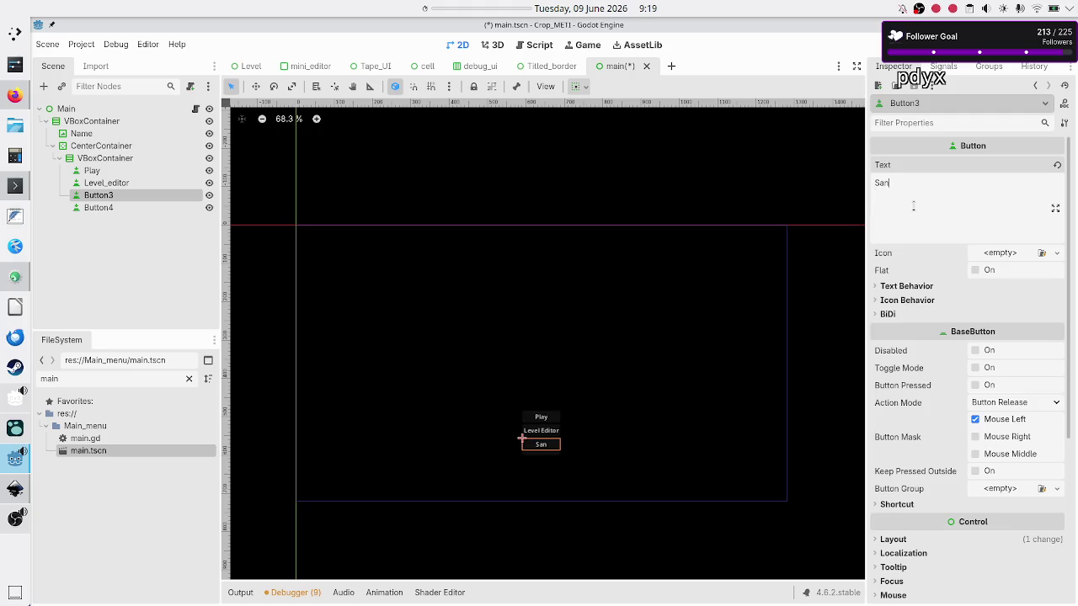
pyautogui.write('dbox')
pyautogui.doubleClick(127, 193)
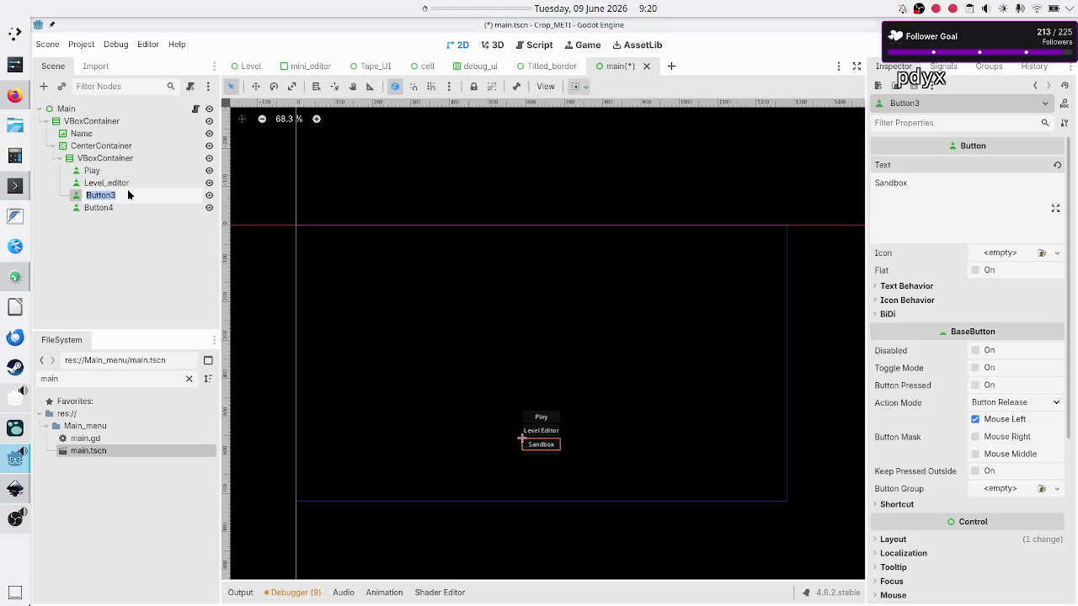
pyautogui.write('Sandbox')
pyautogui.press('Return')
# Duplicate Button4 to make a fifth button, then name and label Button4 Settings
pyautogui.click(124, 206)
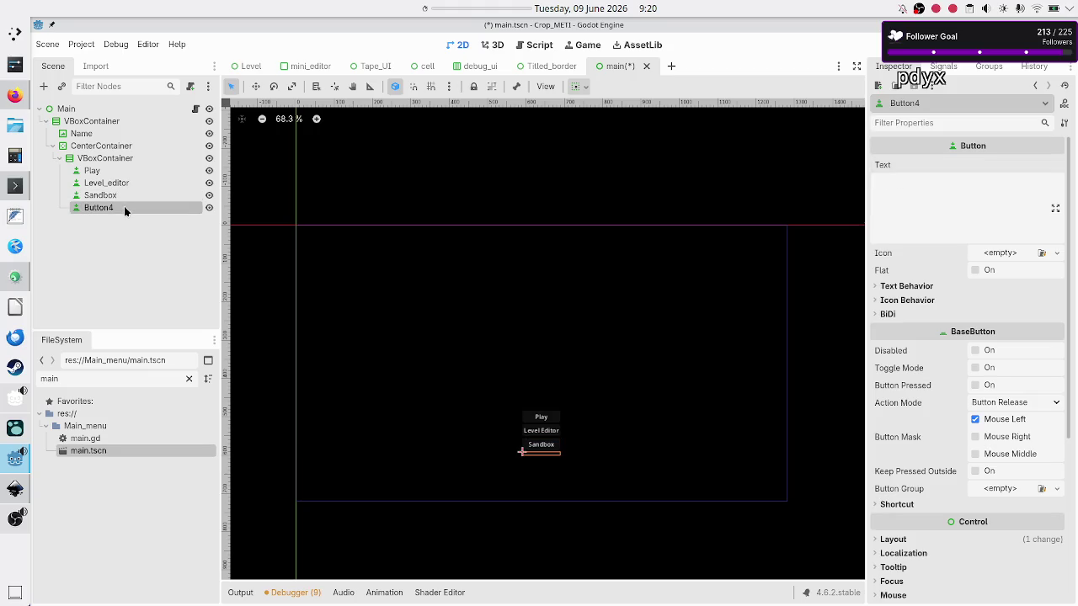
pyautogui.hotkey('ctrl', 'd')
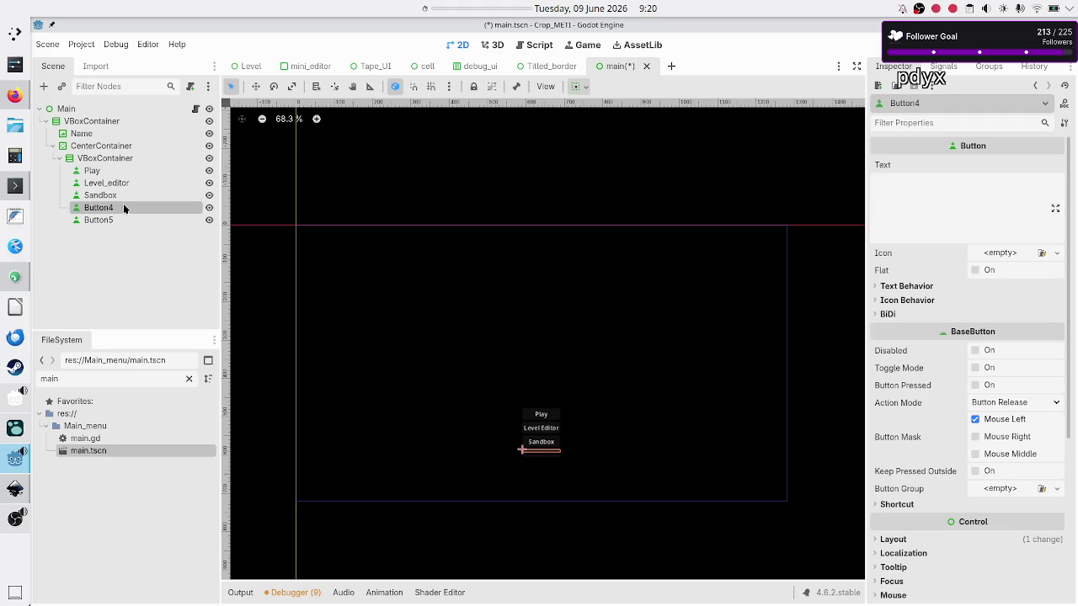
pyautogui.click(123, 207)
pyautogui.write('Settings')
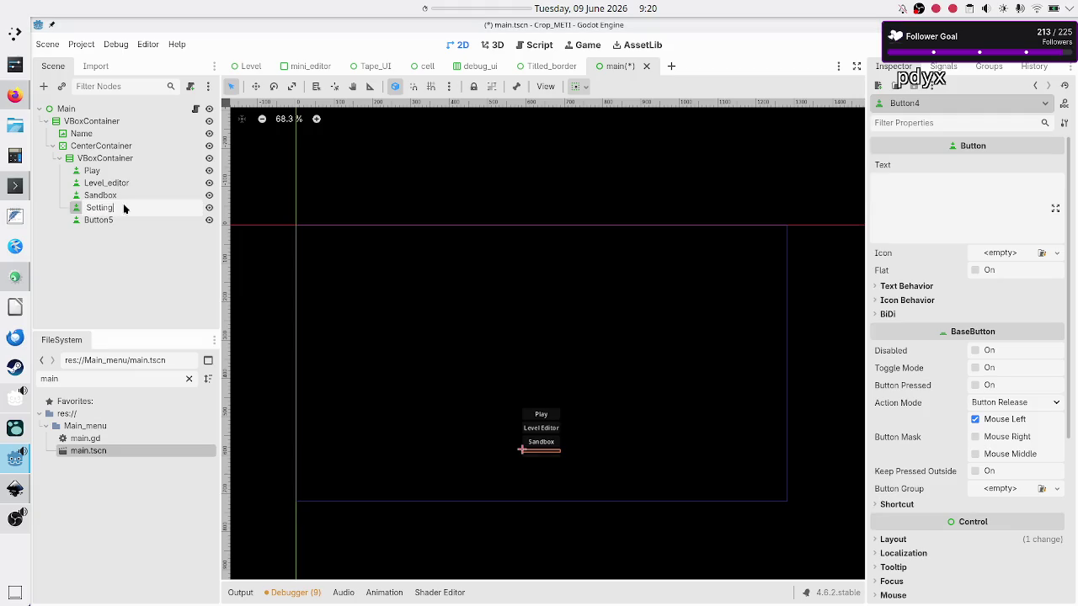
pyautogui.press('Return')
pyautogui.click(1043, 194)
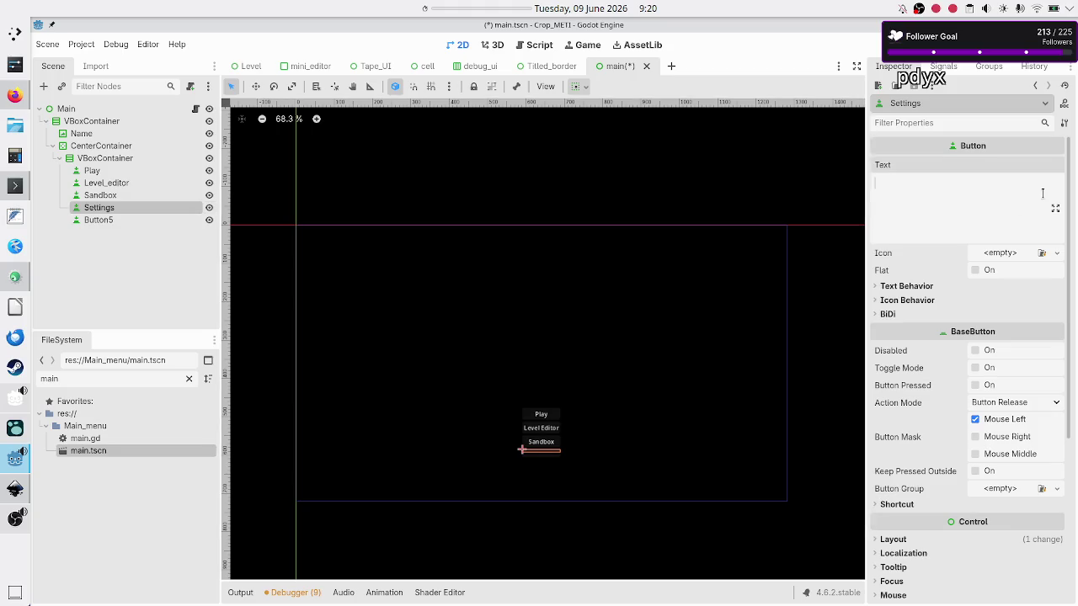
pyautogui.write('Settings')
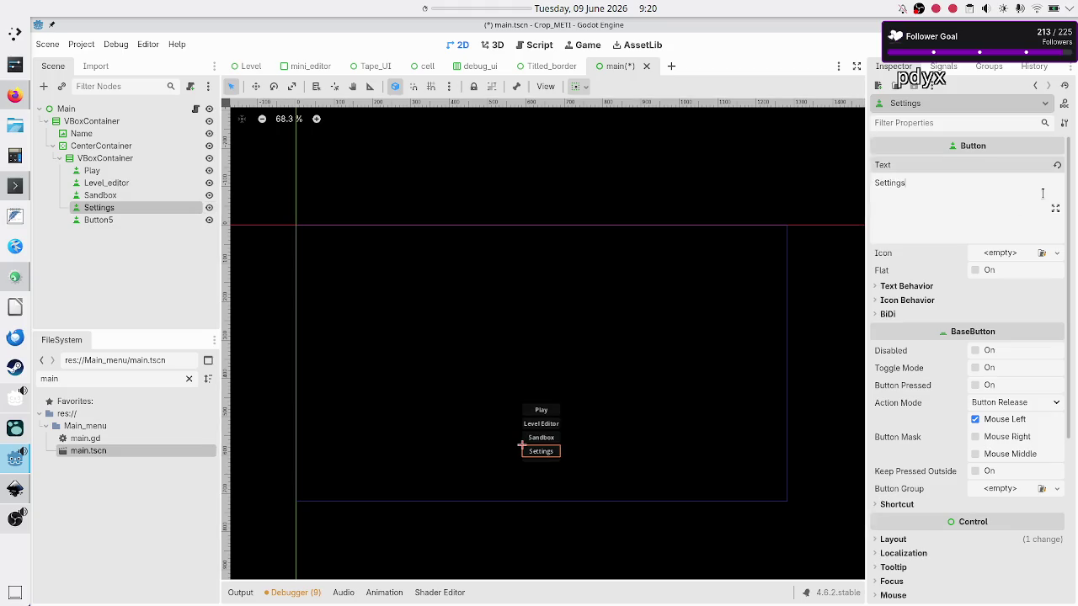
# Set Button5's text to Quit and rename its node Quit
pyautogui.click(102, 222)
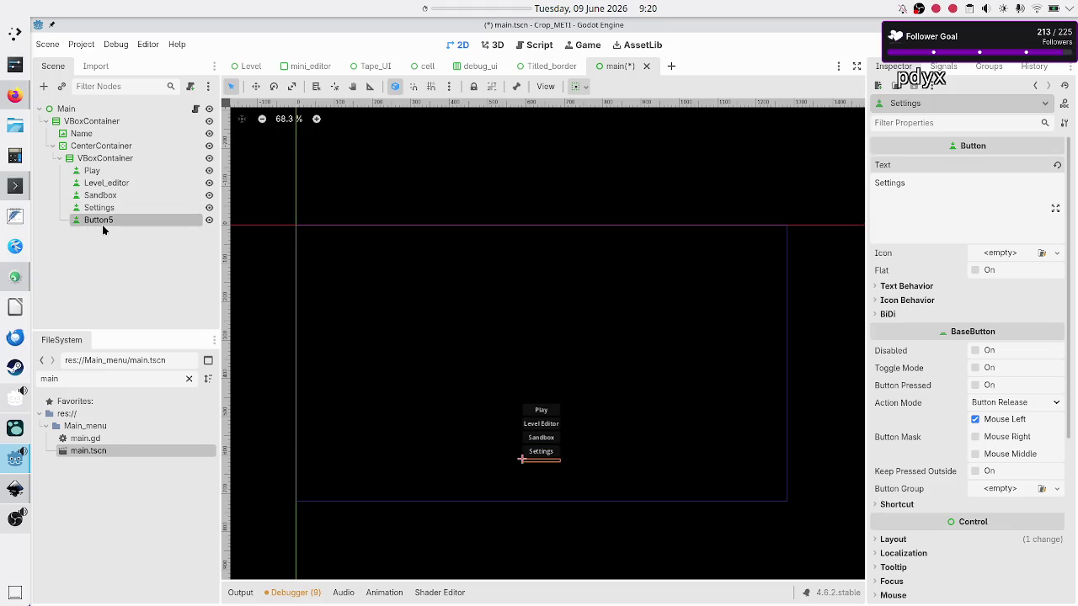
pyautogui.click(909, 200)
pyautogui.write('Q')
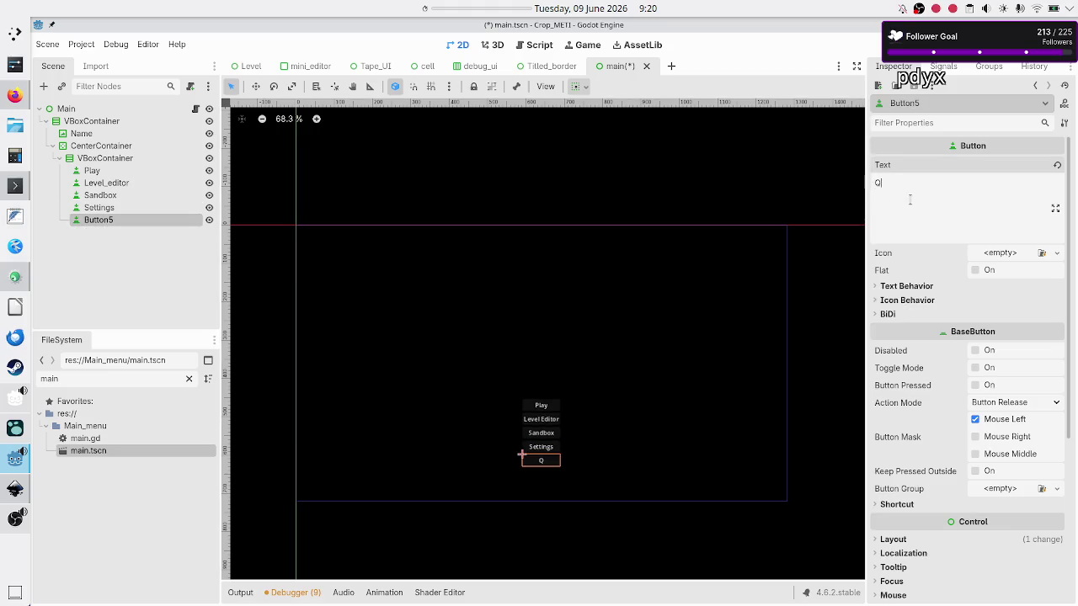
pyautogui.write('uit')
pyautogui.doubleClick(141, 218)
pyautogui.write('Quit')
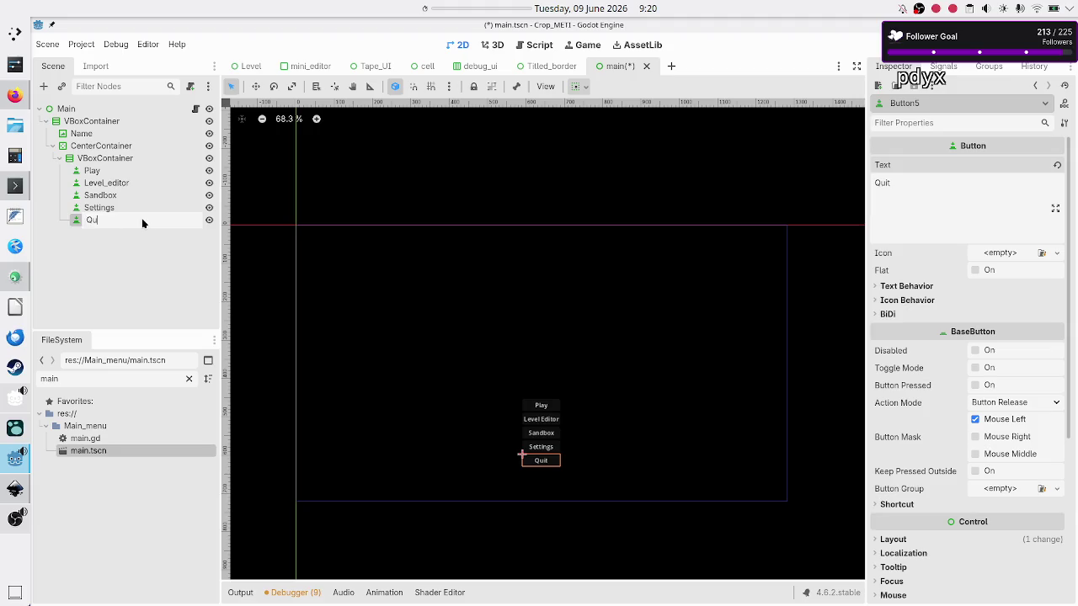
pyautogui.press('Return')
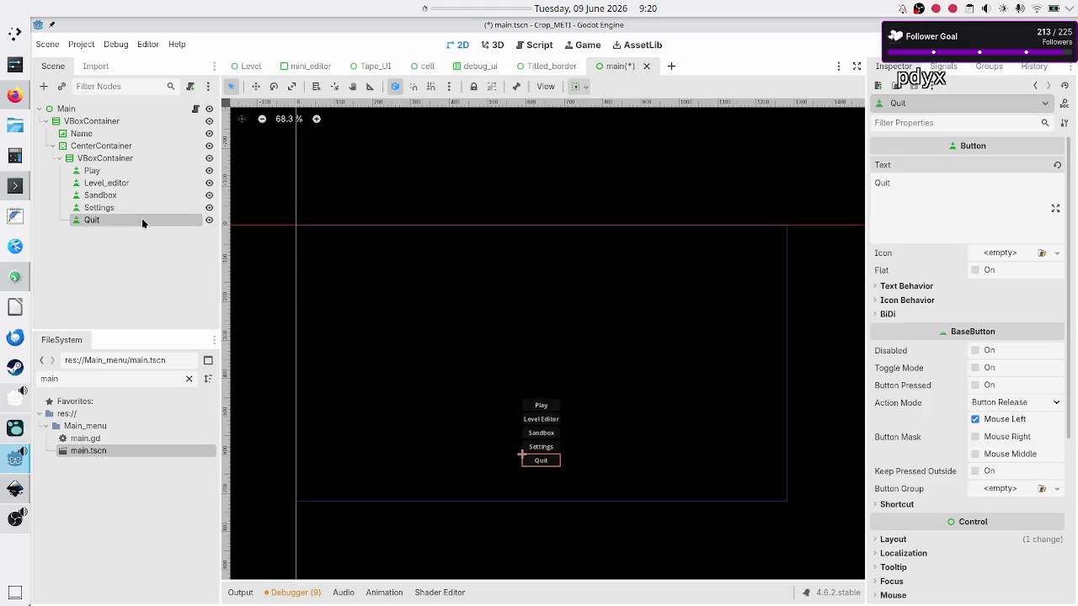
pyautogui.click(114, 171)
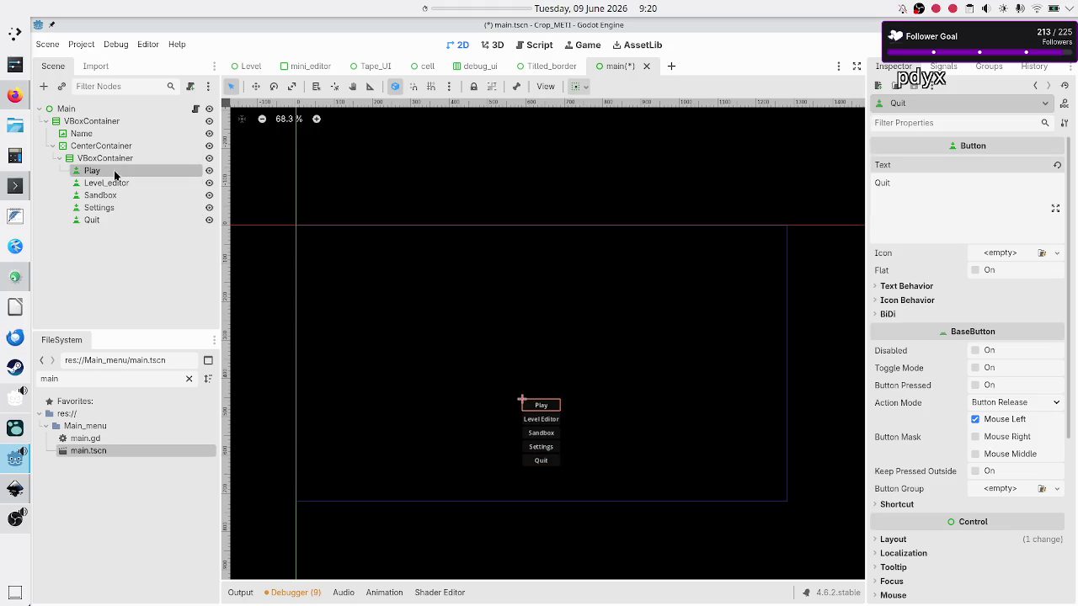
# Left-align the label text of all five menu buttons
pyautogui.keyDown('shift'); pyautogui.click(112, 220); pyautogui.keyUp('shift')
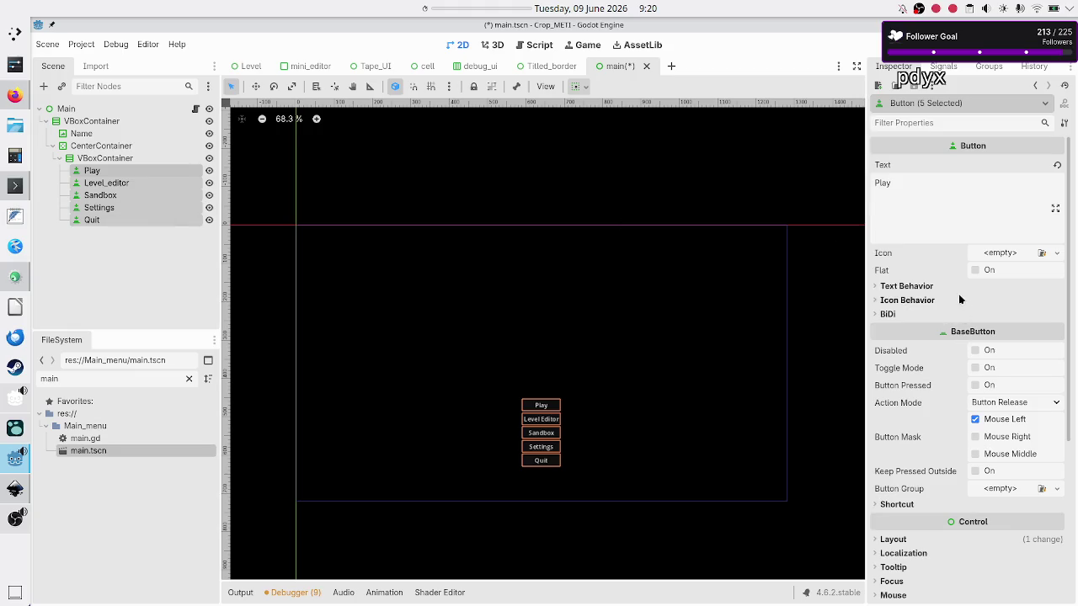
pyautogui.click(896, 287)
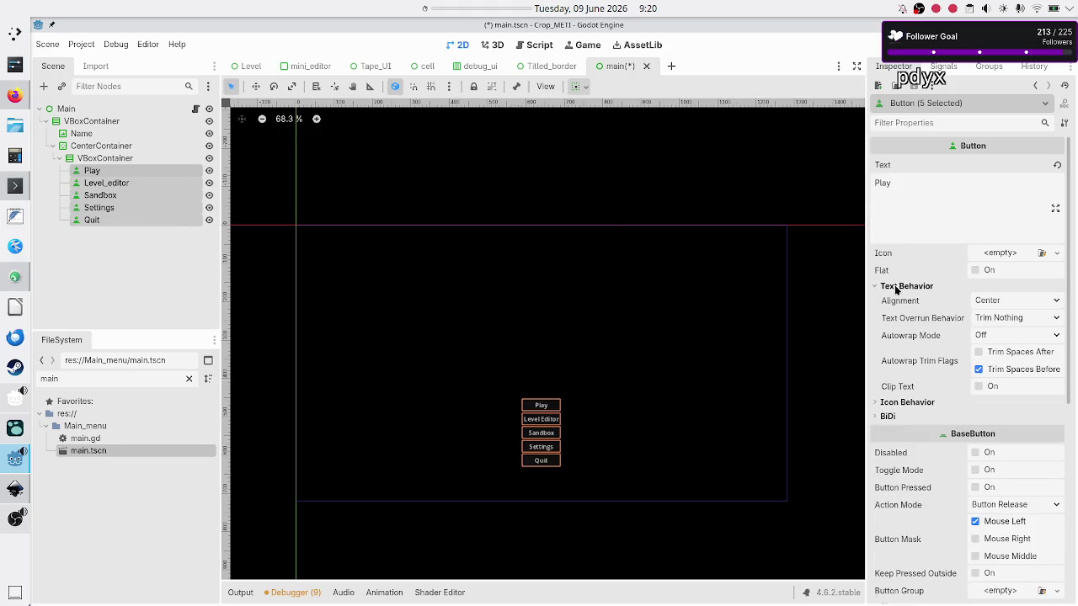
pyautogui.click(1013, 302)
pyautogui.click(1006, 321)
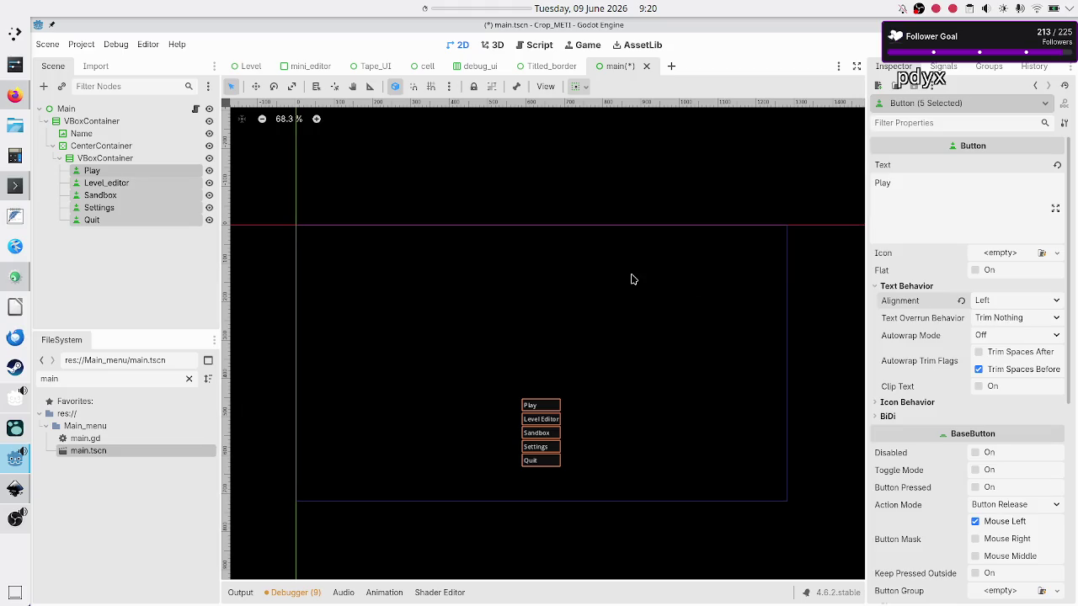
pyautogui.click(155, 250)
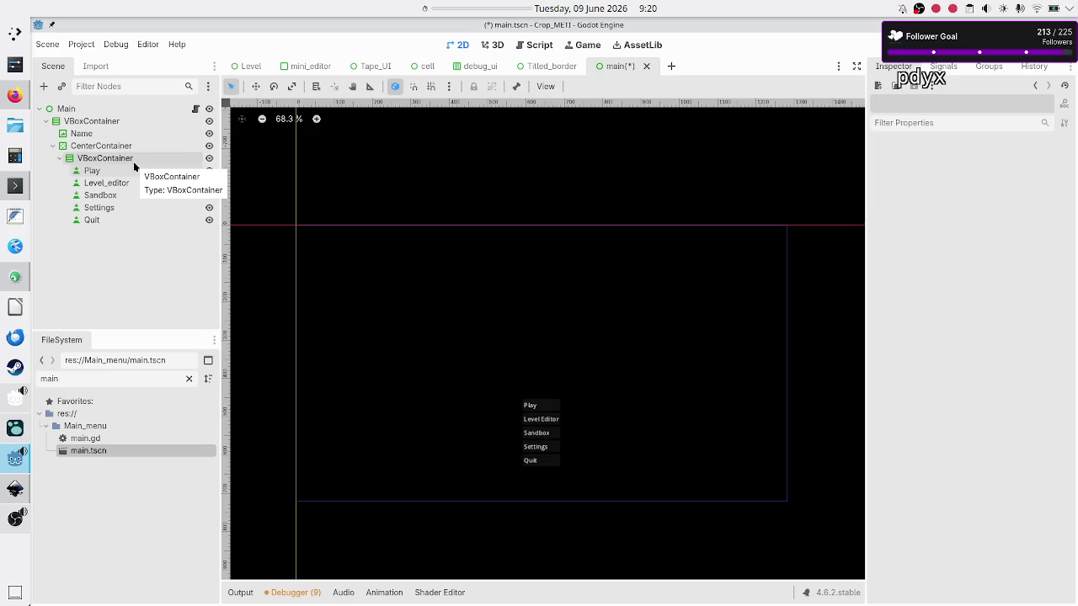
# Set the button VBoxContainer's custom minimum width to 300, then change it to 200
pyautogui.click(133, 161)
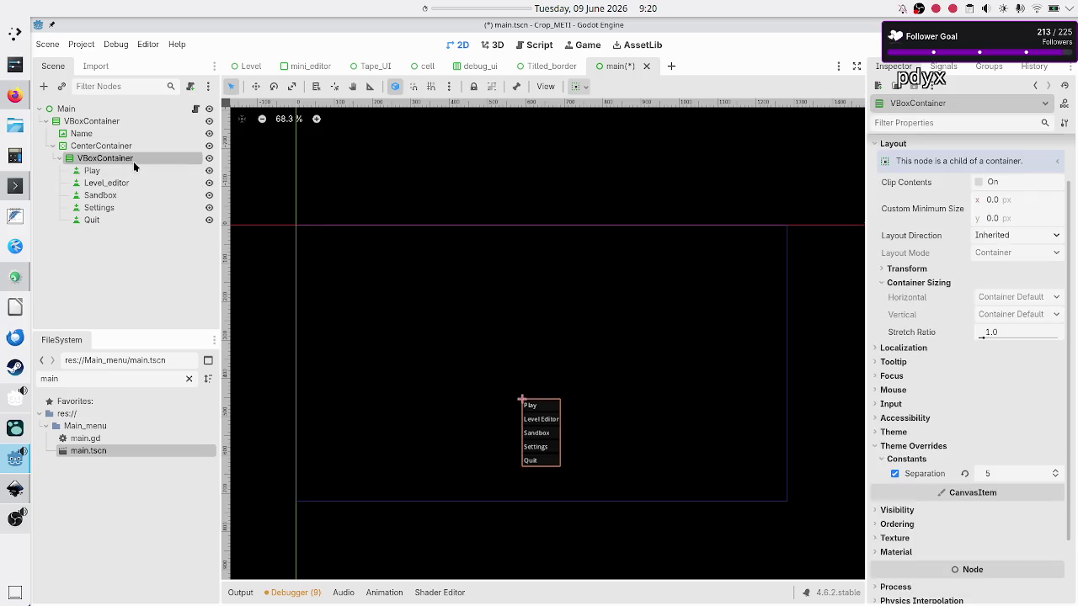
pyautogui.click(1012, 205)
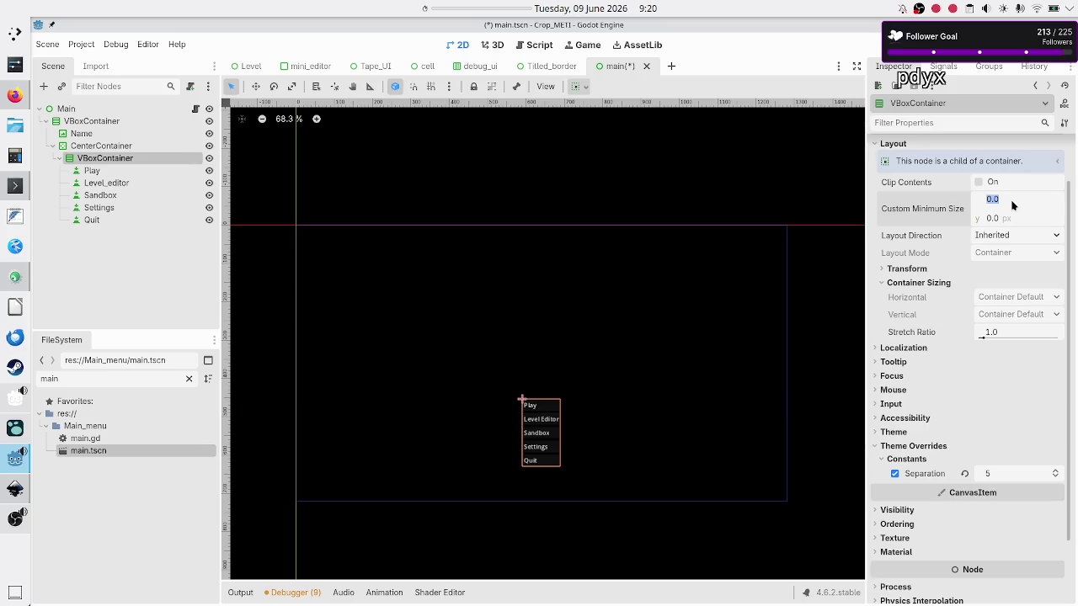
pyautogui.write('300')
pyautogui.press('Return')
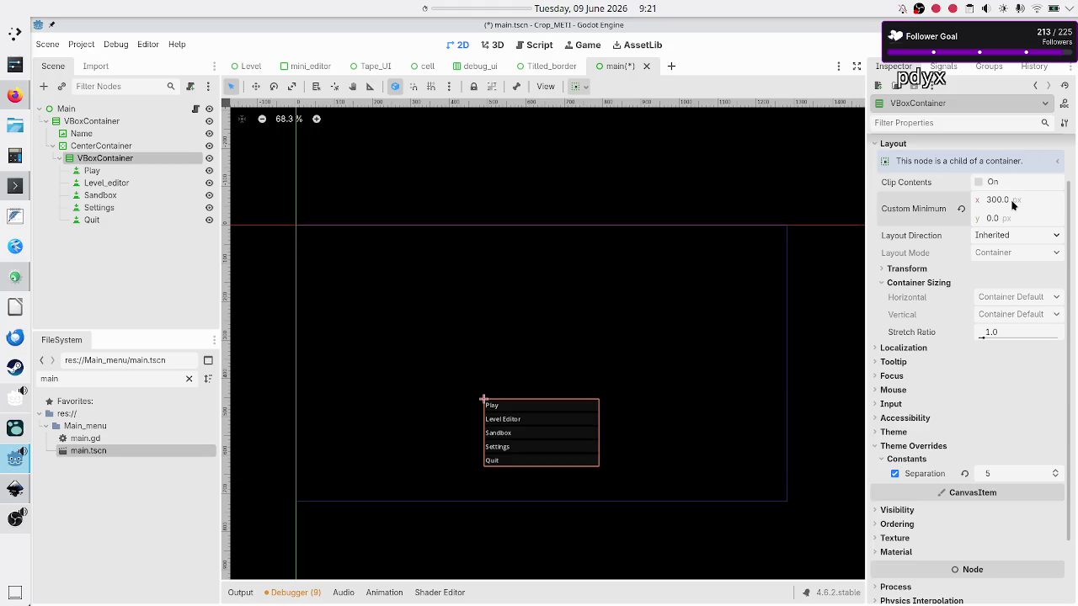
pyautogui.click(1013, 205)
pyautogui.write('200')
pyautogui.press('Return')
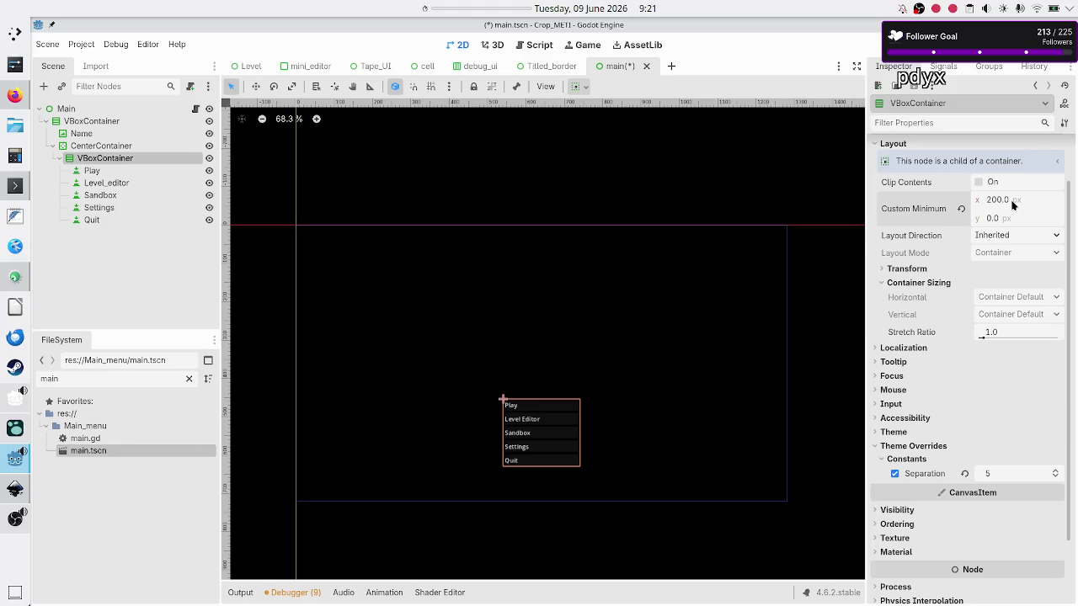
pyautogui.hotkey('alt', 'Tab')
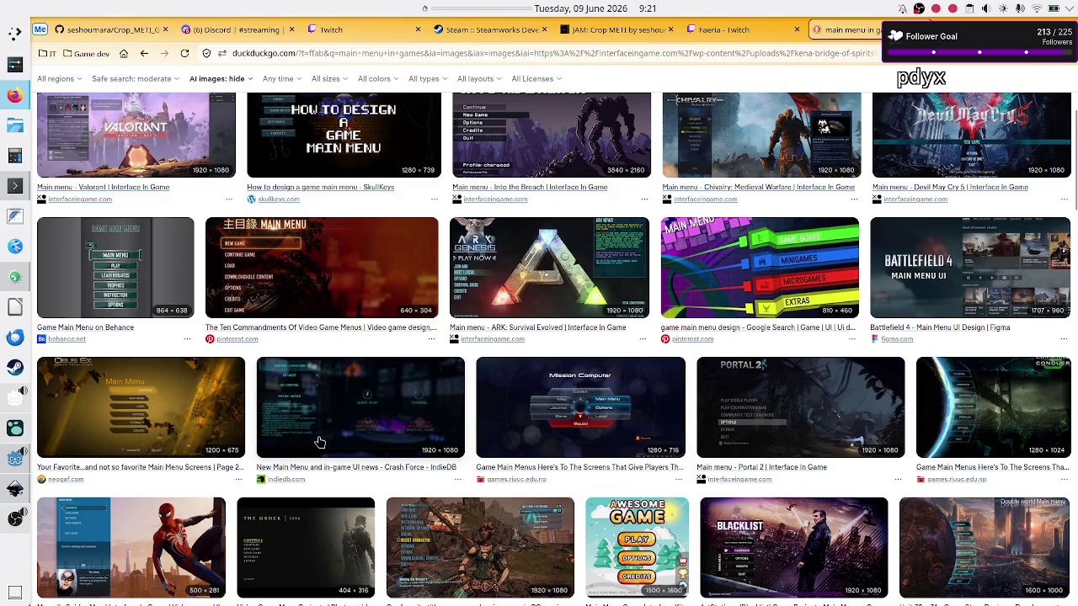
# Preview the Behance, Insurgency: Sandstorm and Hollow Knight main menu images for reference
pyautogui.scroll(-3, 320, 442)
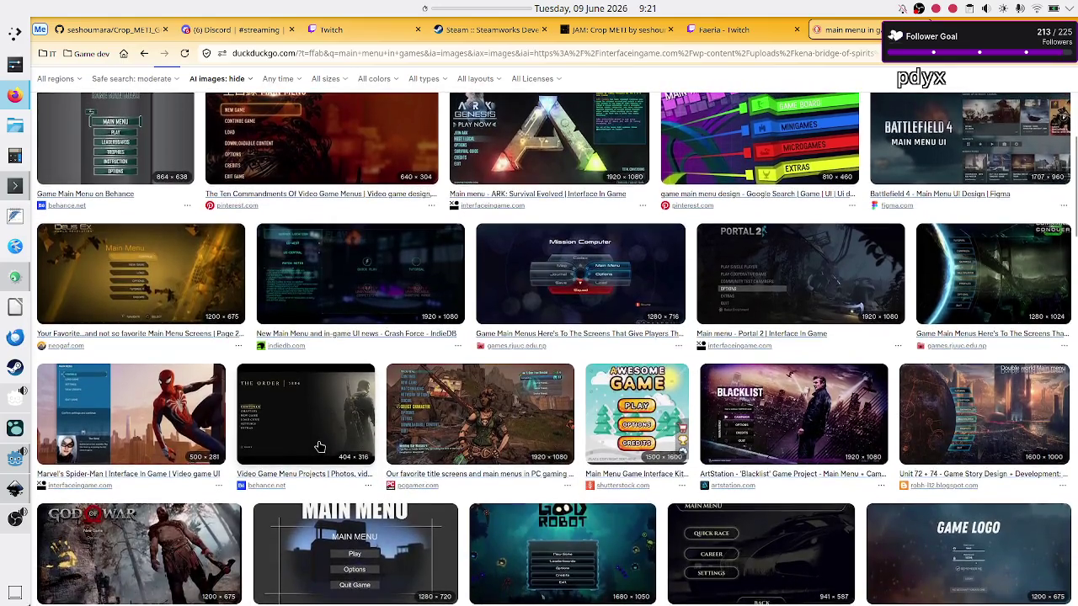
pyautogui.scroll(-3, 319, 447)
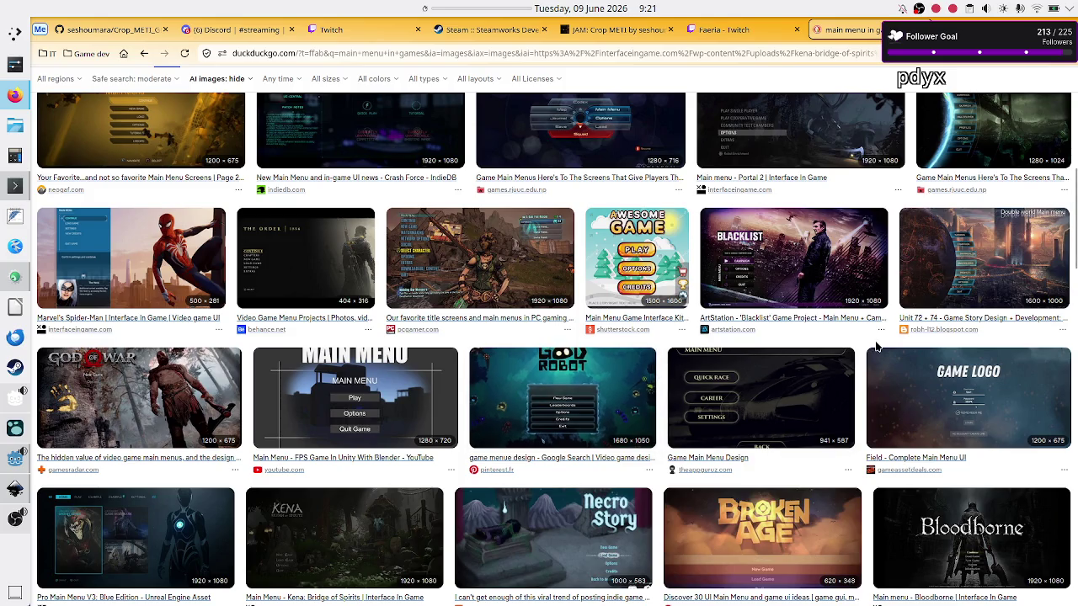
pyautogui.scroll(3, 875, 345)
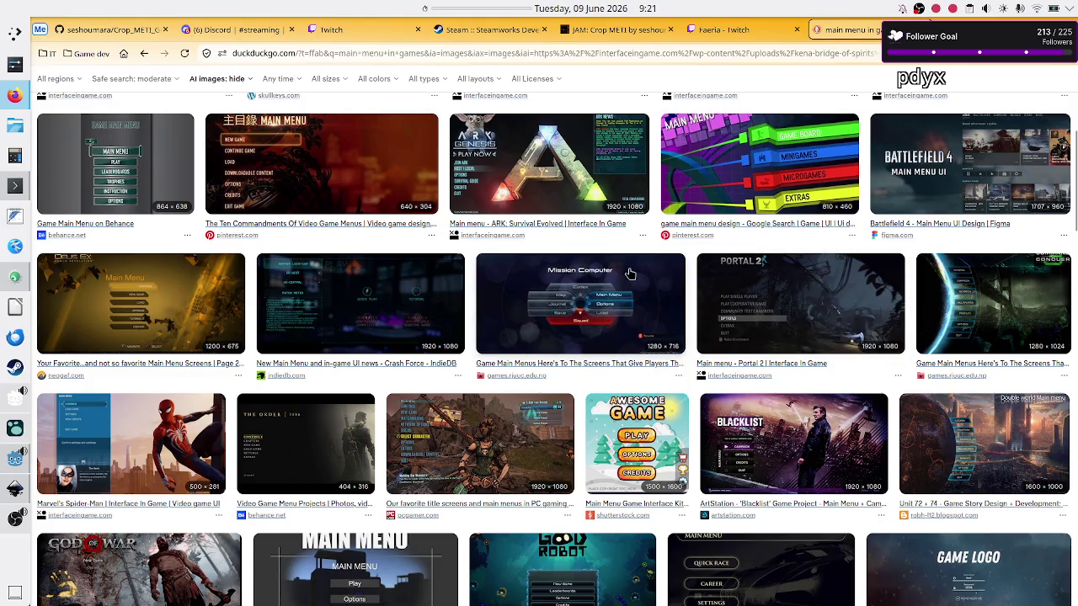
pyautogui.scroll(3, 589, 303)
pyautogui.click(136, 316)
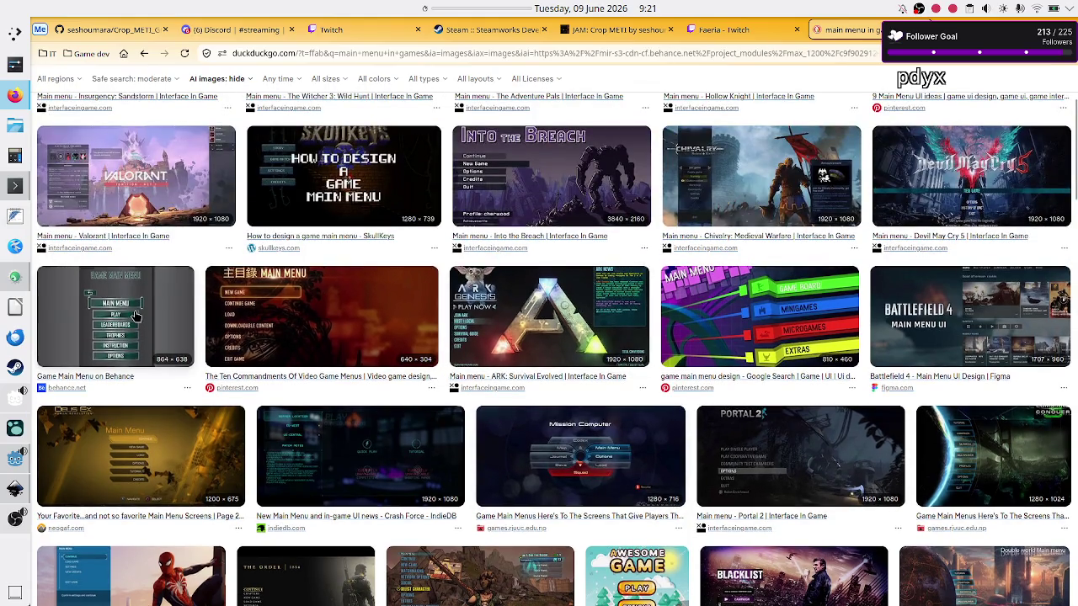
pyautogui.scroll(5, 136, 317)
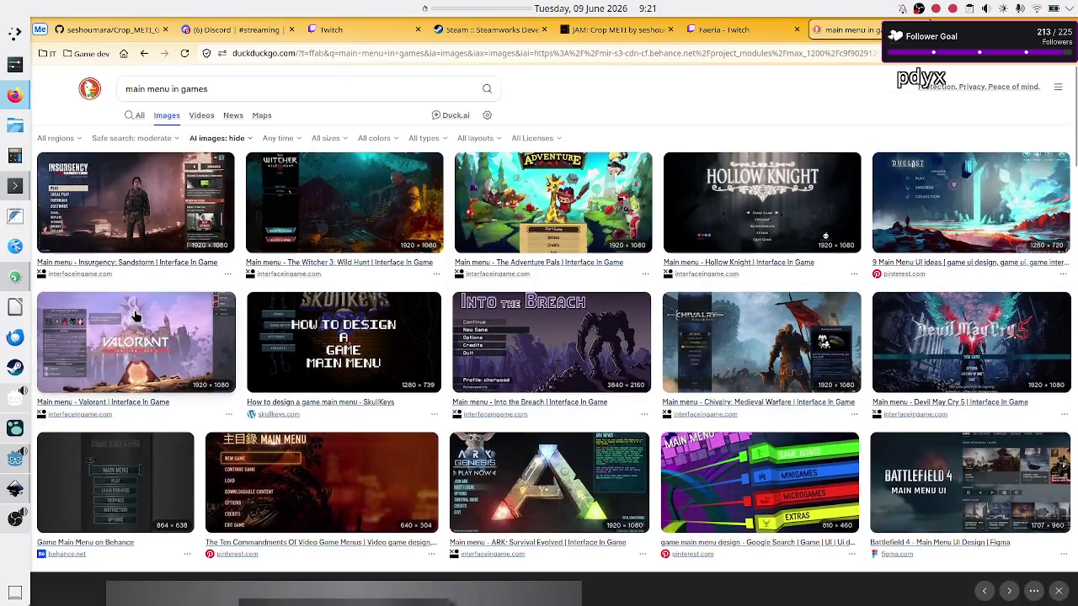
pyautogui.click(132, 224)
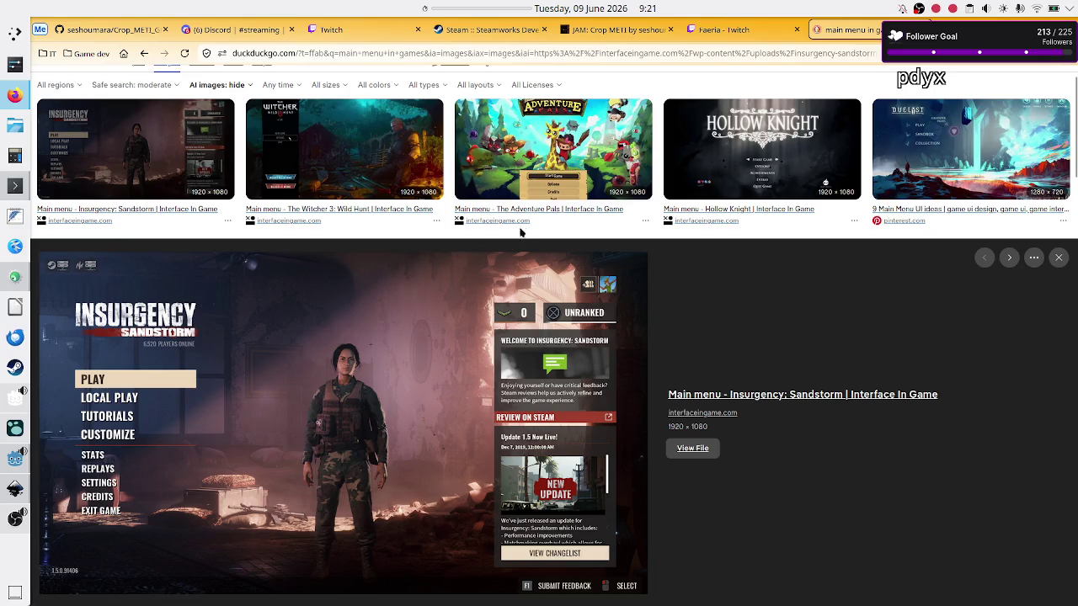
pyautogui.click(782, 148)
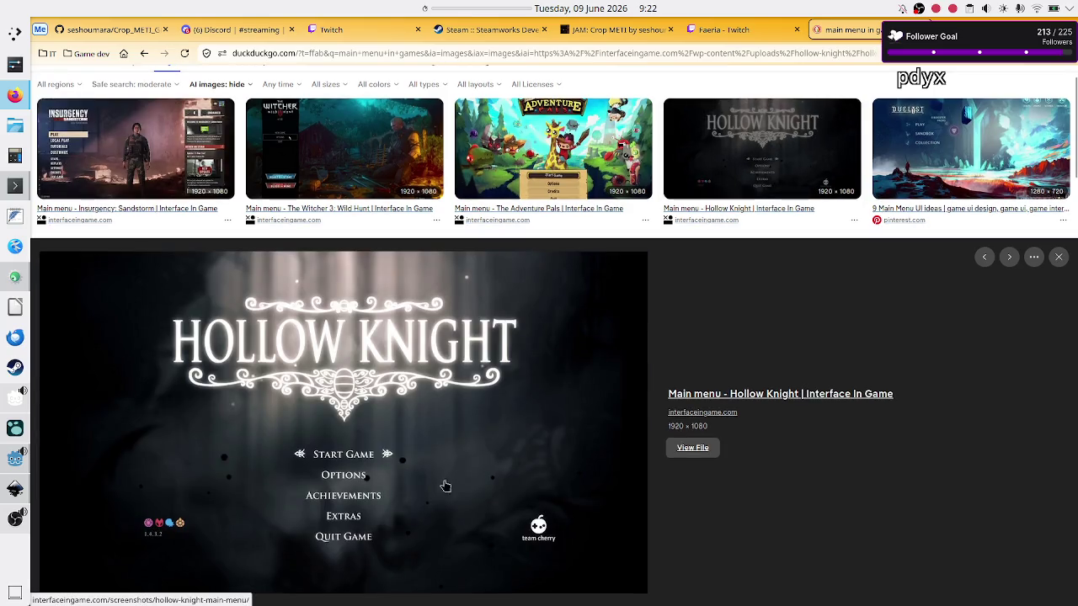
pyautogui.hotkey('alt', 'Tab')
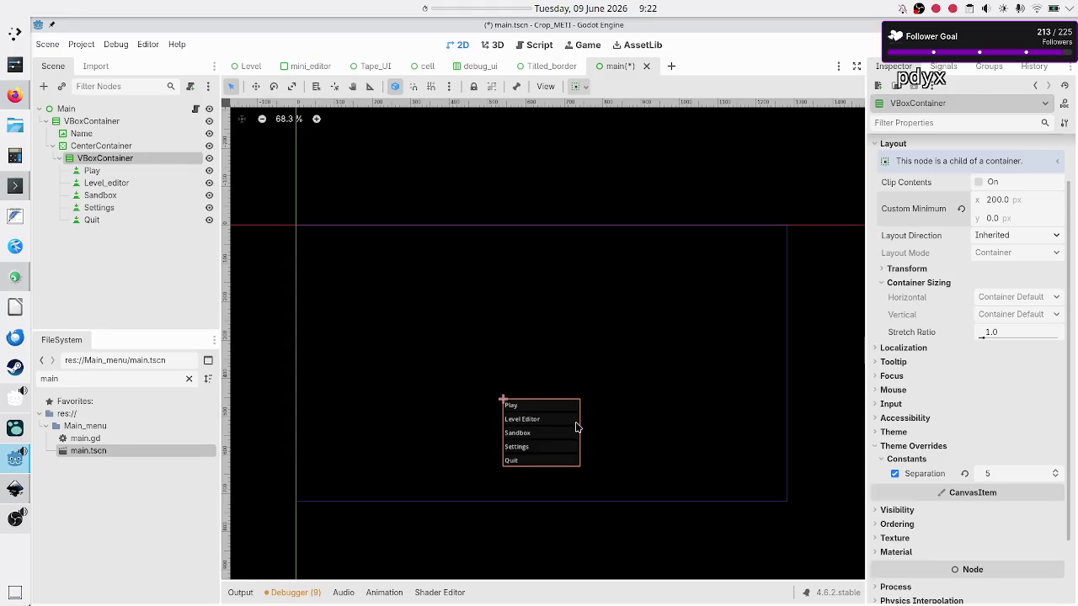
# Center-align the label text of all five menu buttons
pyautogui.click(92, 170)
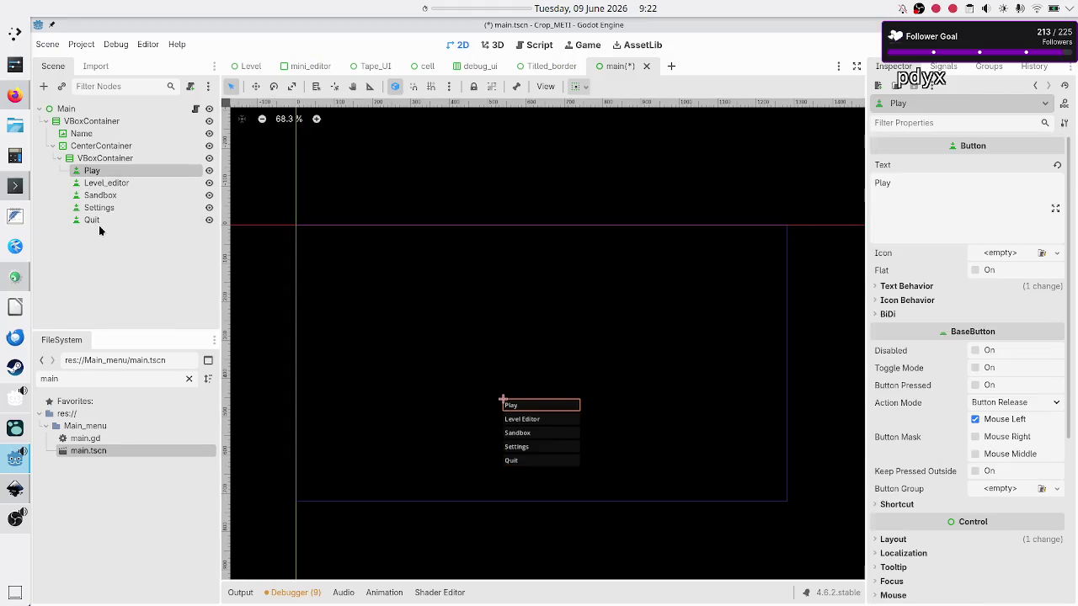
pyautogui.keyDown('shift'); pyautogui.click(98, 222); pyautogui.keyUp('shift')
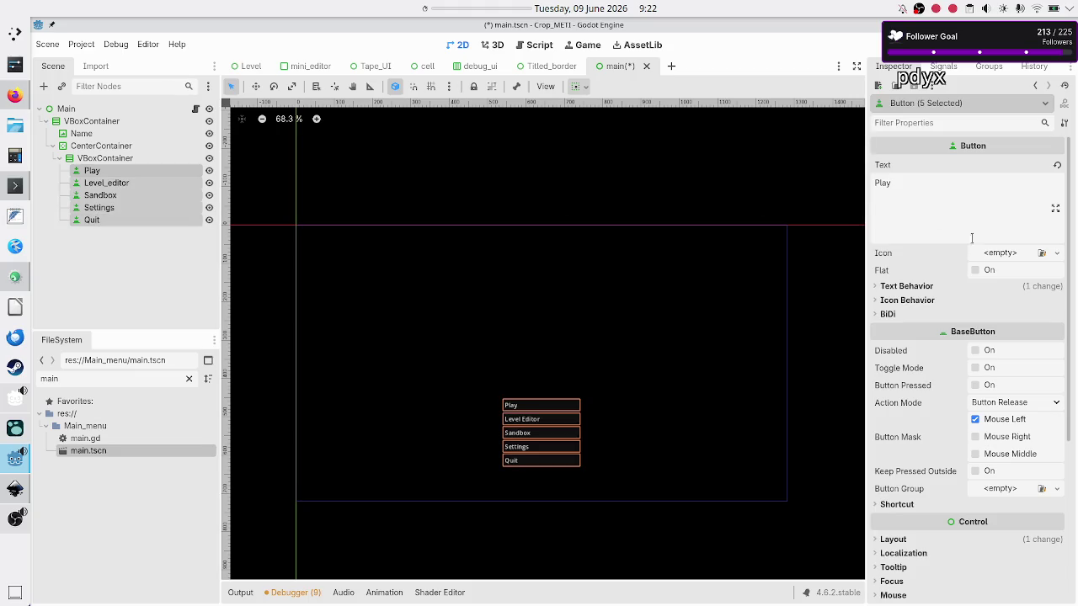
pyautogui.click(919, 287)
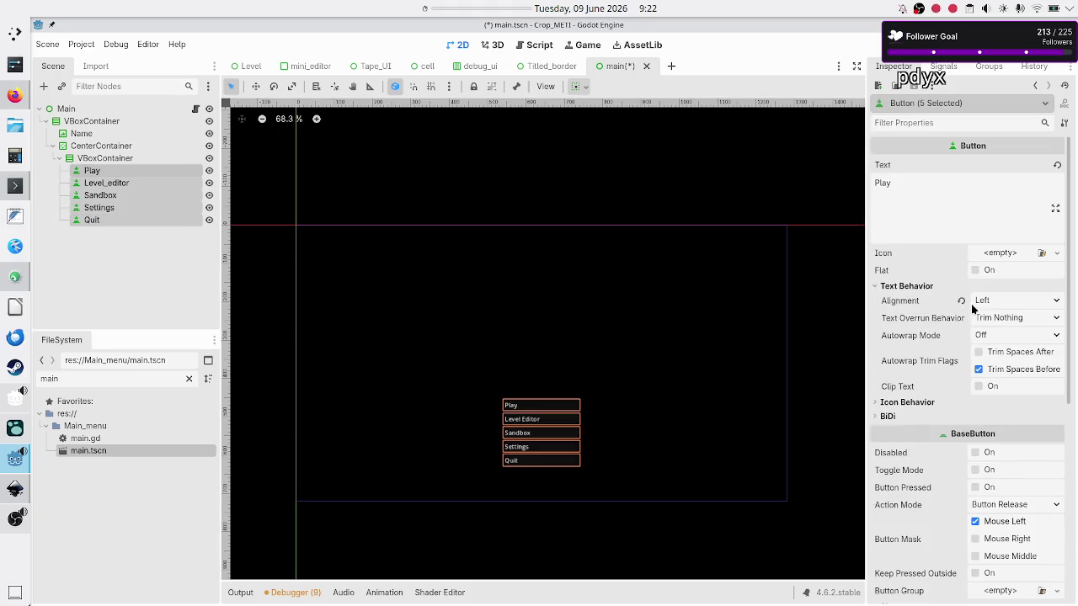
pyautogui.click(1014, 300)
pyautogui.click(1001, 336)
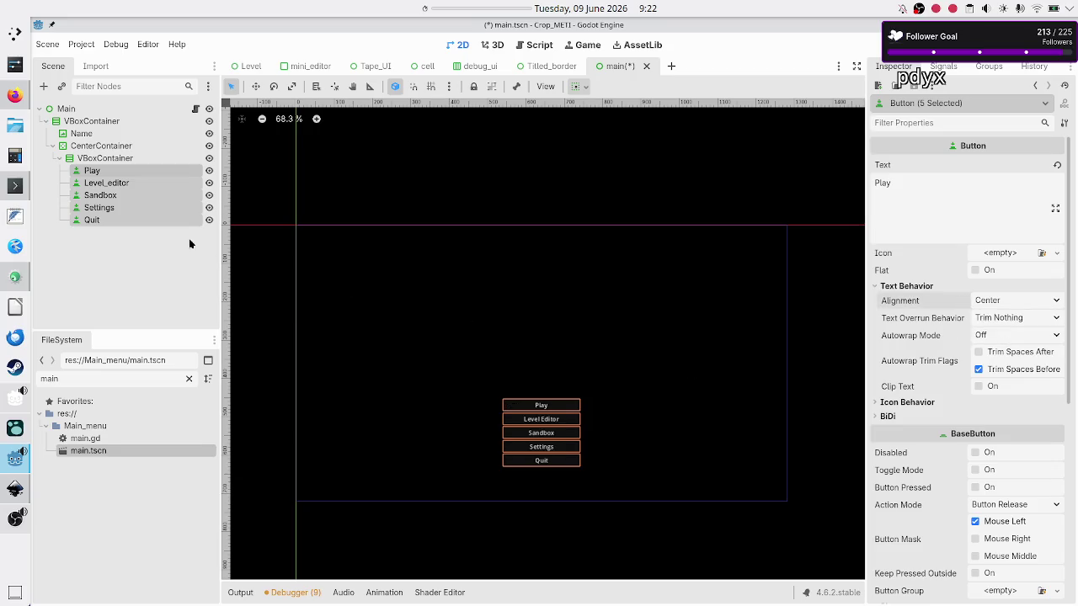
# Set the button VBoxContainer's separation to 30, then settle on 20
pyautogui.click(113, 159)
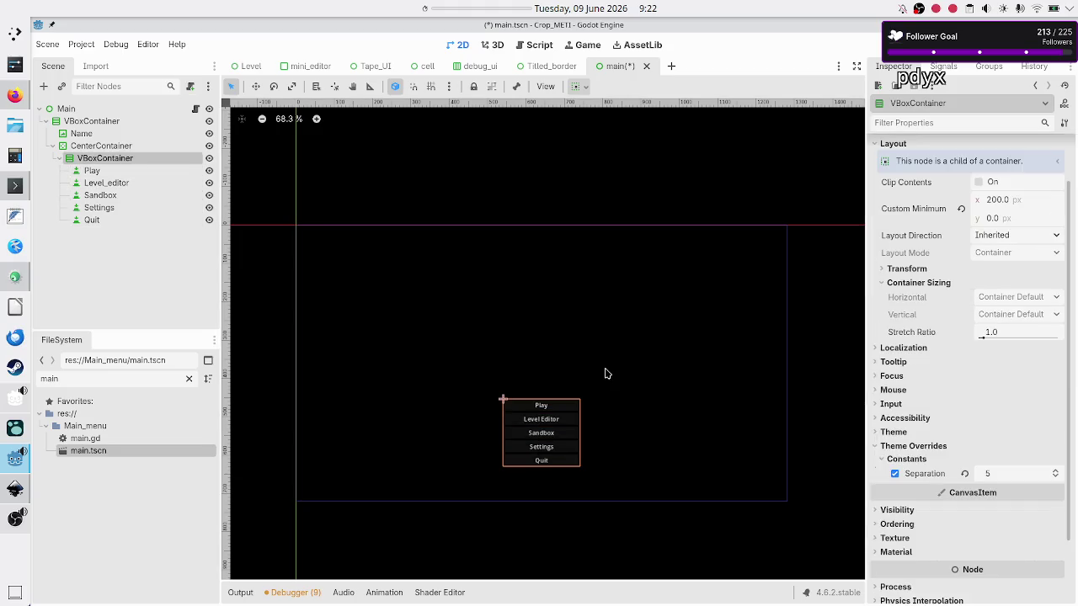
pyautogui.click(1006, 472)
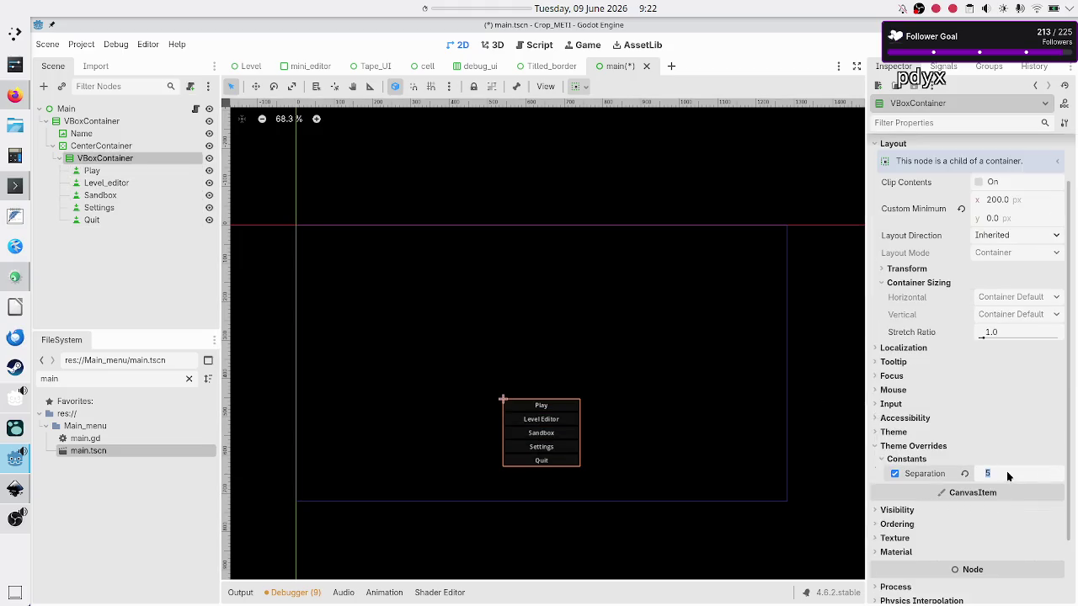
pyautogui.write('30')
pyautogui.press('Return')
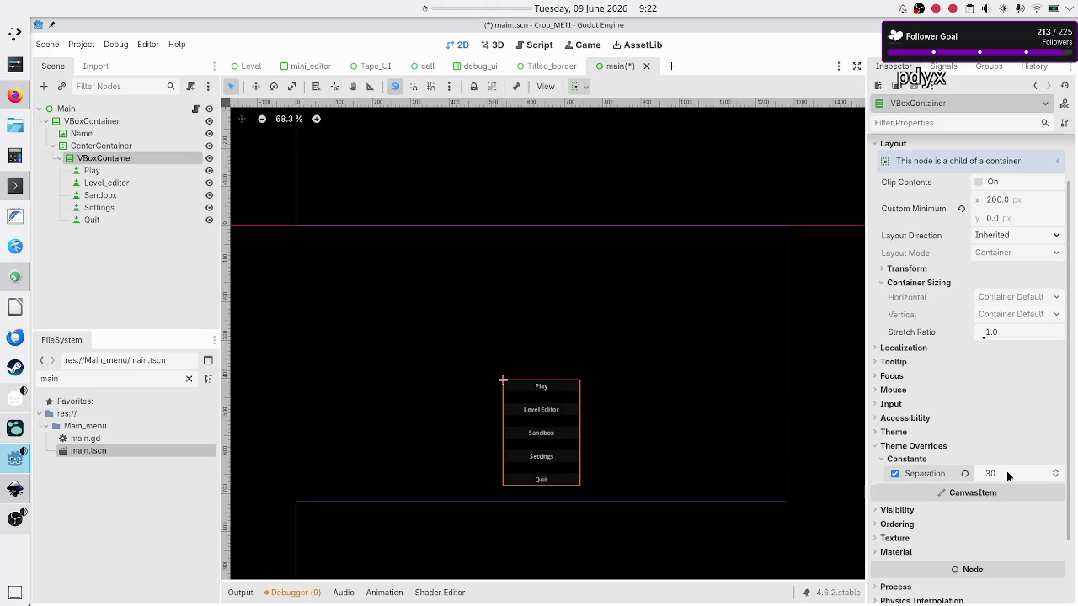
pyautogui.click(1006, 473)
pyautogui.write('0')
pyautogui.press('Return')
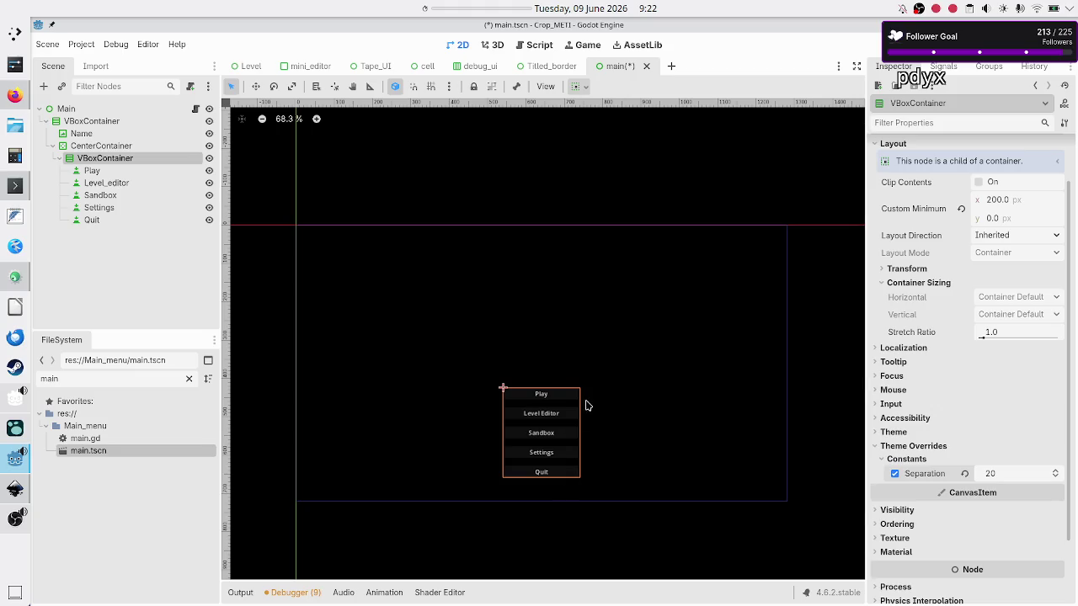
pyautogui.click(123, 256)
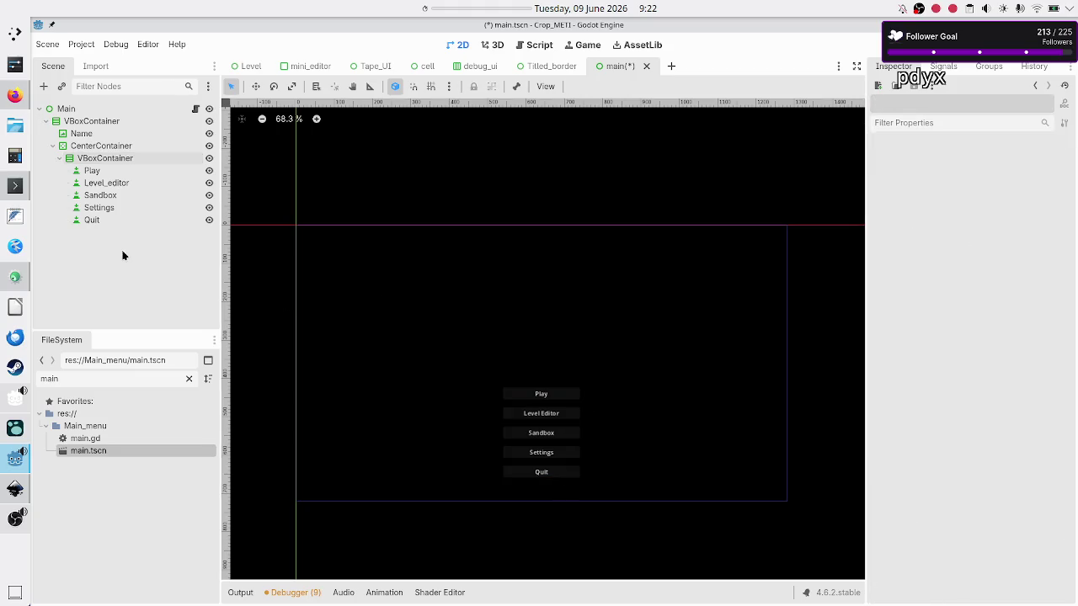
pyautogui.click(105, 146)
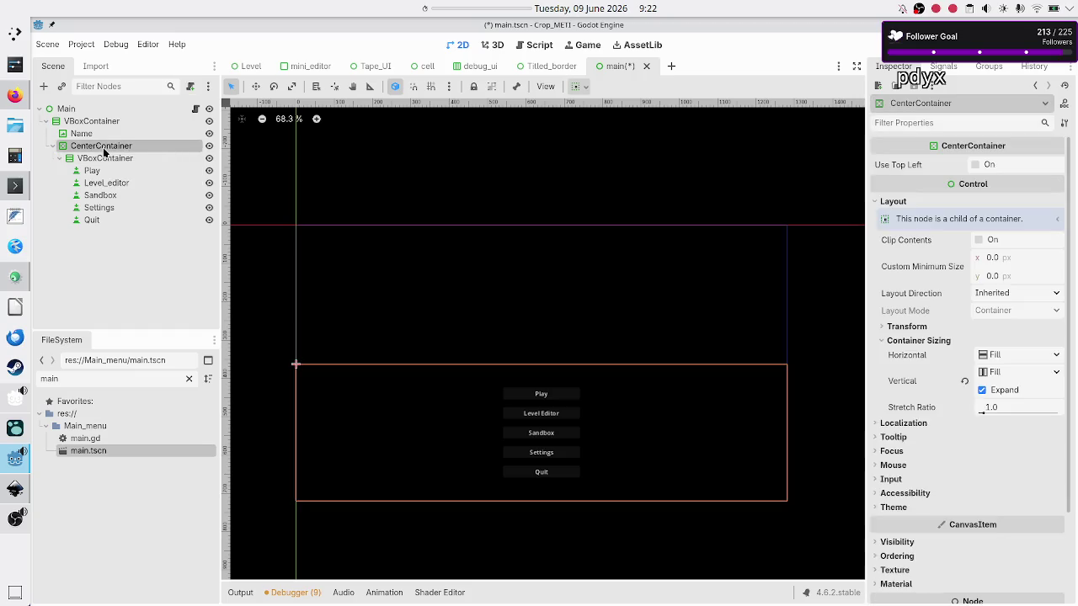
pyautogui.click(90, 122)
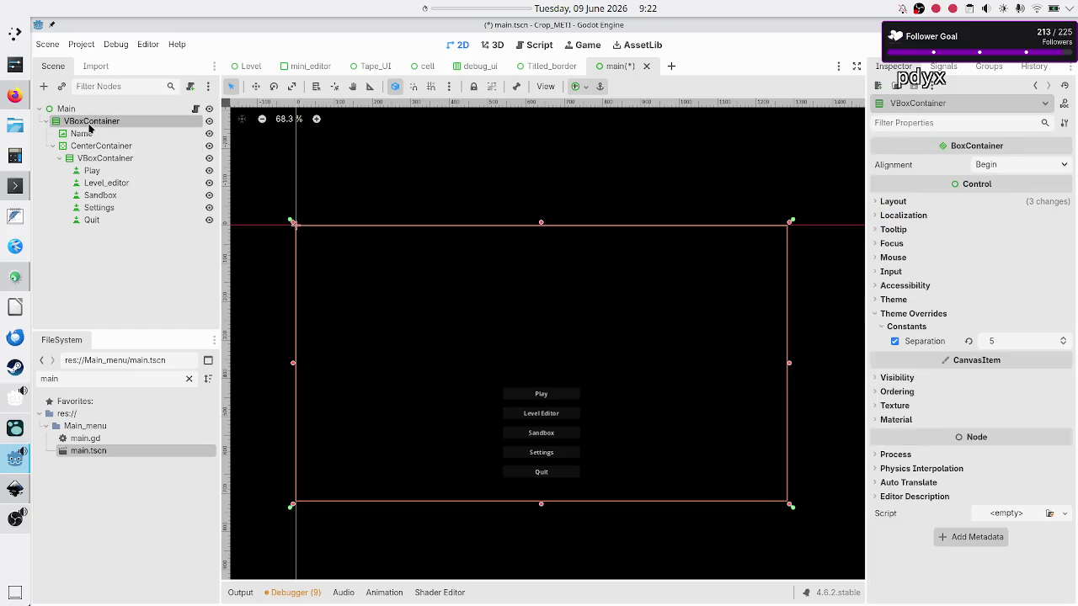
pyautogui.click(81, 135)
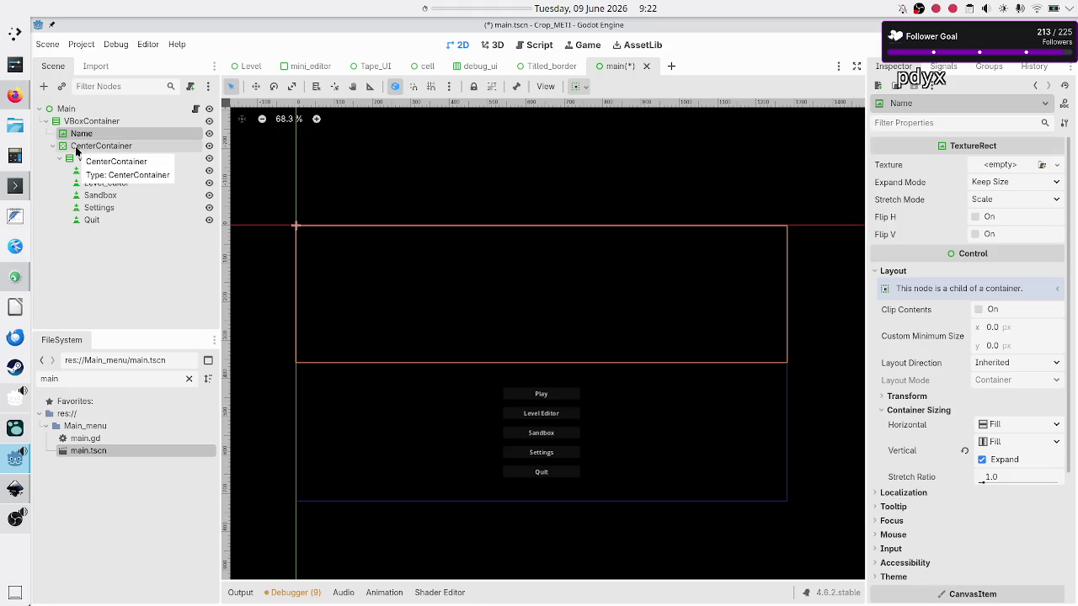
pyautogui.keyDown('ctrl'); pyautogui.click(75, 147); pyautogui.keyUp('ctrl')
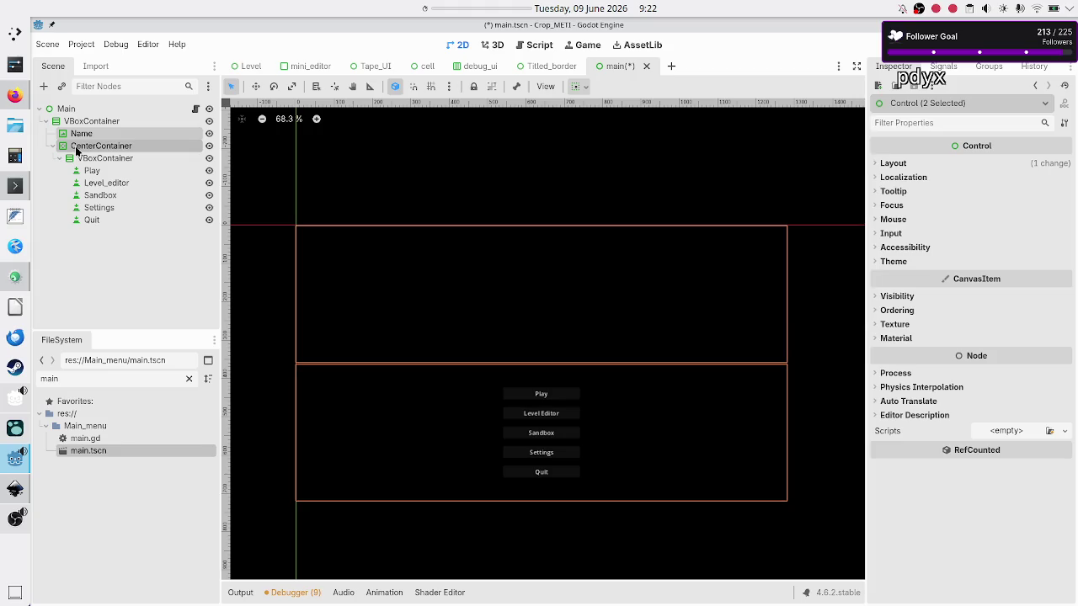
pyautogui.click(97, 134)
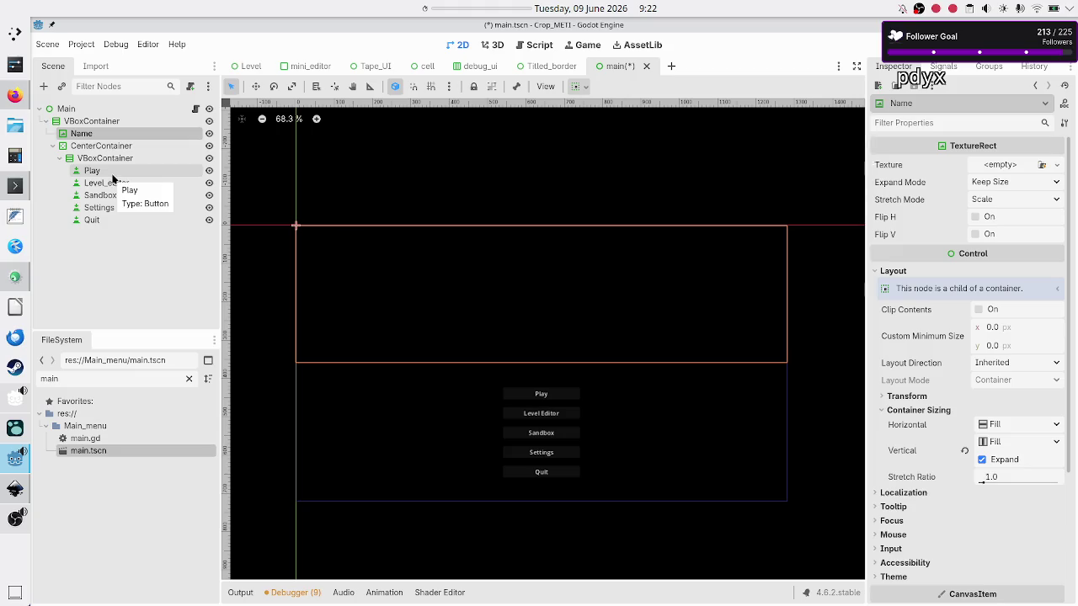
pyautogui.click(91, 171)
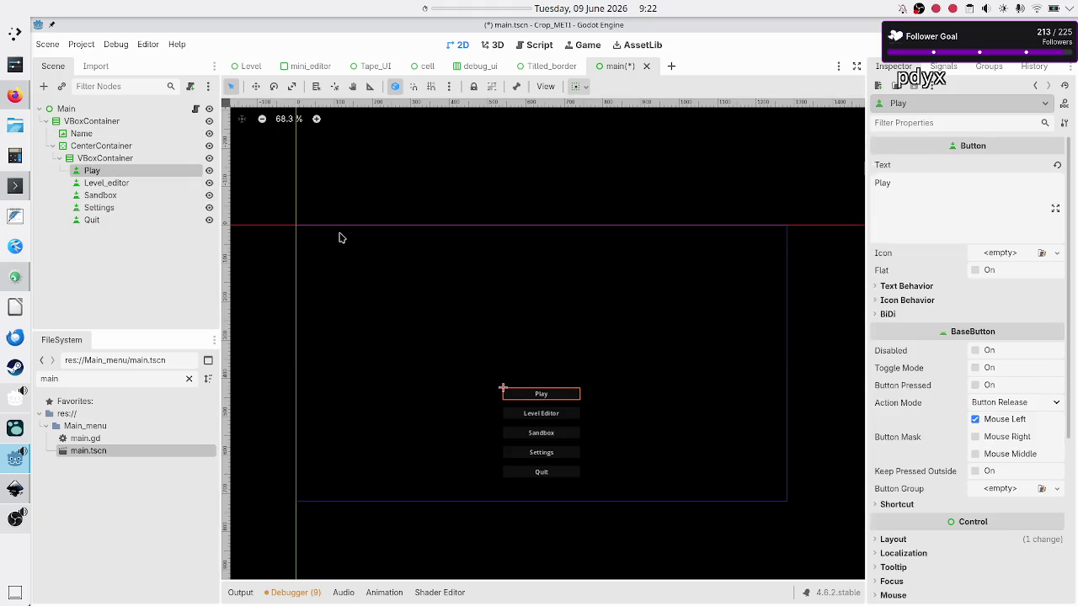
# Connect the Play button's pressed signal to a new _on_play_pressed function
pyautogui.click(944, 69)
pyautogui.doubleClick(928, 146)
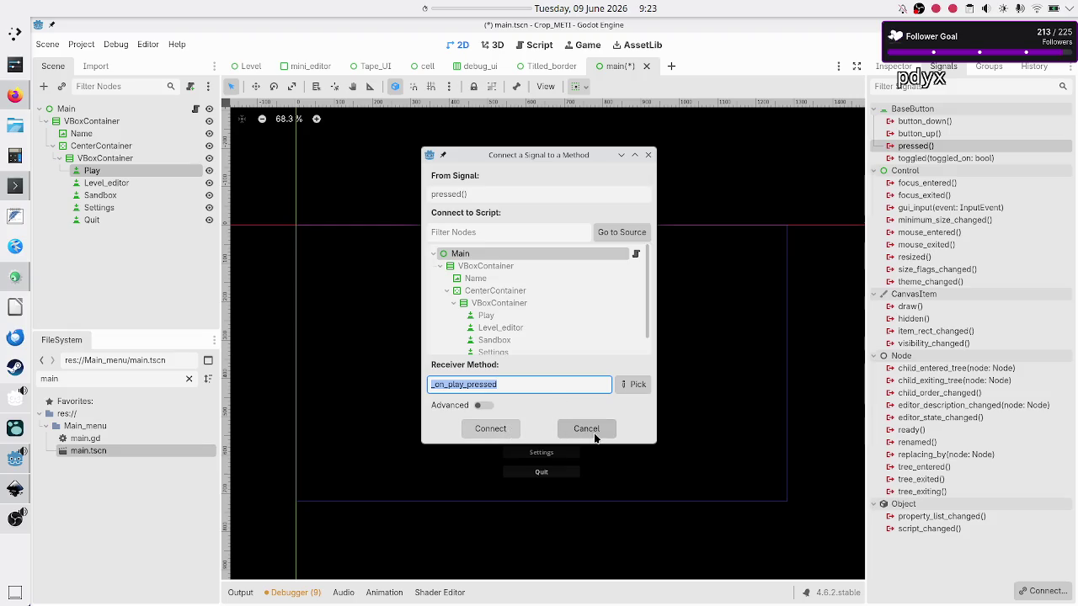
pyautogui.click(502, 429)
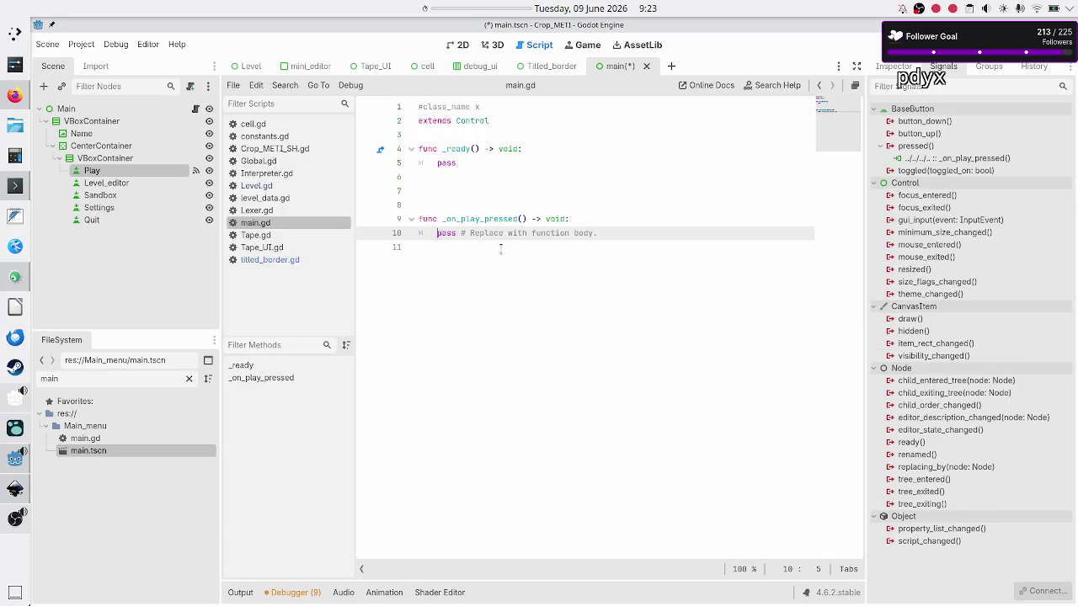
# Delete the _ready function, blank lines and class_name comment from main.gd
pyautogui.click(500, 249)
pyautogui.press('Up')
pyautogui.press('Up')
pyautogui.press('Up')
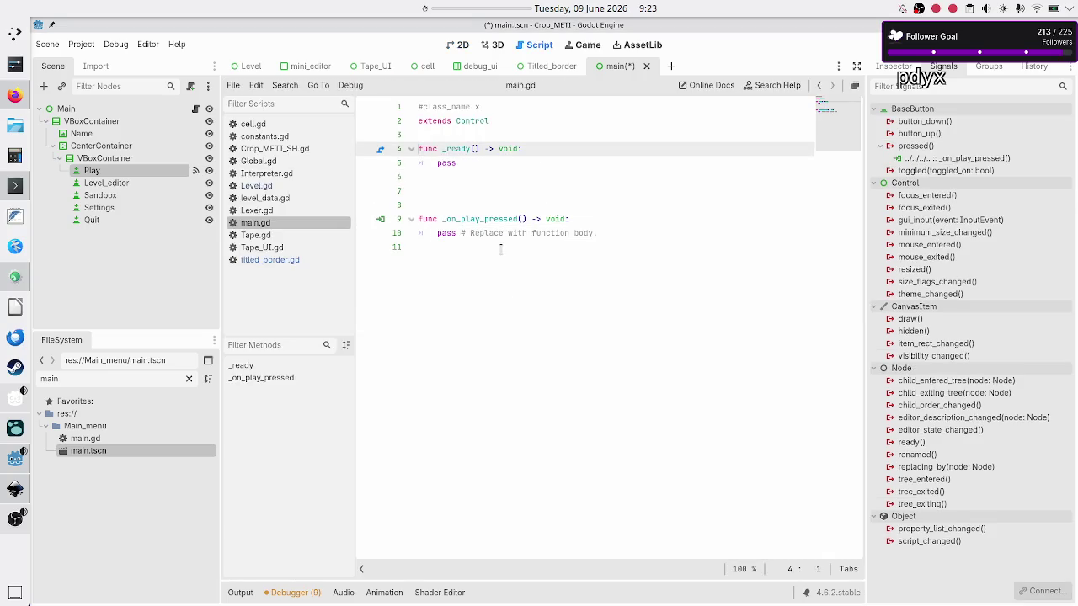
pyautogui.hotkey('shift', 'Down')
pyautogui.hotkey('shift', 'Down')
pyautogui.hotkey('shift', 'Down')
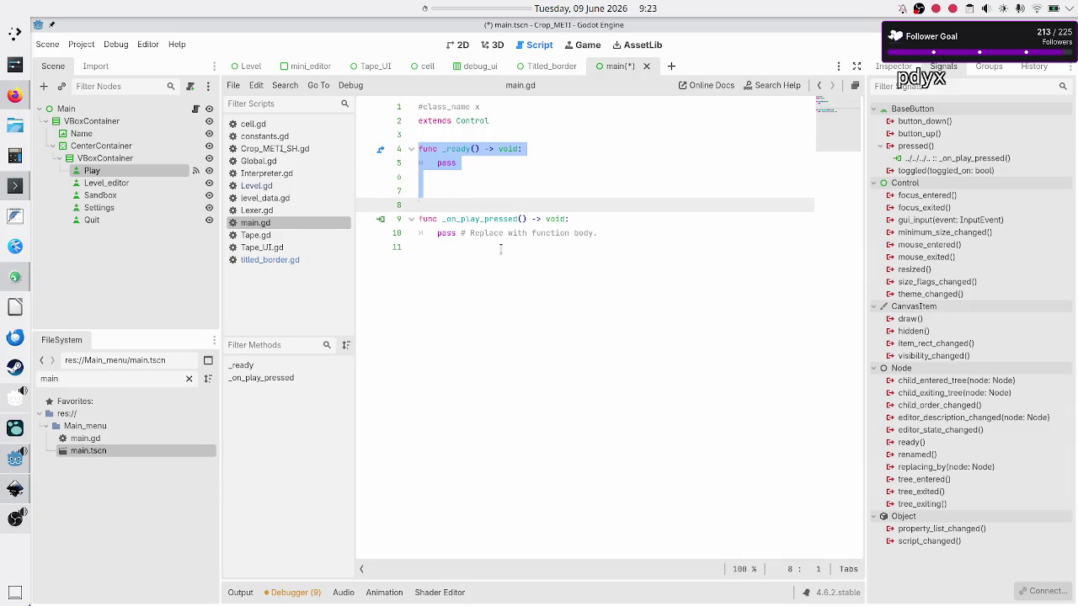
pyautogui.press('BackSpace')
pyautogui.press('BackSpace')
pyautogui.press('Up')
pyautogui.press('Home')
pyautogui.press('BackSpace')
pyautogui.press('BackSpace')
pyautogui.press('BackSpace')
pyautogui.press('BackSpace')
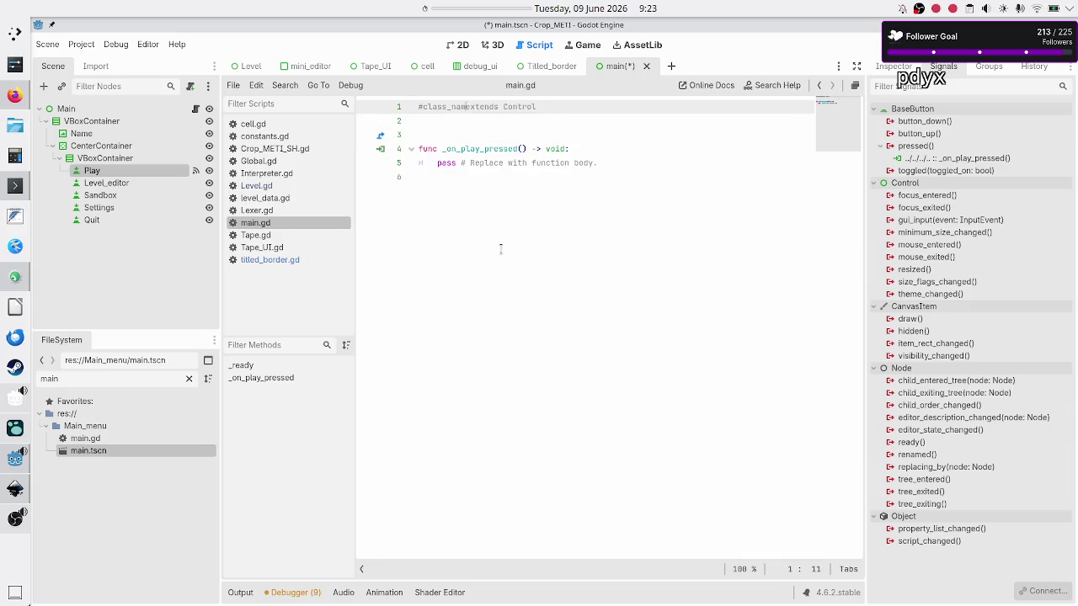
pyautogui.press('BackSpace')
pyautogui.press('BackSpace')
pyautogui.press('BackSpace')
pyautogui.press('Down')
pyautogui.press('Down')
pyautogui.press('BackSpace')
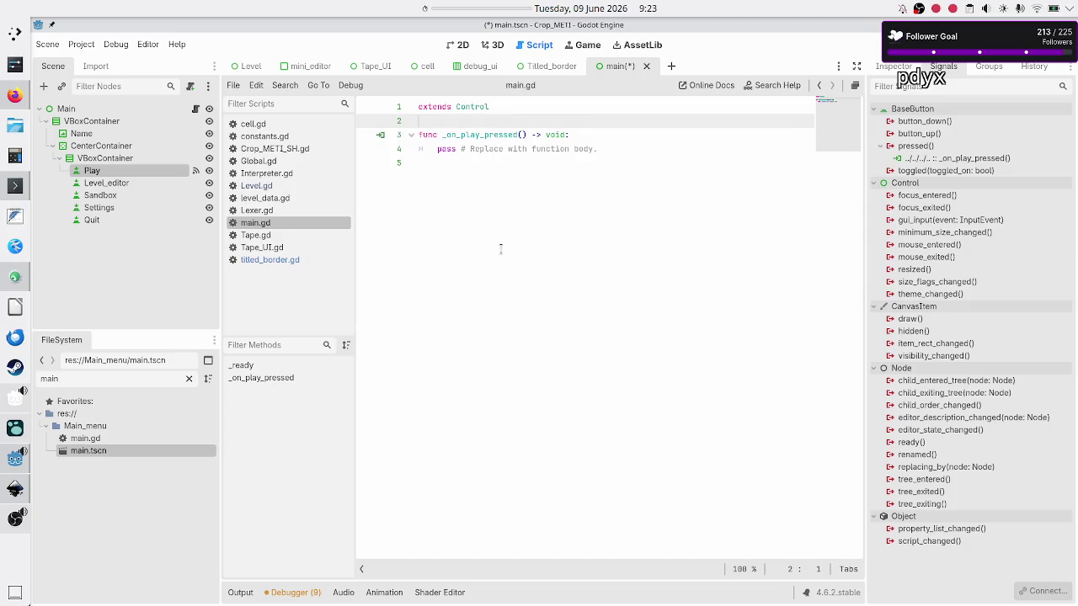
# Replace the pass line in _on_play_pressed with a get_tree() call
pyautogui.press('Down')
pyautogui.press('Down')
pyautogui.press('Home')
pyautogui.hotkey('shift', 'Down')
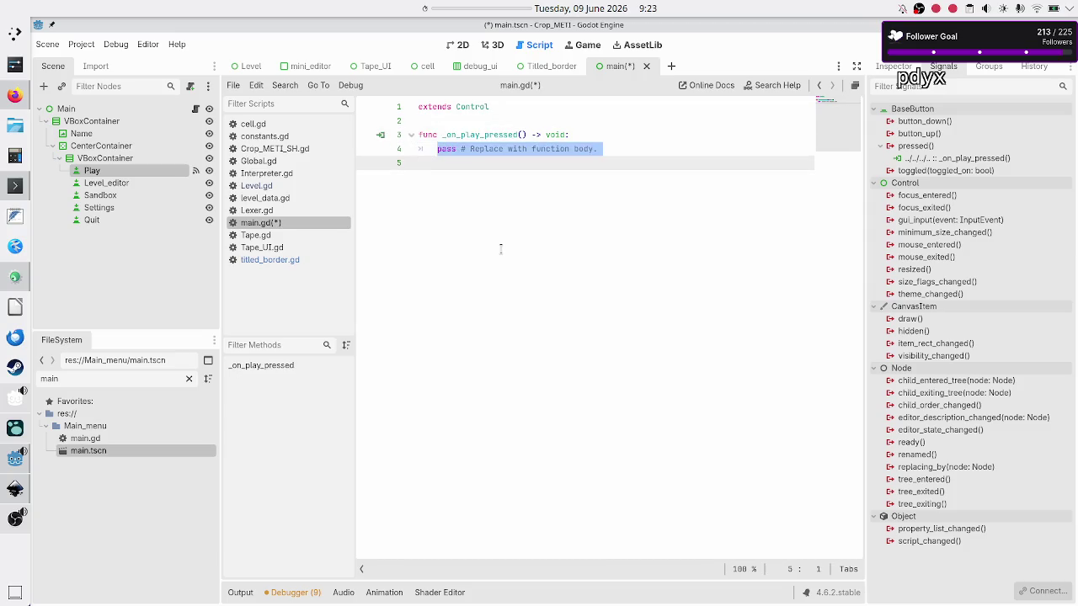
pyautogui.press('BackSpace')
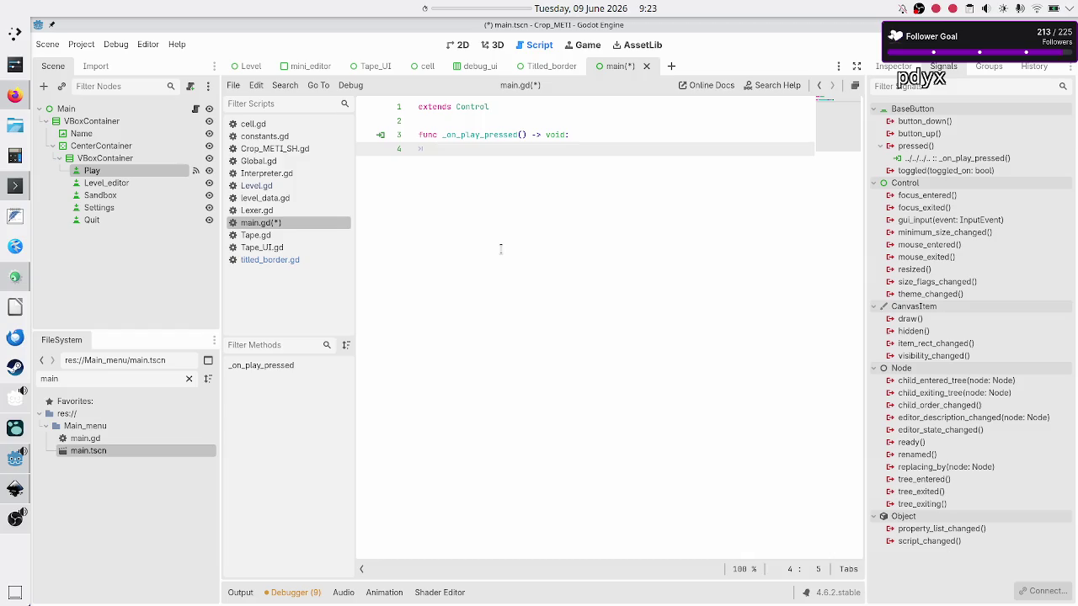
pyautogui.write('get_tre')
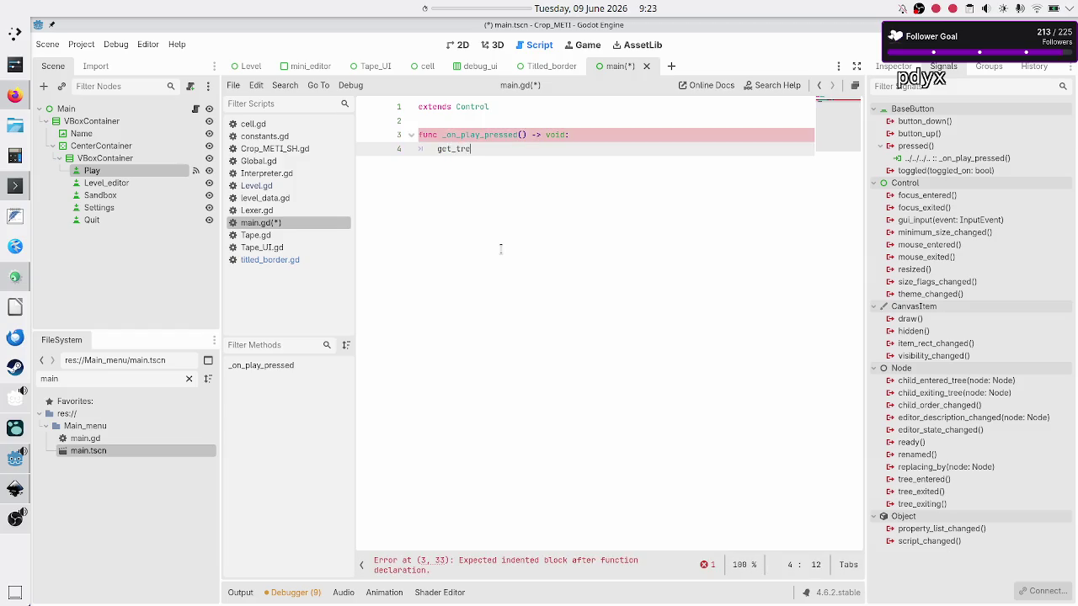
pyautogui.press('Return')
# Complete it as change_scene_to_file("res://Level_selection/level_selection.tscn")
pyautogui.write('.')
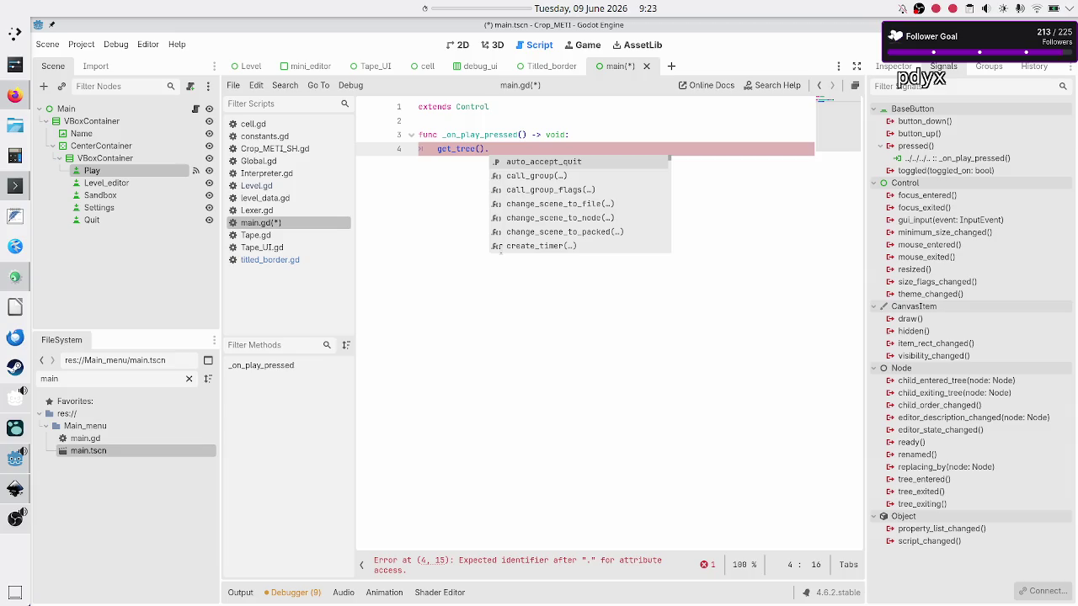
pyautogui.write('change')
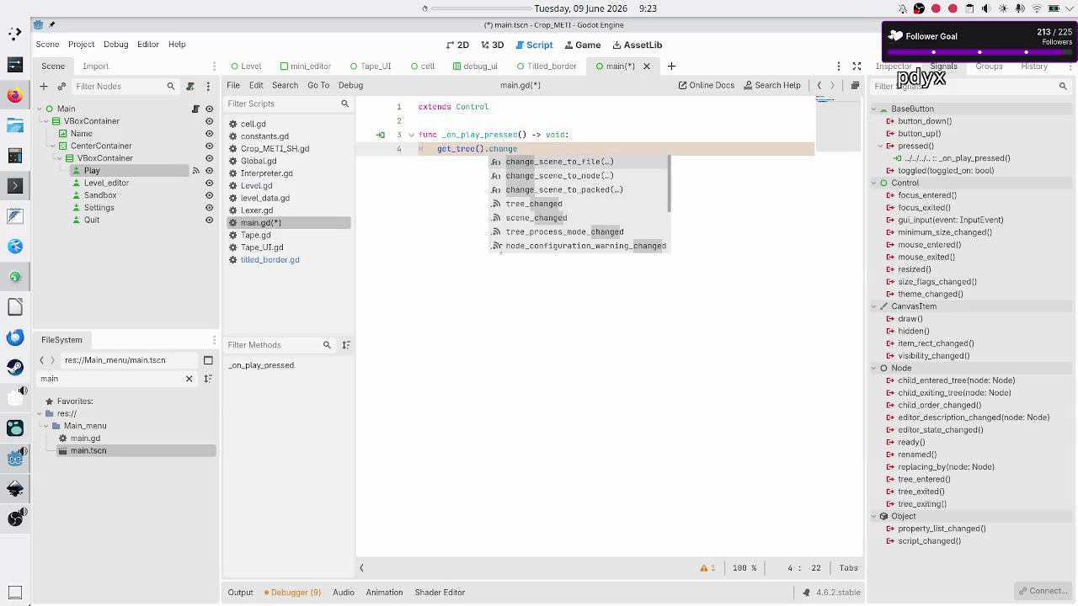
pyautogui.press('Down')
pyautogui.press('Up')
pyautogui.press('Return')
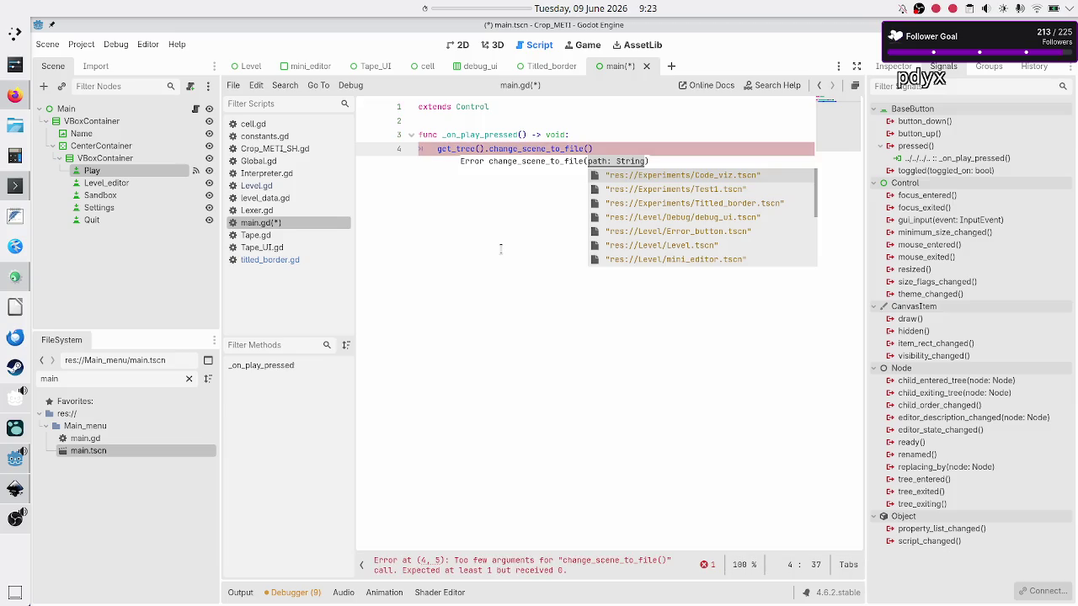
pyautogui.write('level')
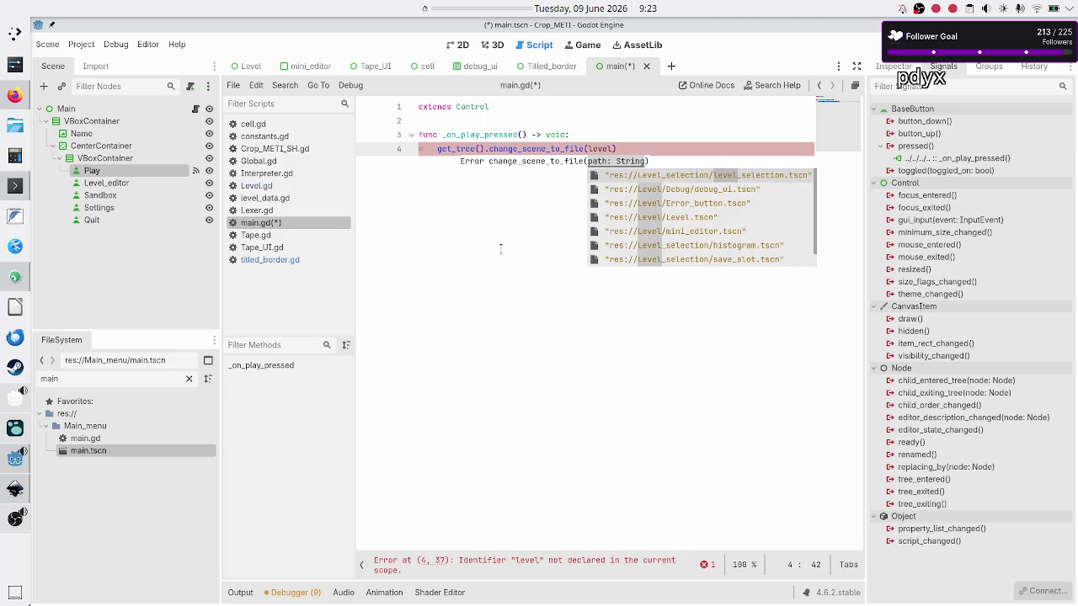
pyautogui.press('Return')
pyautogui.press('Return')
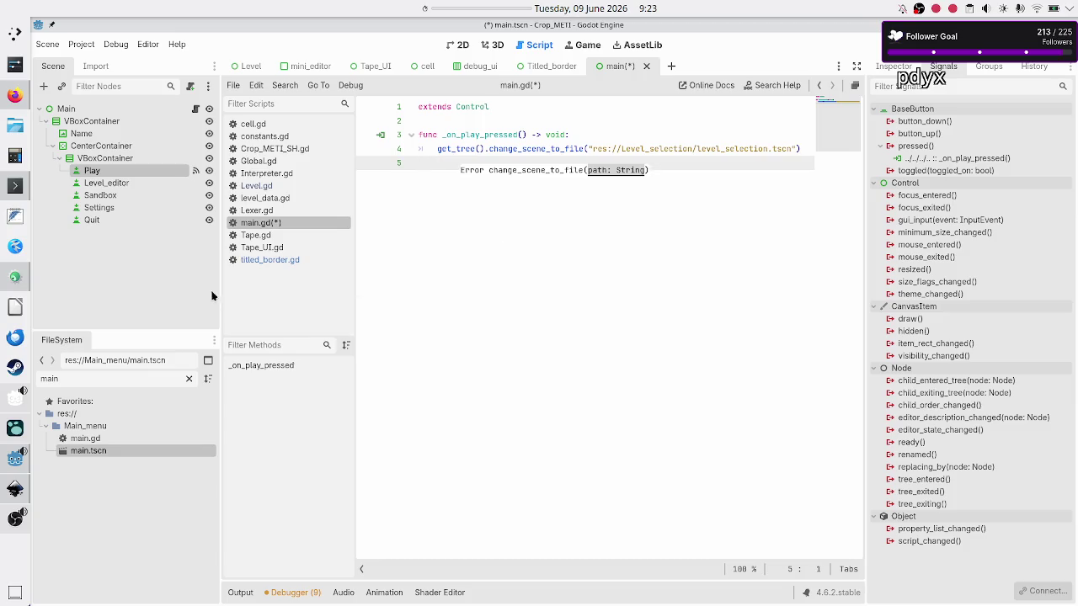
pyautogui.click(141, 180)
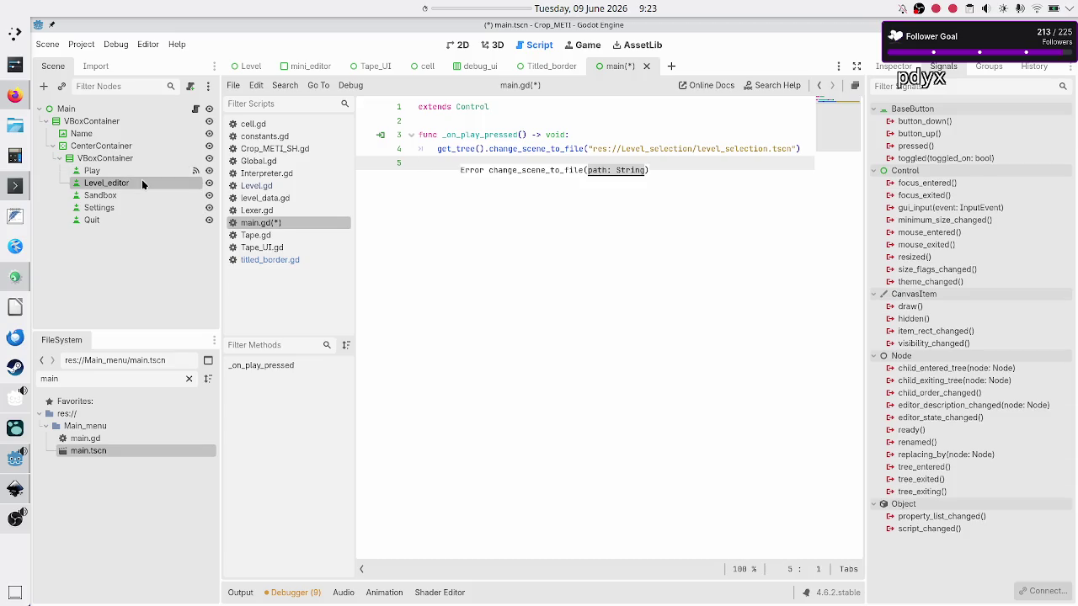
# Connect the Quit button's pressed signal to a new _on_quit_pressed function in main.gd
pyautogui.click(131, 195)
pyautogui.click(121, 206)
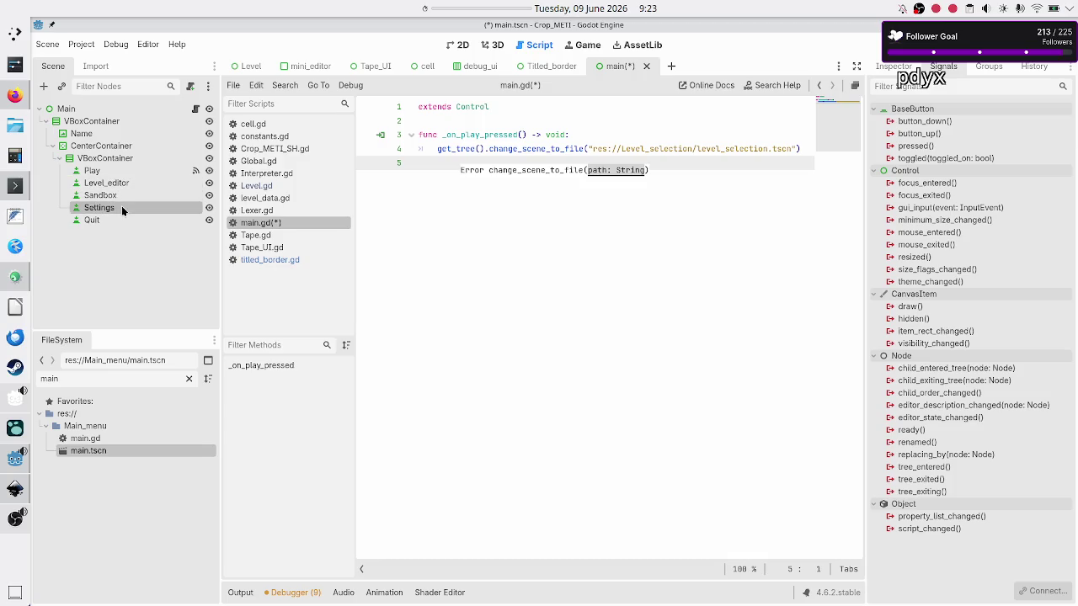
pyautogui.click(113, 216)
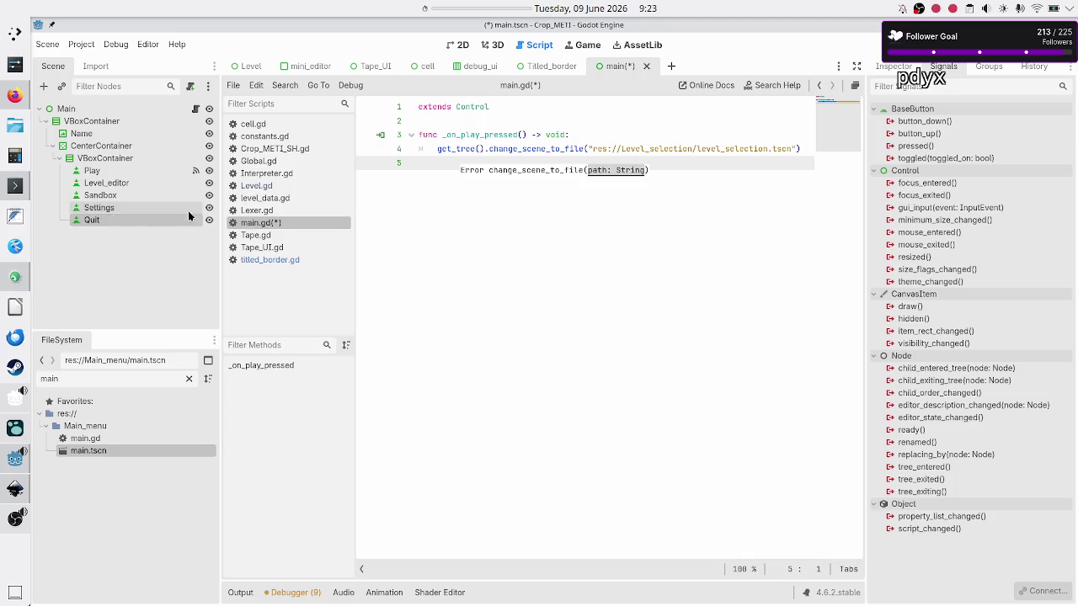
pyautogui.doubleClick(924, 147)
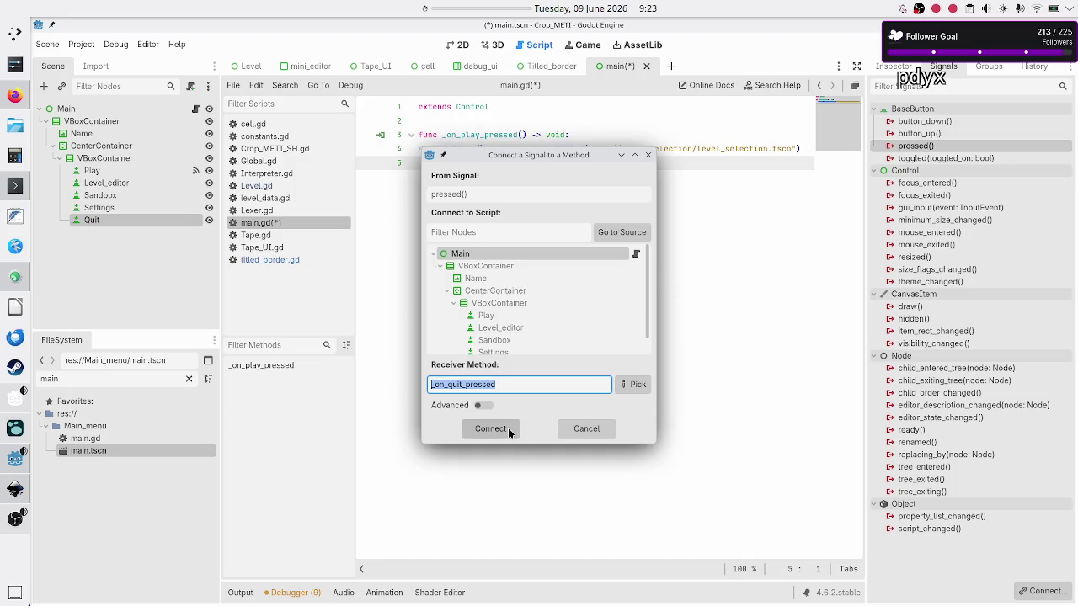
pyautogui.click(507, 429)
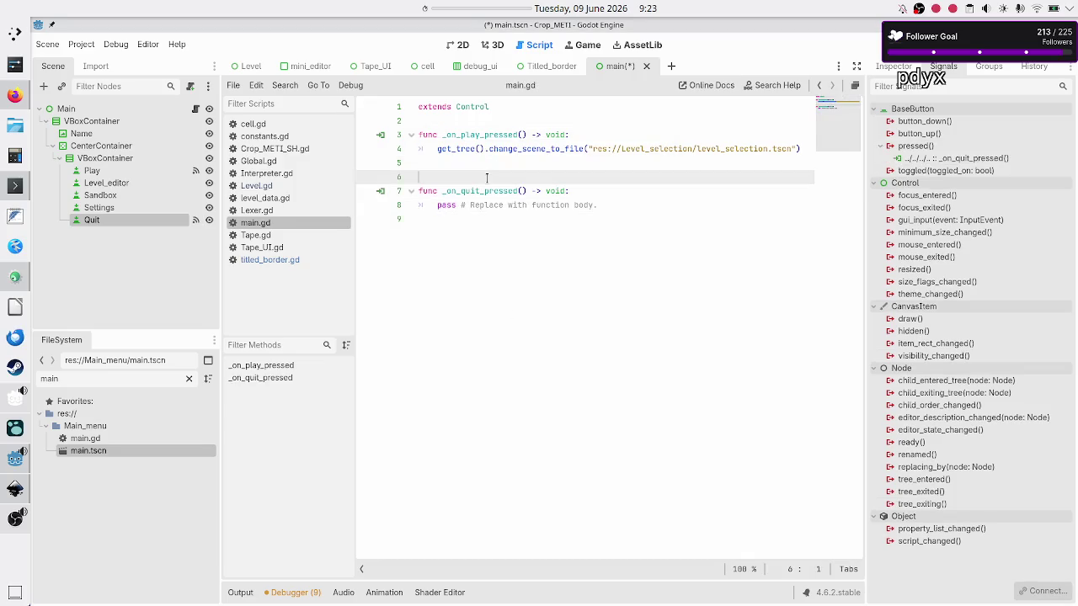
# Replace the placeholder pass with get_tree().quit(), save main.gd, and return to the 2D view
pyautogui.press('Down')
pyautogui.press('Down')
pyautogui.hotkey('shift', 'End')
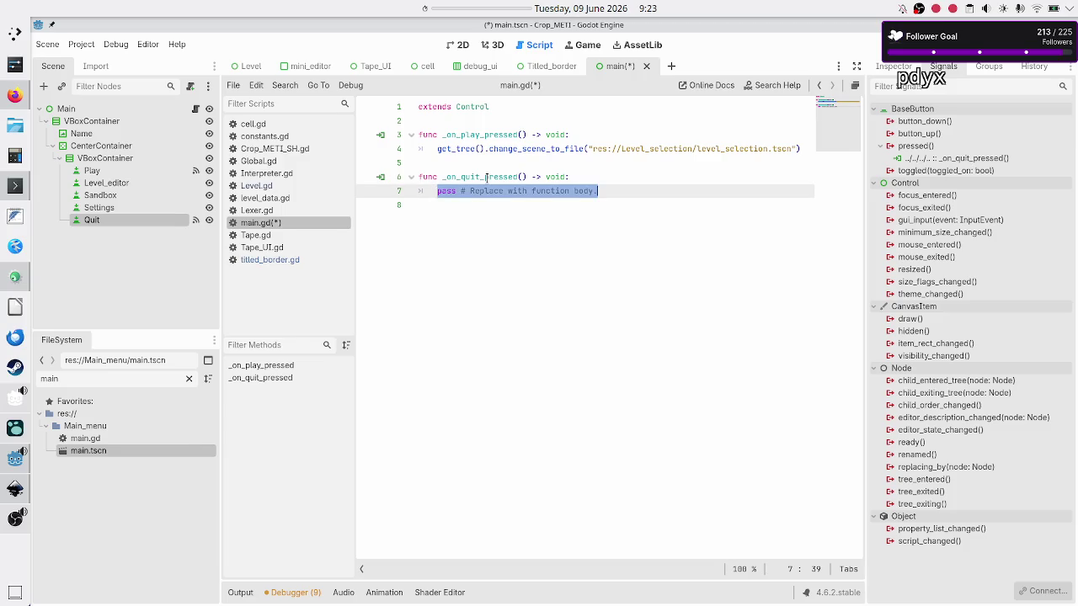
pyautogui.write('get_tr')
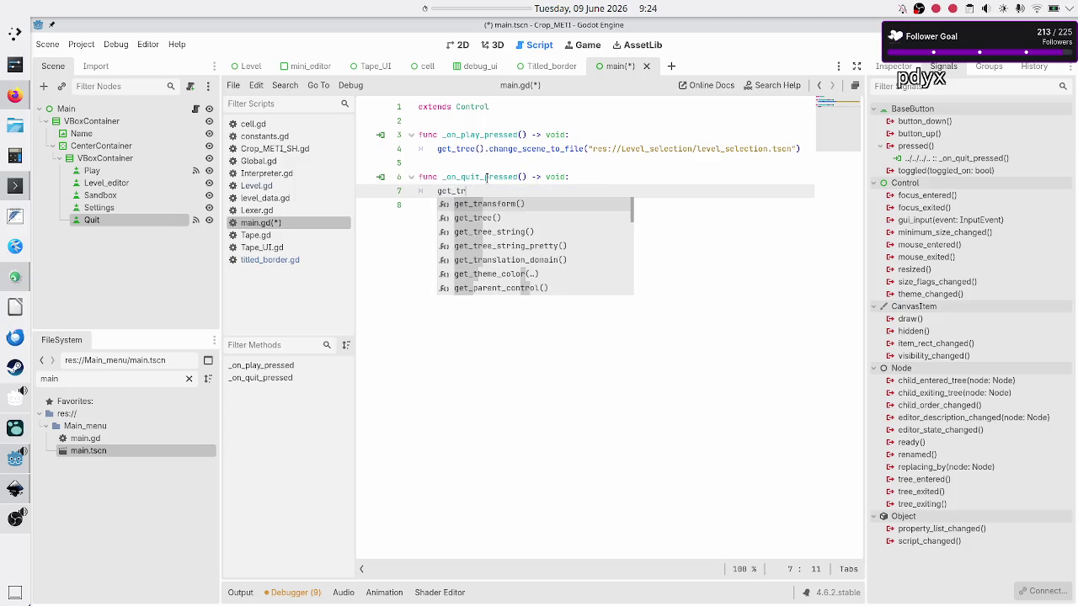
pyautogui.press('Down')
pyautogui.press('Return')
pyautogui.write('.c')
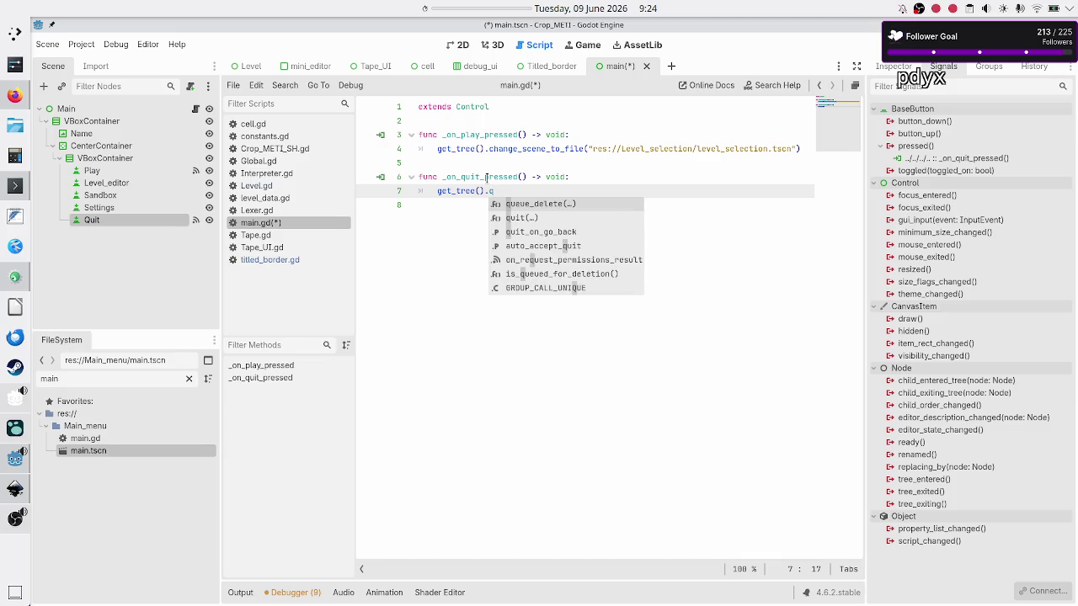
pyautogui.press('Down')
pyautogui.press('Return')
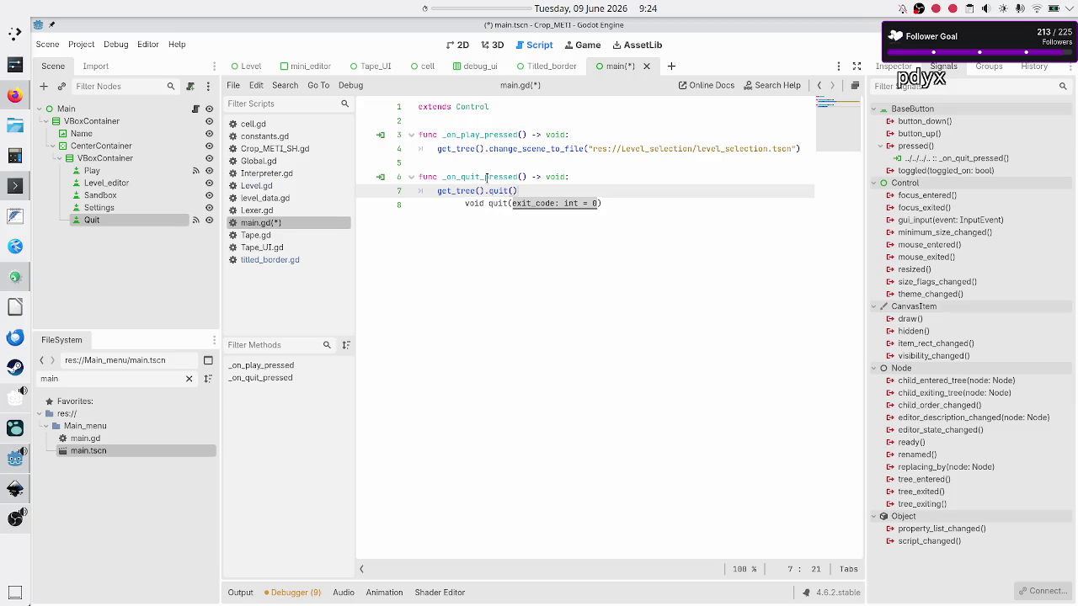
pyautogui.press('Down')
pyautogui.hotkey('ctrl', 's')
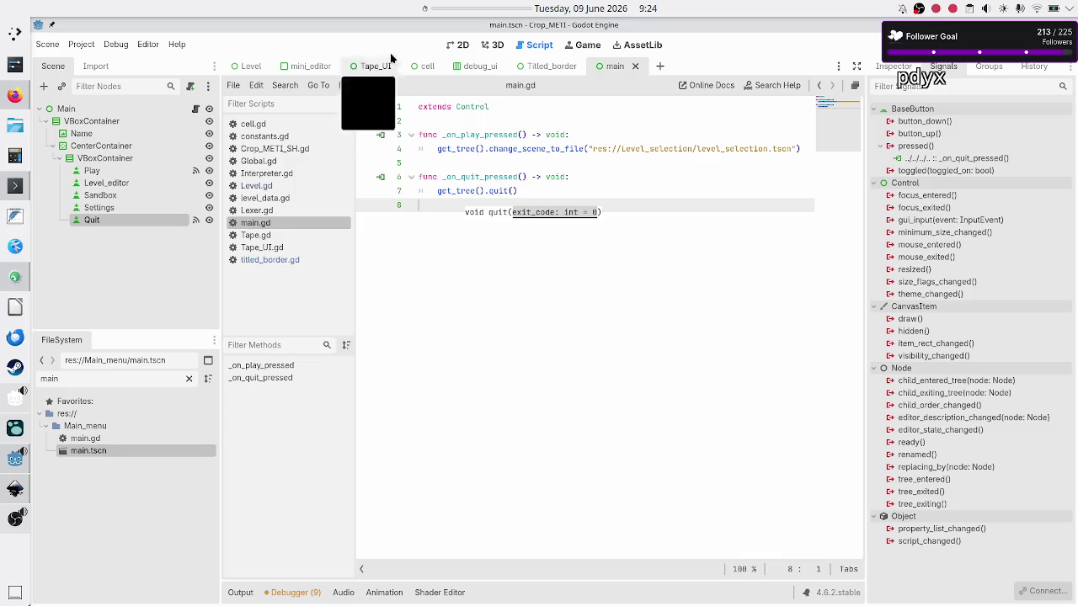
pyautogui.click(460, 44)
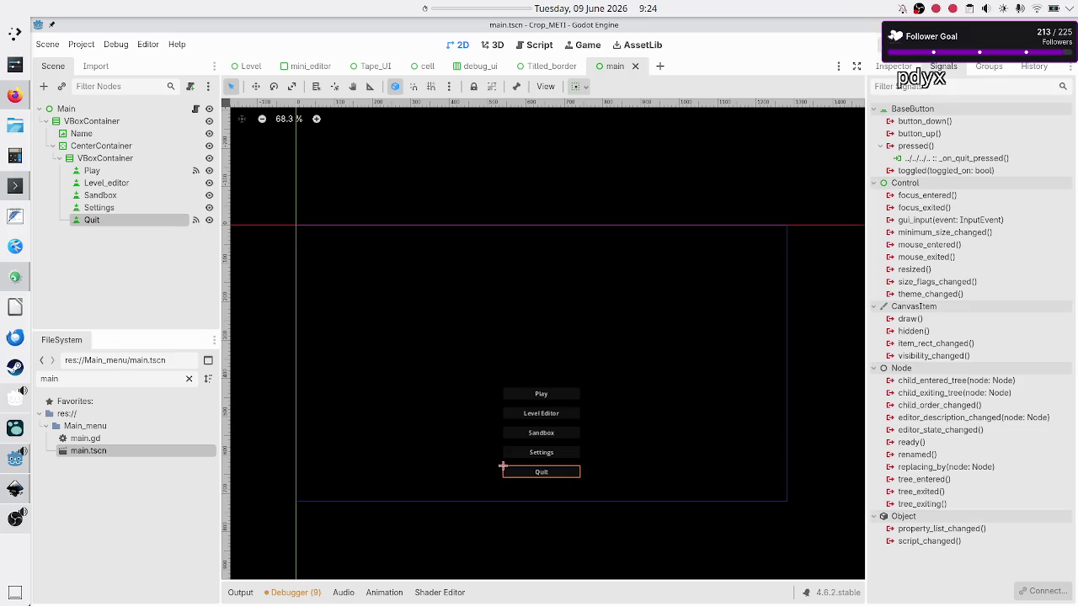
# Test-run the project to check the level screen, close the game, and open the Project menu
pyautogui.click(913, 44)
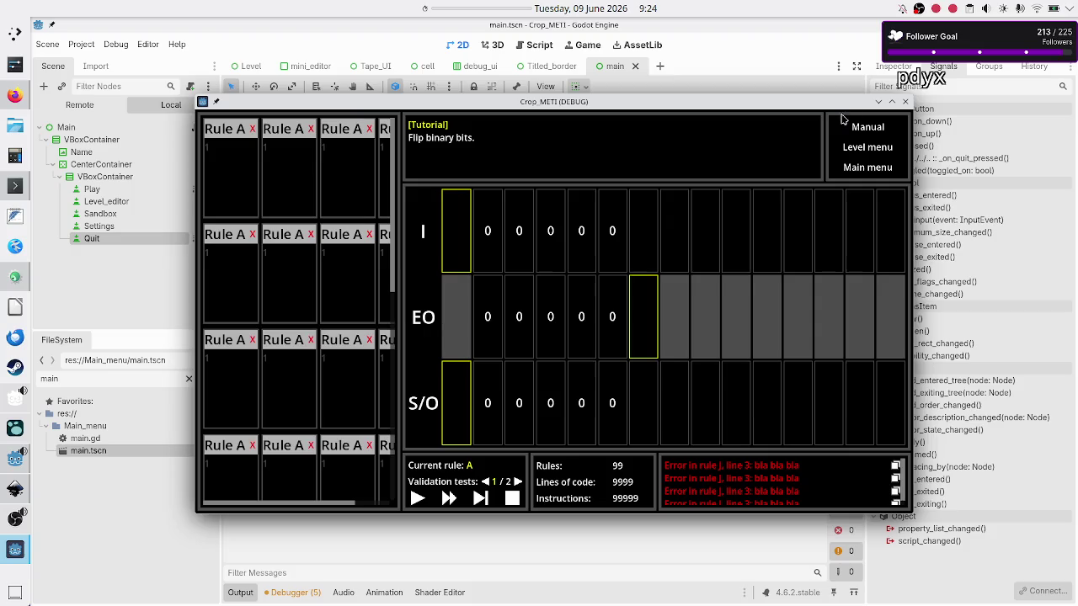
pyautogui.click(905, 101)
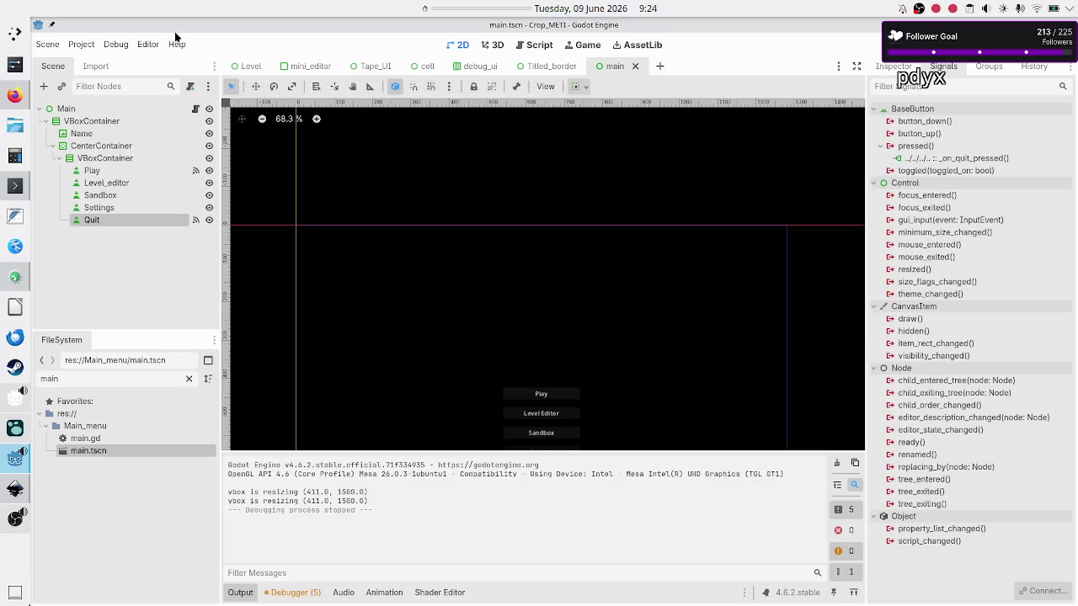
pyautogui.click(76, 45)
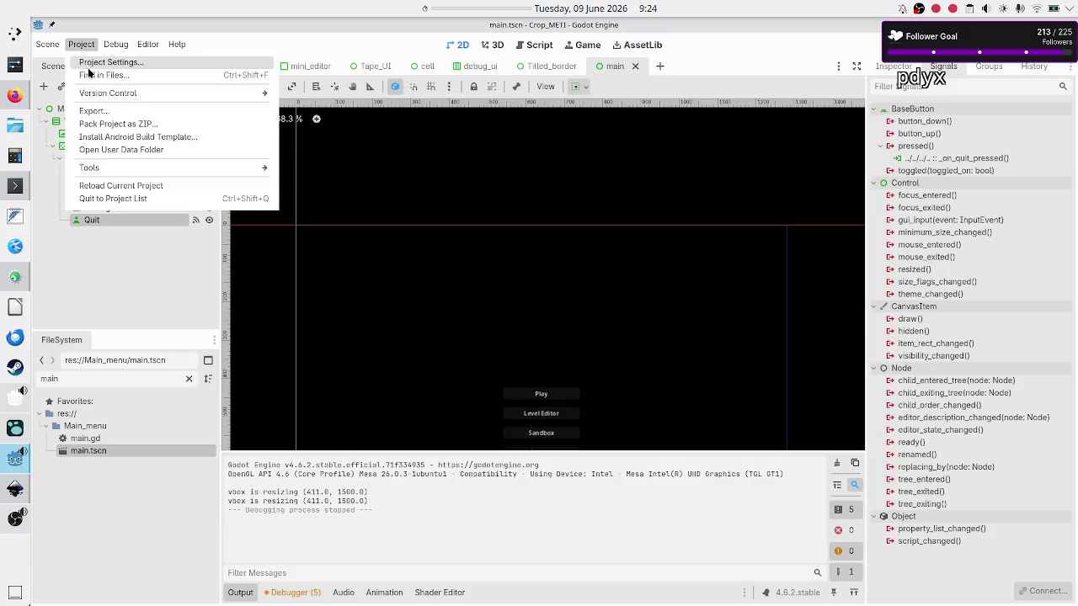
pyautogui.click(91, 63)
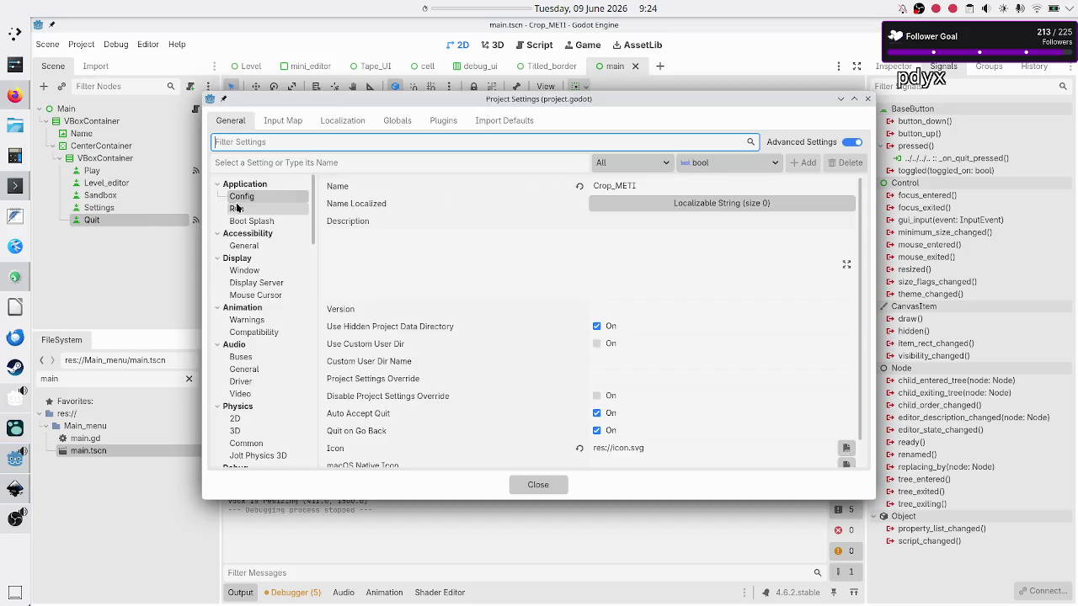
pyautogui.click(236, 209)
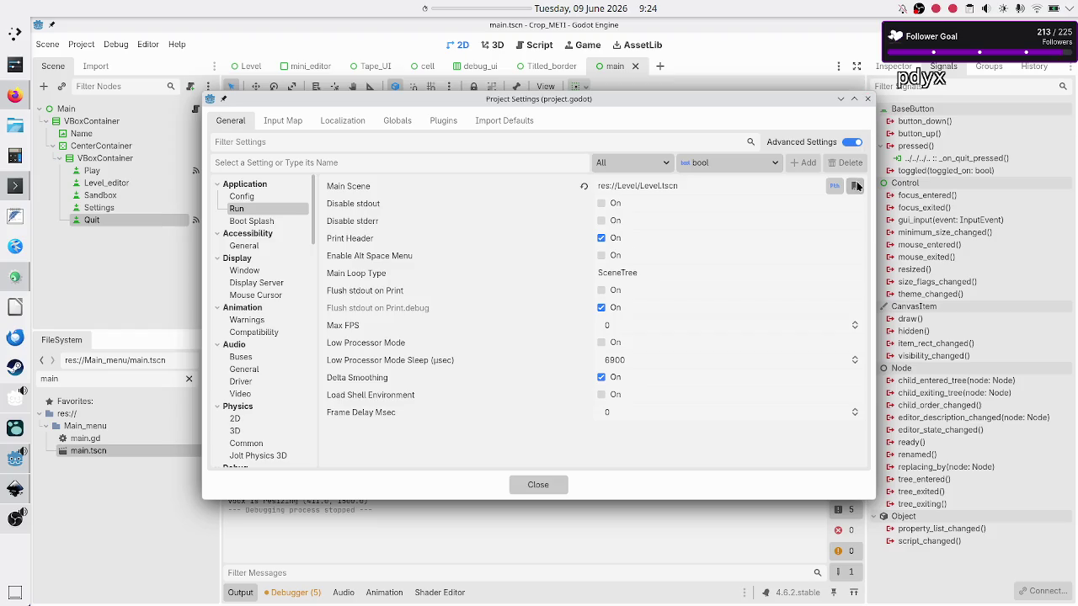
pyautogui.click(868, 98)
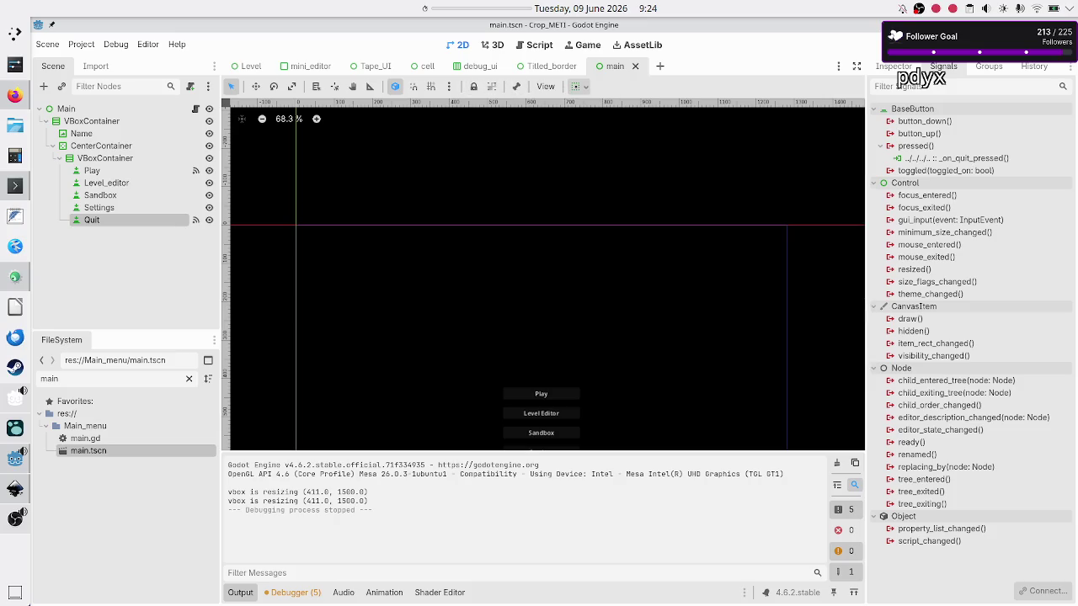
# Run the main menu and confirm Play leads to level selection, picking Basic tape operations
pyautogui.press('F5')
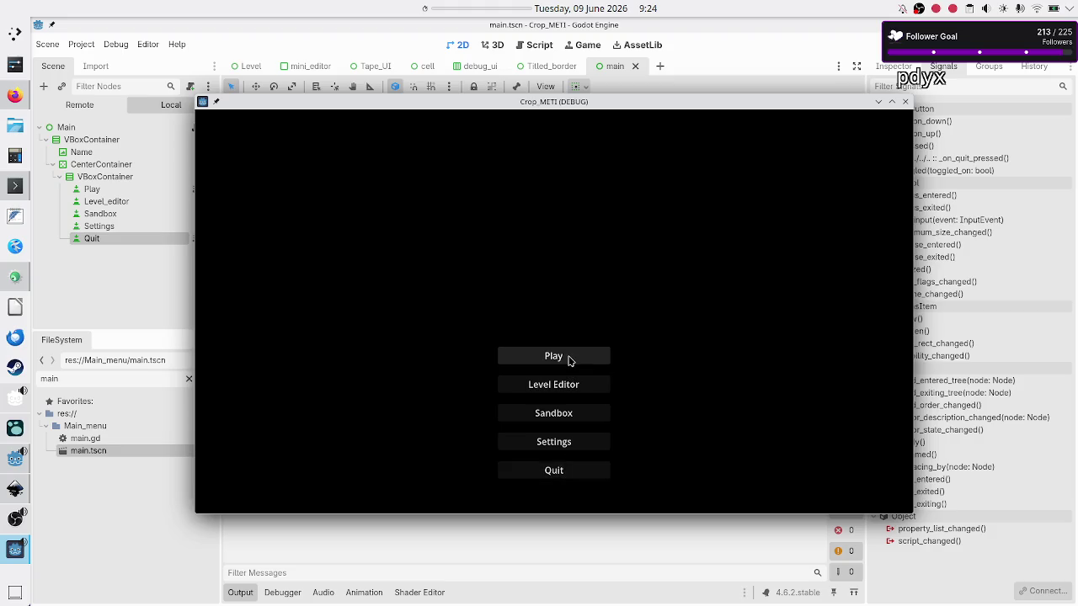
pyautogui.click(568, 360)
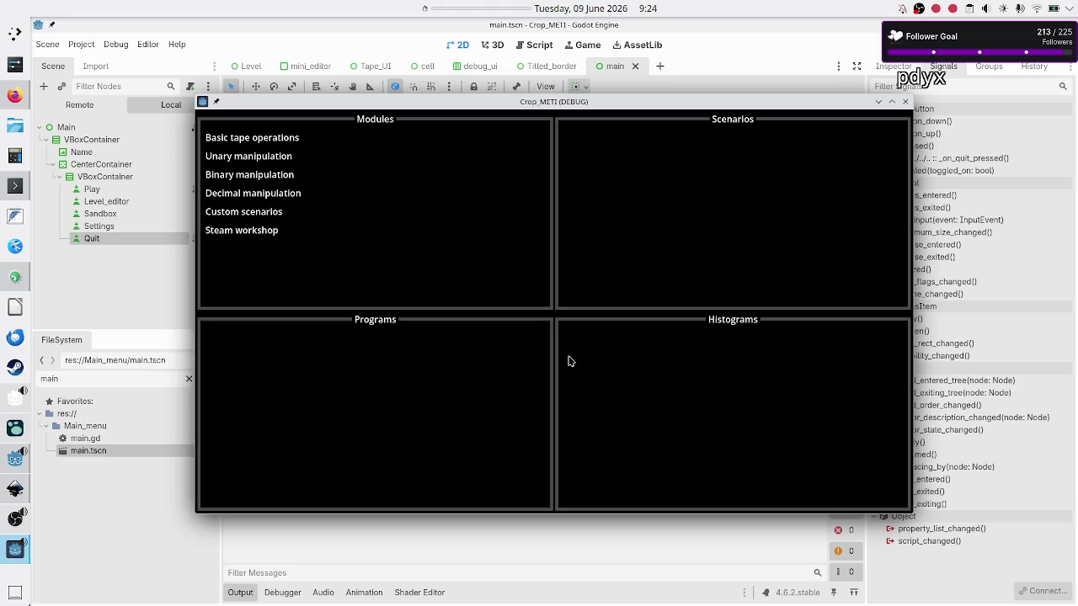
pyautogui.click(272, 136)
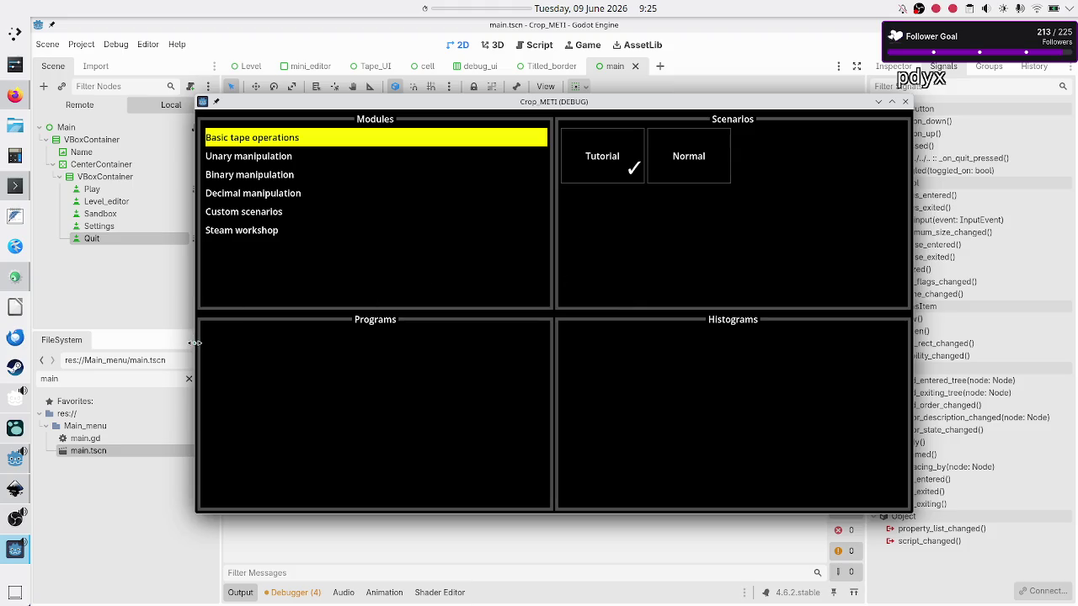
pyautogui.click(903, 102)
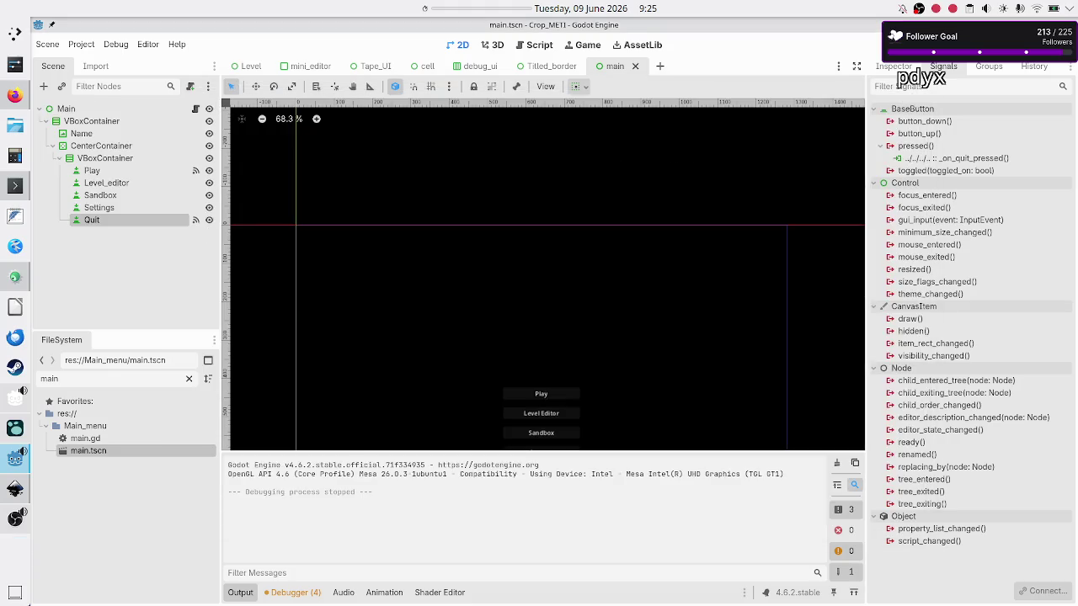
# Run the main menu again and confirm the Quit button closes the game
pyautogui.press('F5')
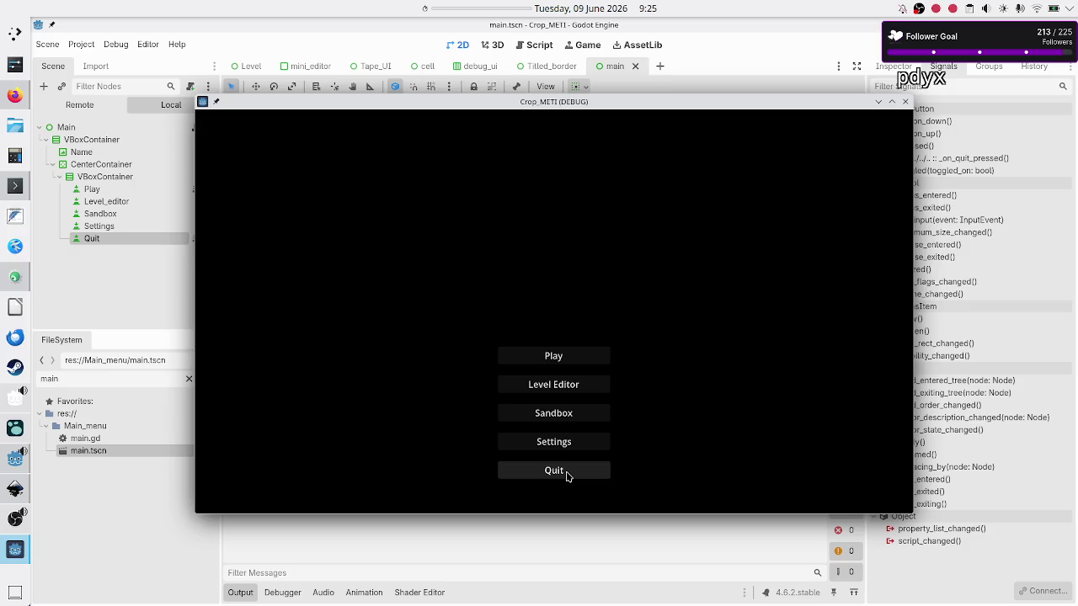
pyautogui.click(567, 474)
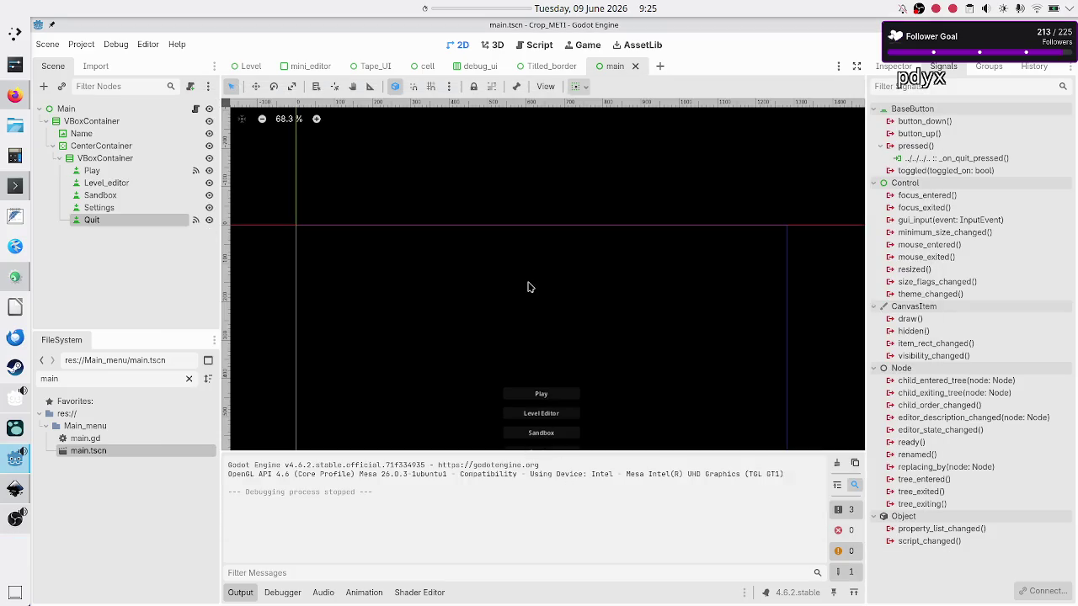
pyautogui.click(139, 293)
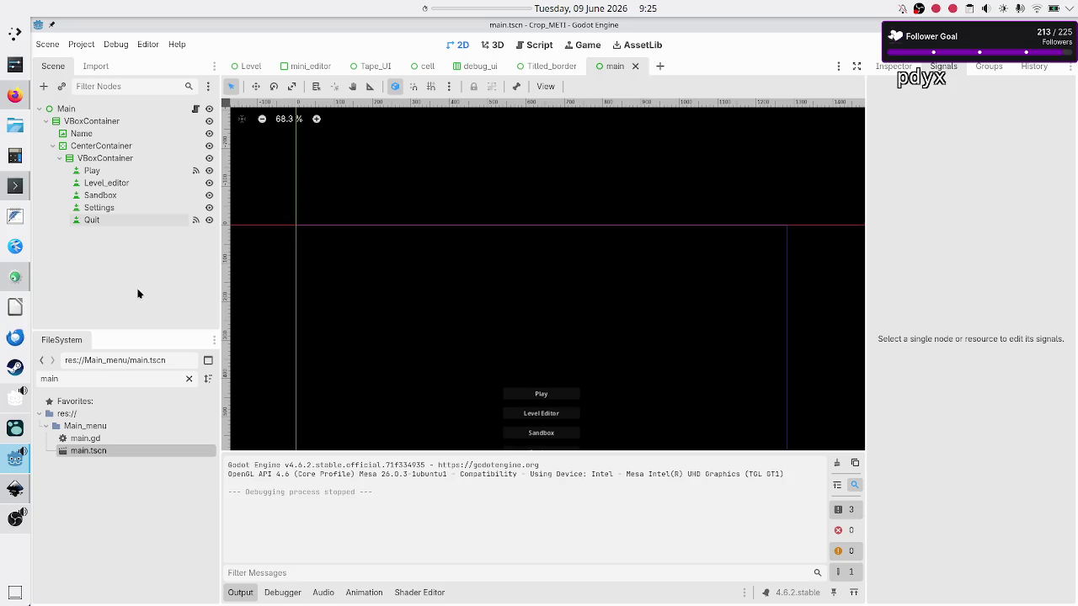
# Hide the Output panel, switch to the Inspector, and filter files by 'level_se' to select level_selection.tscn
pyautogui.click(240, 593)
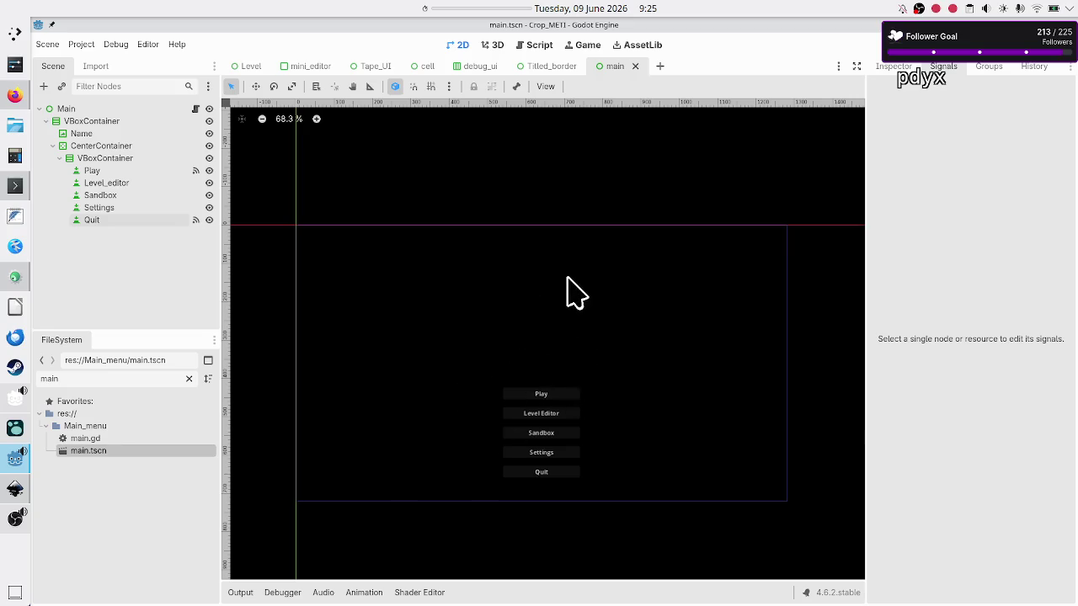
pyautogui.click(894, 66)
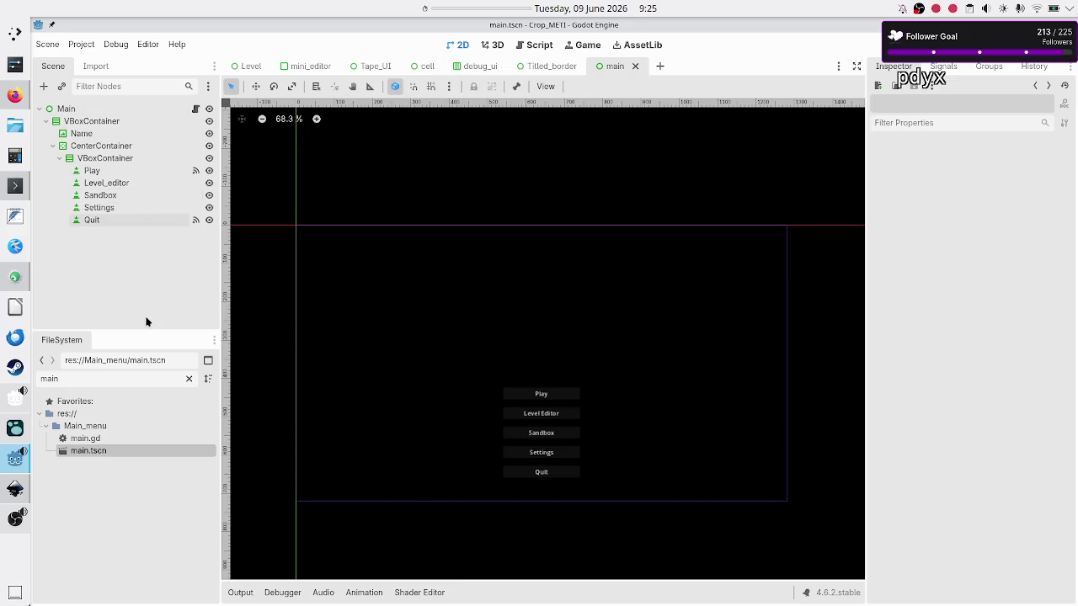
pyautogui.doubleClick(117, 382)
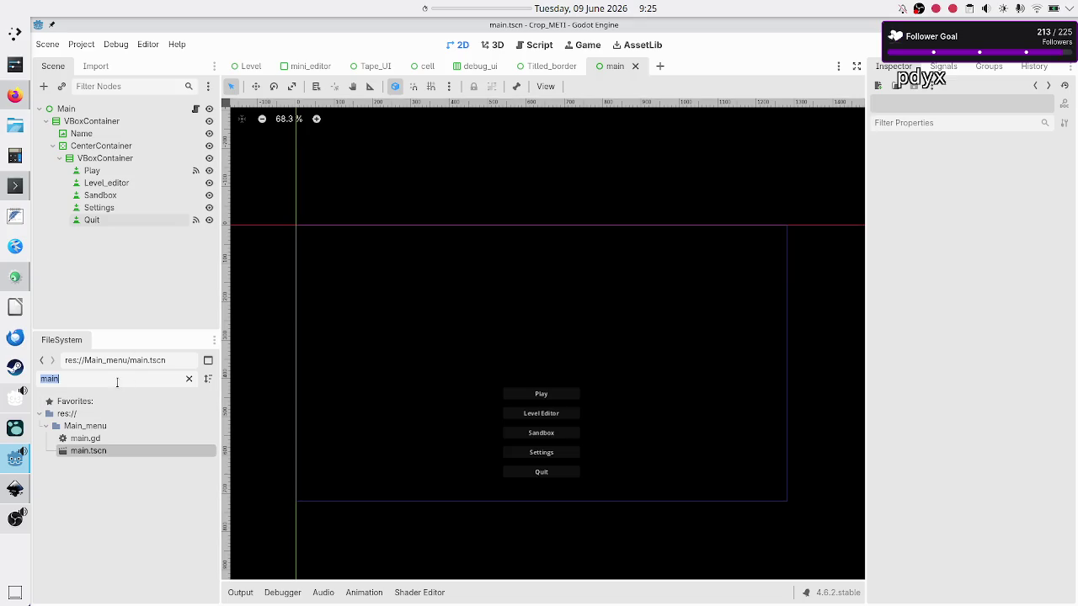
pyautogui.write('level_se')
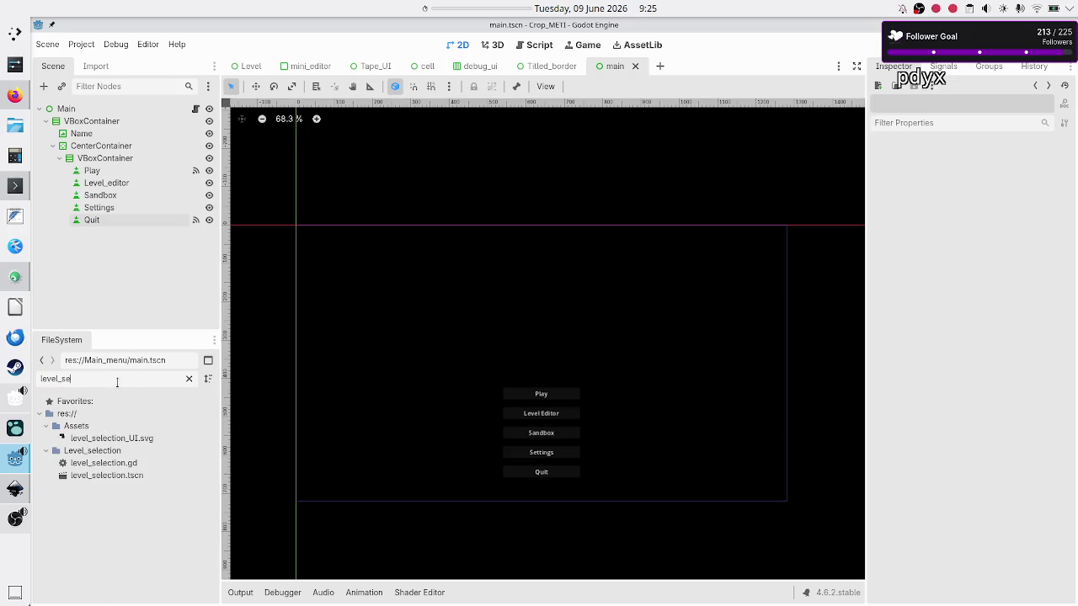
pyautogui.click(146, 476)
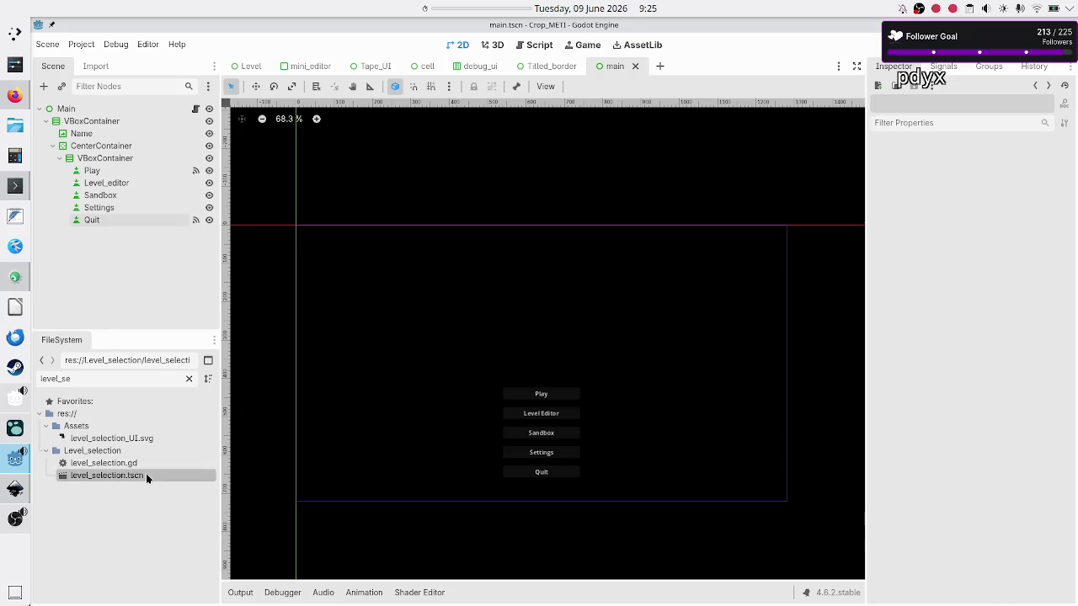
# Open level_selection.tscn in the editor, zoom out, and run it with F6
pyautogui.doubleClick(145, 475)
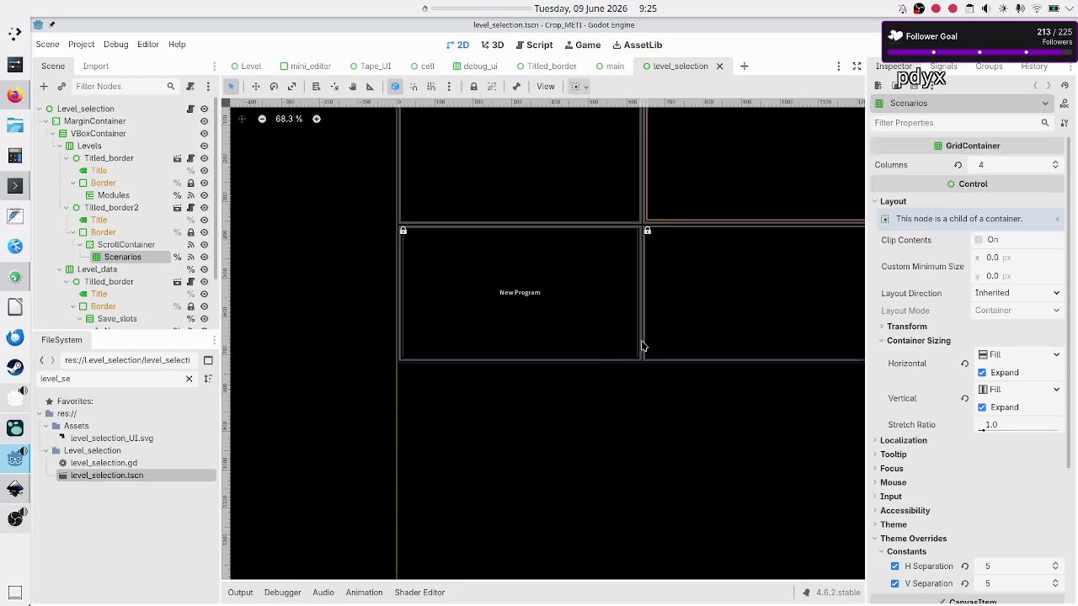
pyautogui.scroll(-2, 574, 361)
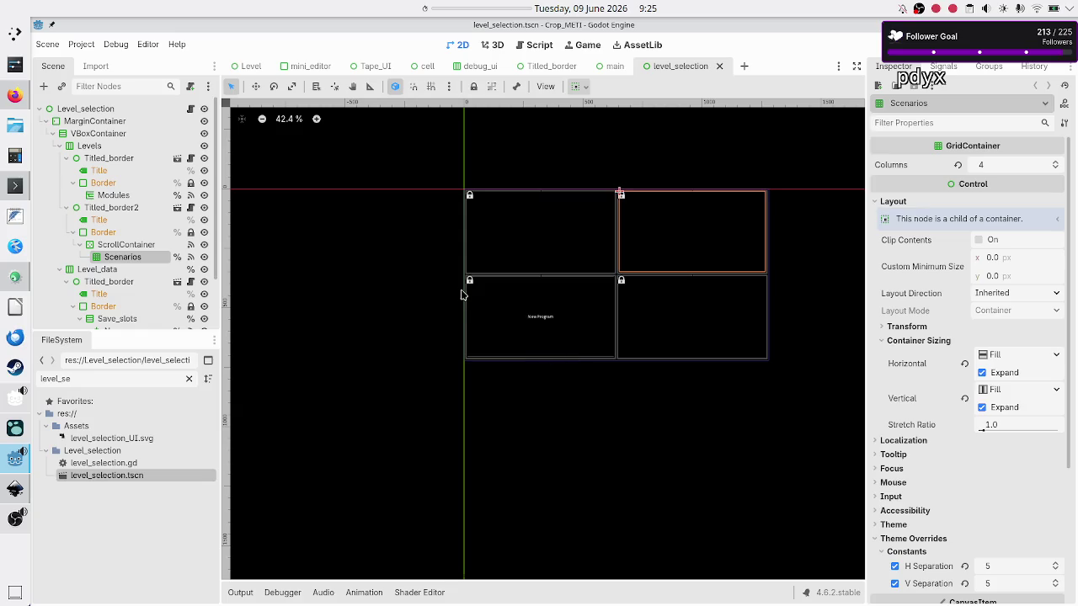
pyautogui.click(432, 312)
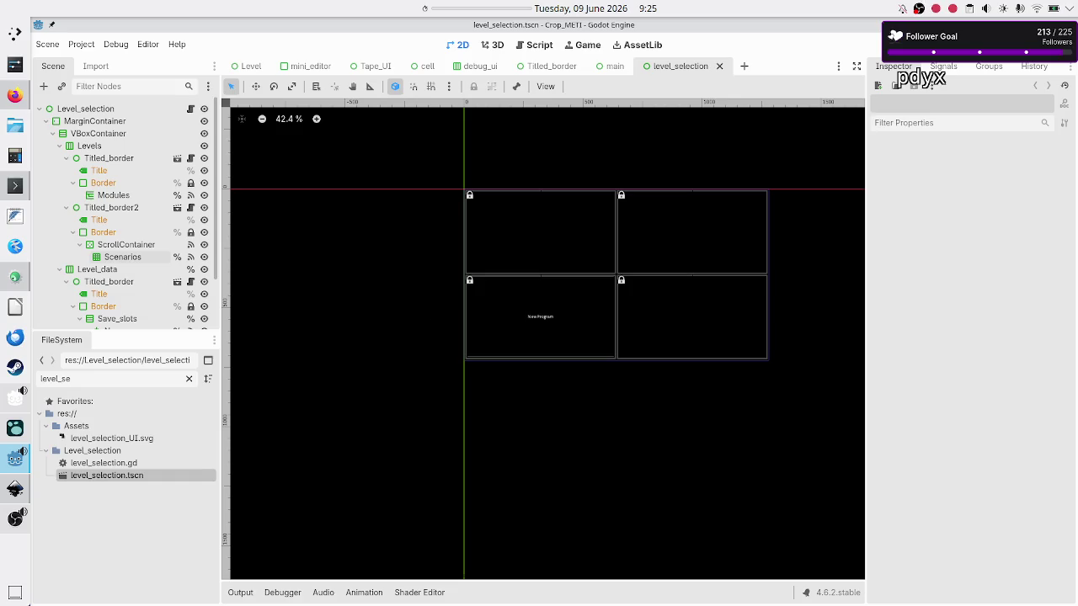
pyautogui.press('F6')
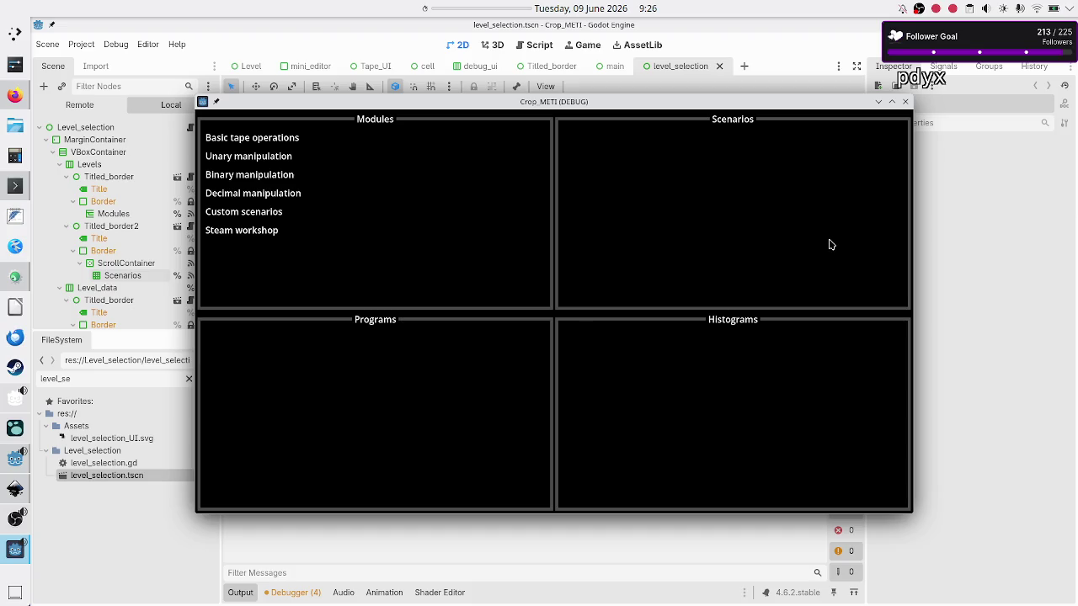
# Open Basic tape operations, Tutorial, then the Destructive copy program in the test run, and close the game
pyautogui.click(291, 137)
pyautogui.click(612, 156)
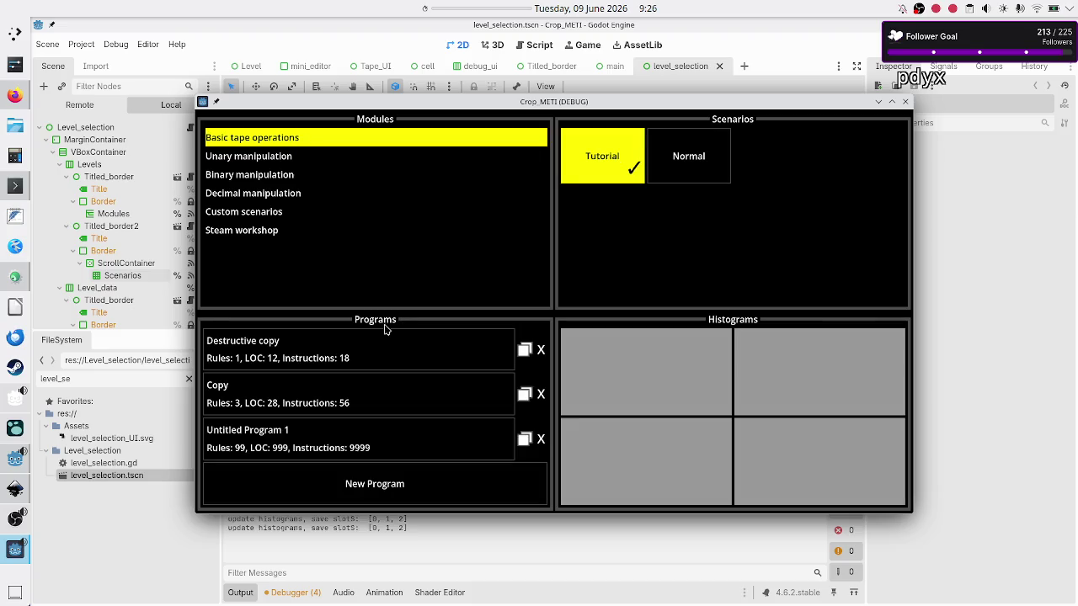
pyautogui.click(375, 344)
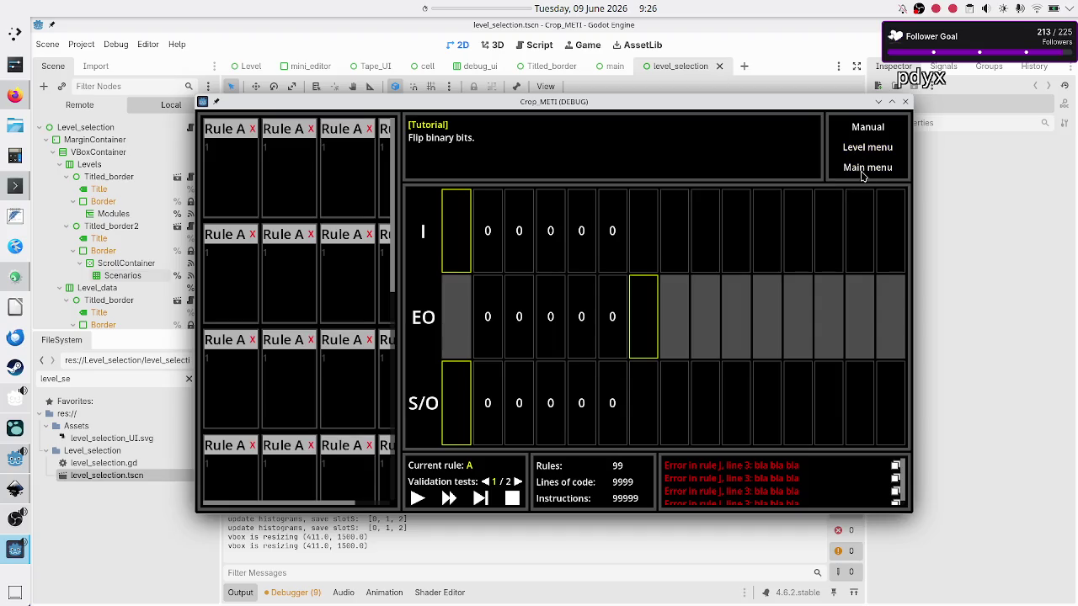
pyautogui.click(905, 101)
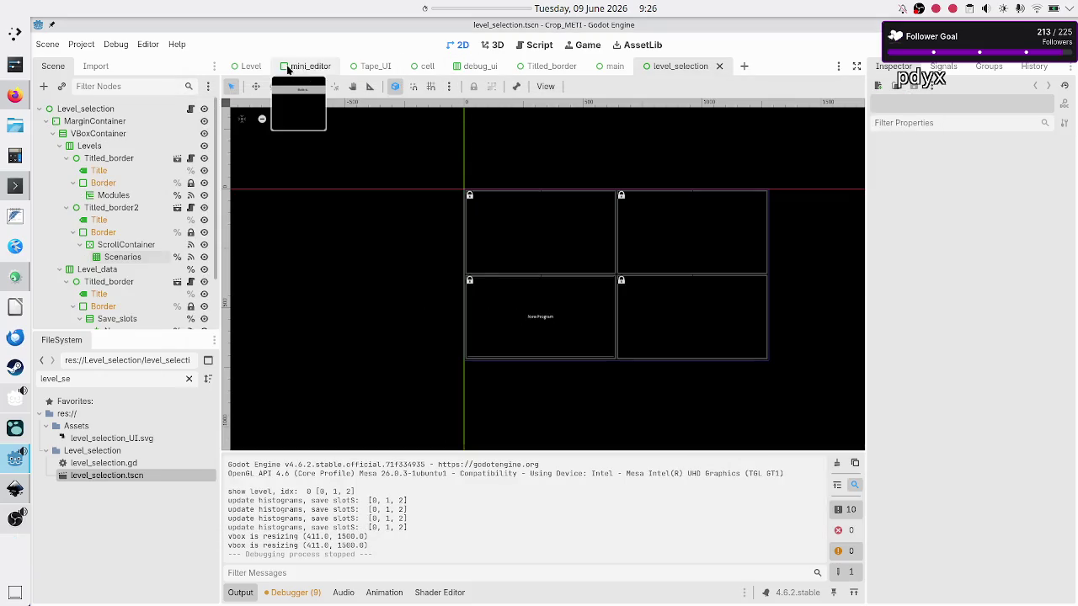
# In the Level scene, connect Main_menu's pressed() signal to a new _on_main_menu_pressed function
pyautogui.click(251, 66)
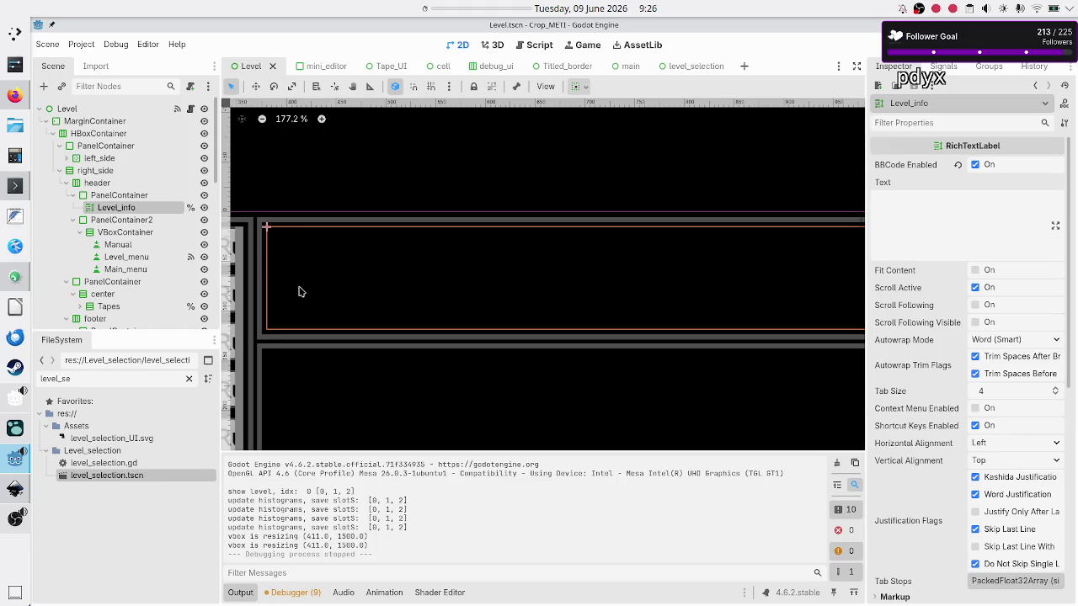
pyautogui.click(244, 593)
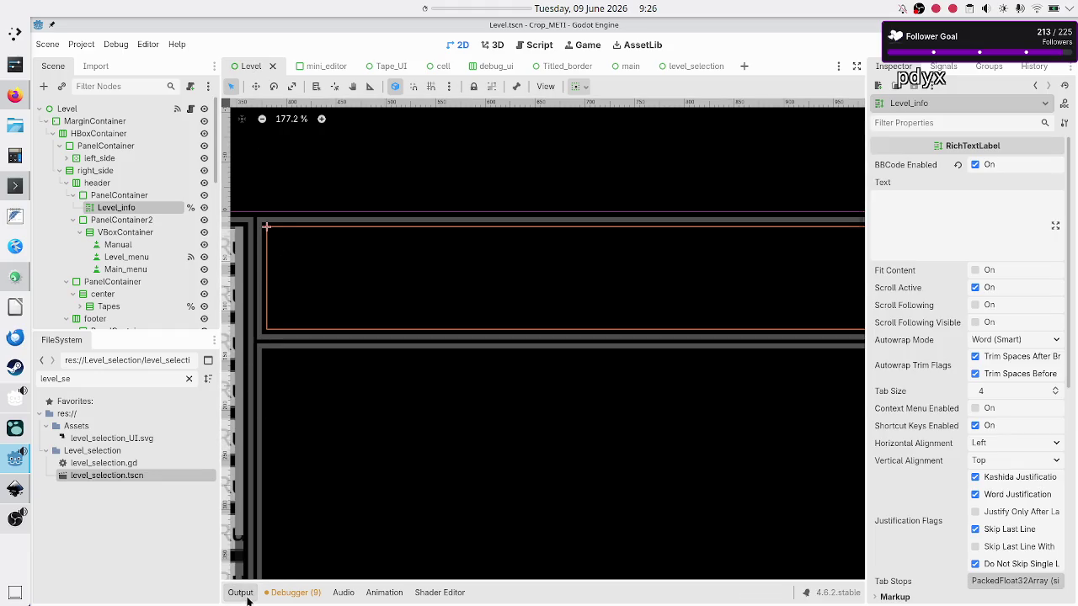
pyautogui.hscroll(5, 385, 371)
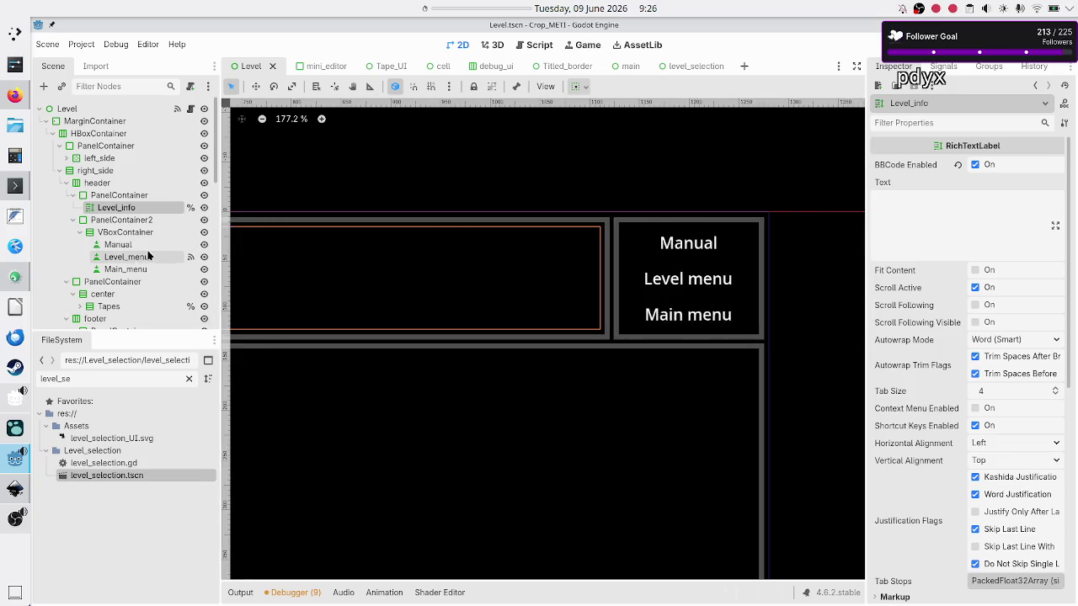
pyautogui.click(685, 323)
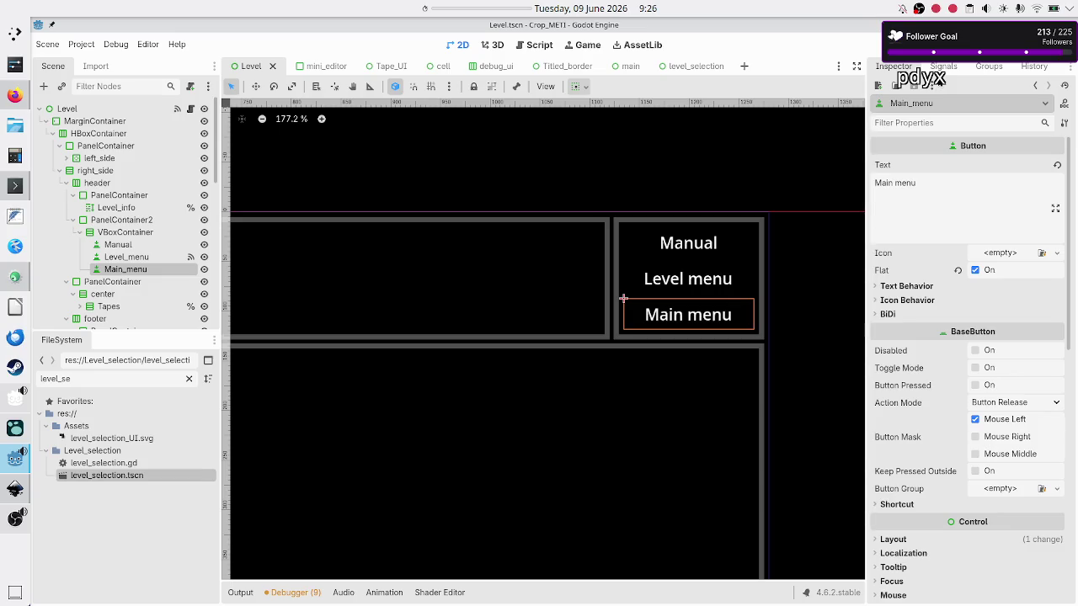
pyautogui.click(943, 66)
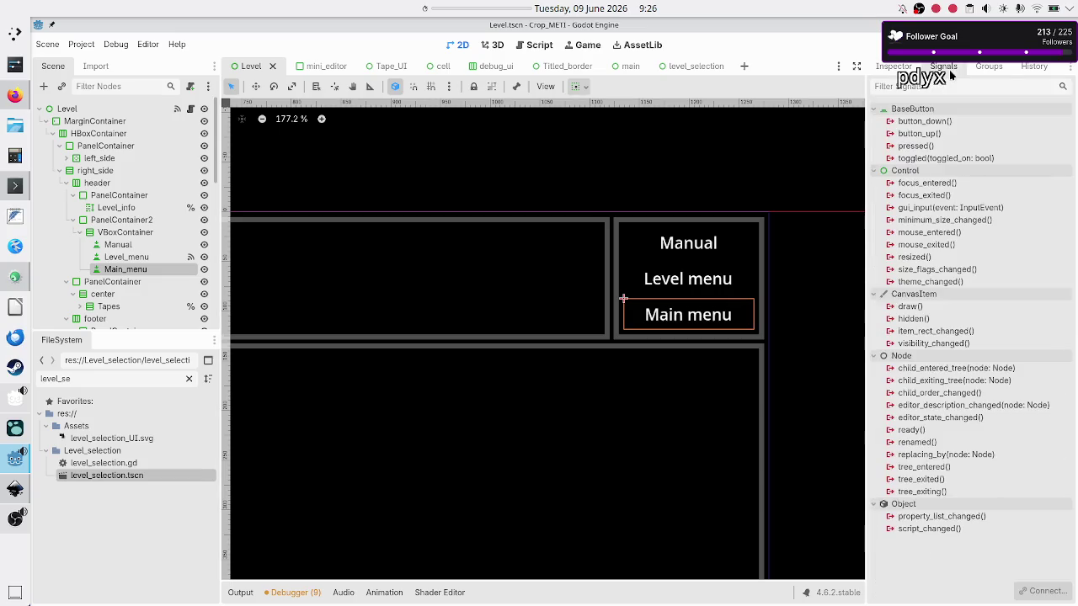
pyautogui.doubleClick(928, 147)
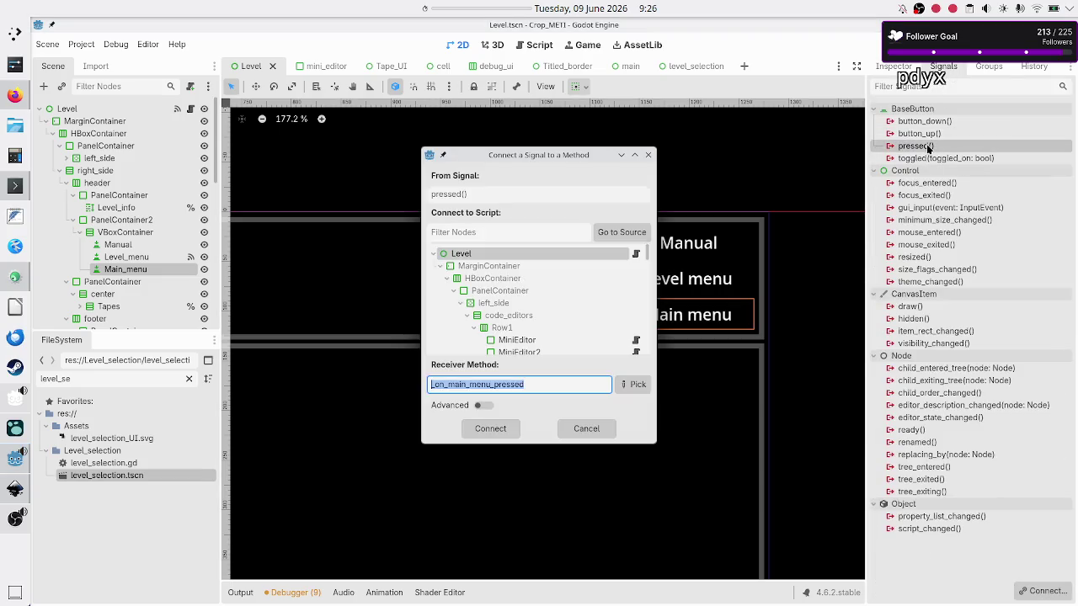
pyautogui.click(490, 428)
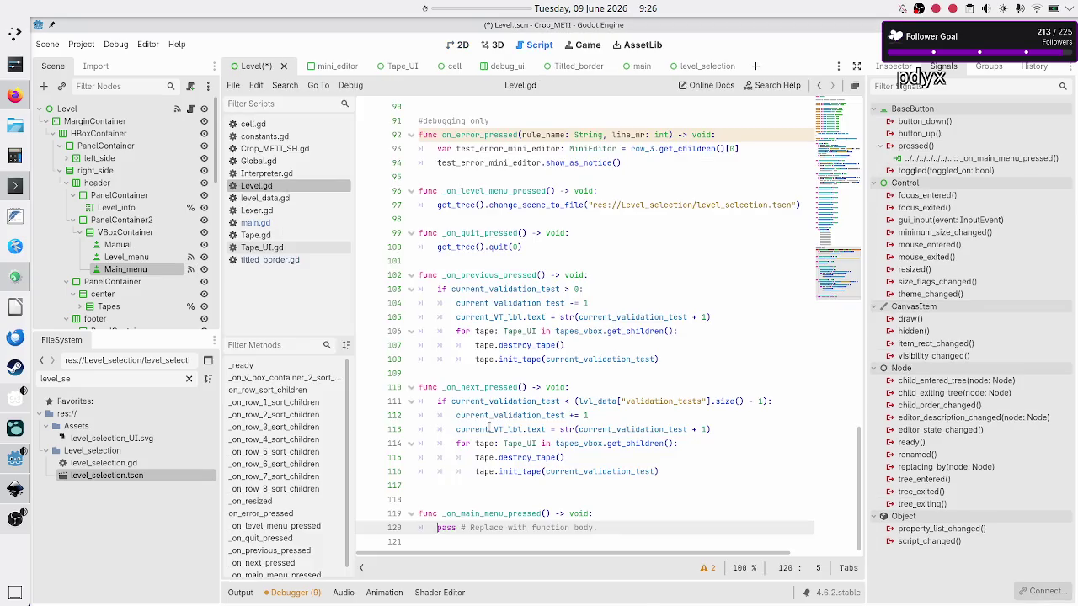
# Remove the blank line and the placeholder pass line from _on_main_menu_pressed
pyautogui.click(510, 486)
pyautogui.press('Delete')
pyautogui.press('Down')
pyautogui.press('Down')
pyautogui.press('Home')
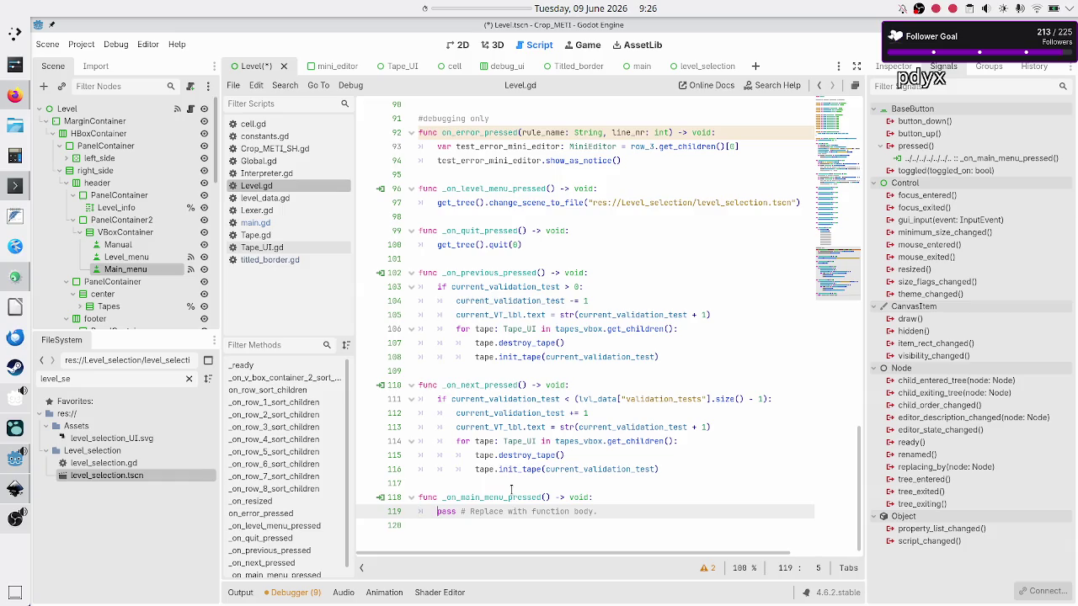
pyautogui.hotkey('shift', 'Down')
pyautogui.press('BackSpace')
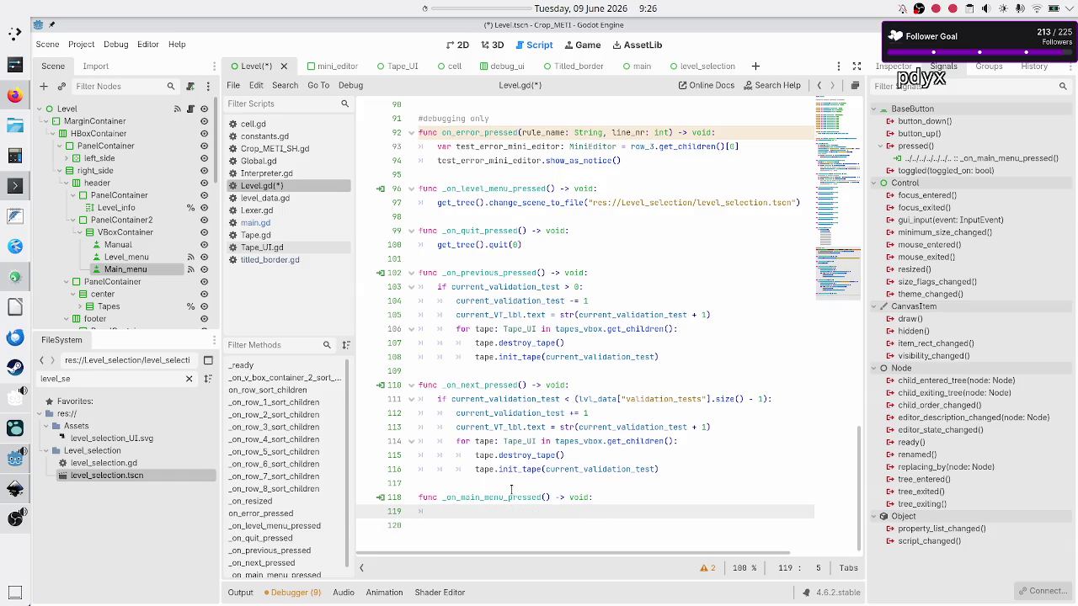
# Write get_tree().change_scene_to_file("res://Main_menu/main.tscn") with autocomplete, then save and run
pyautogui.write('get_tr')
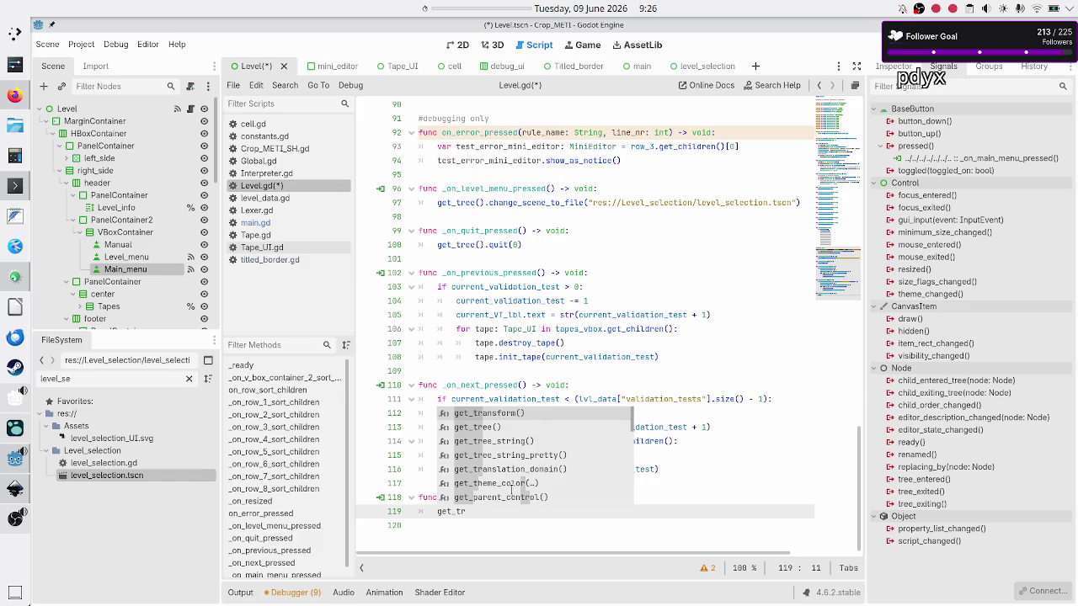
pyautogui.press('Down')
pyautogui.press('Return')
pyautogui.write('.change')
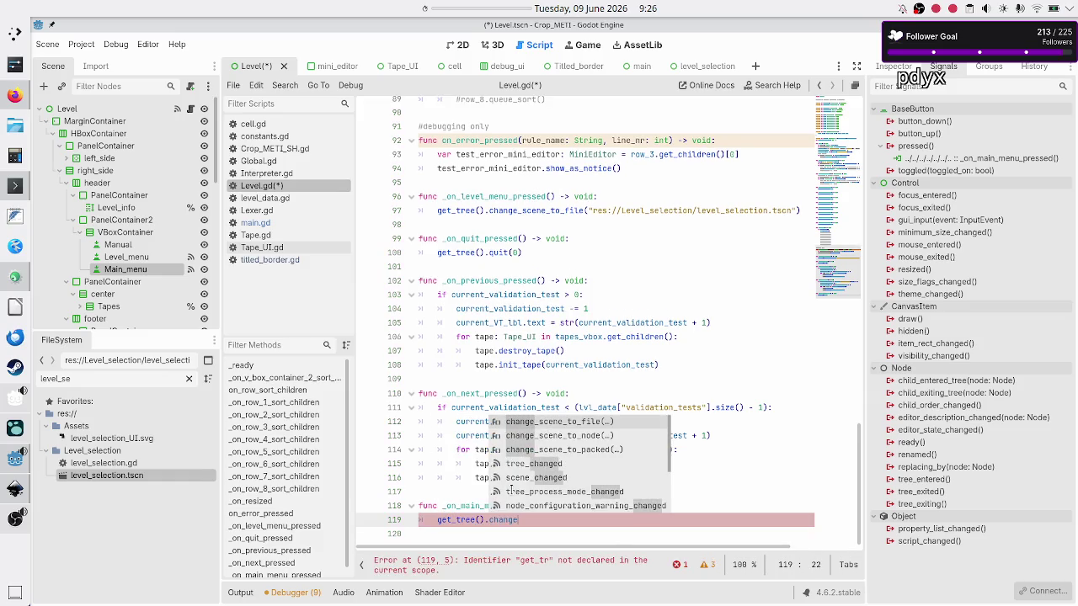
pyautogui.press('Return')
pyautogui.write('ma')
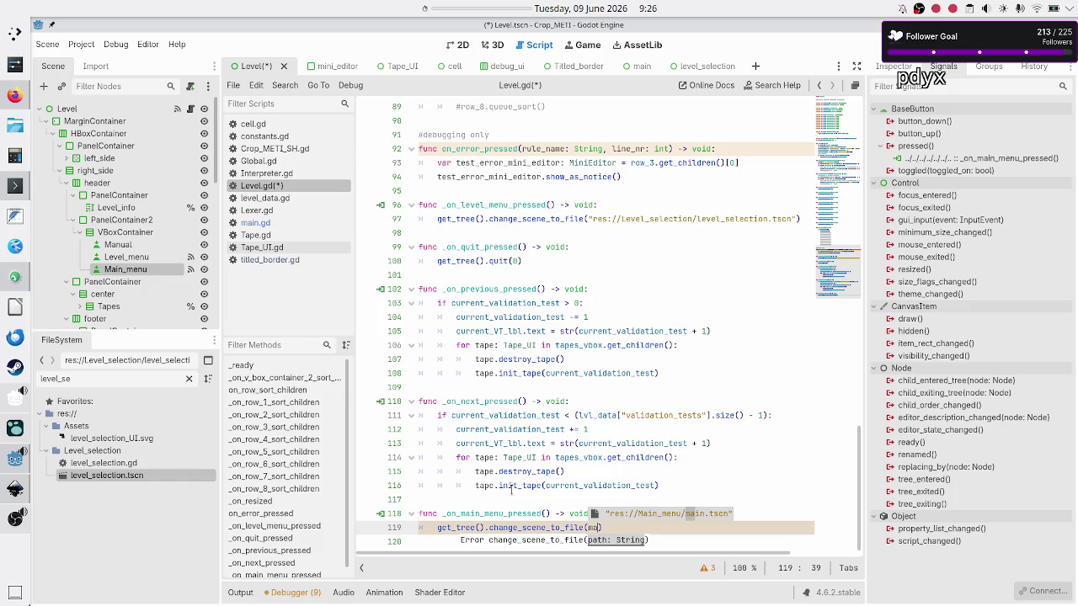
pyautogui.press('Return')
pyautogui.press('Down')
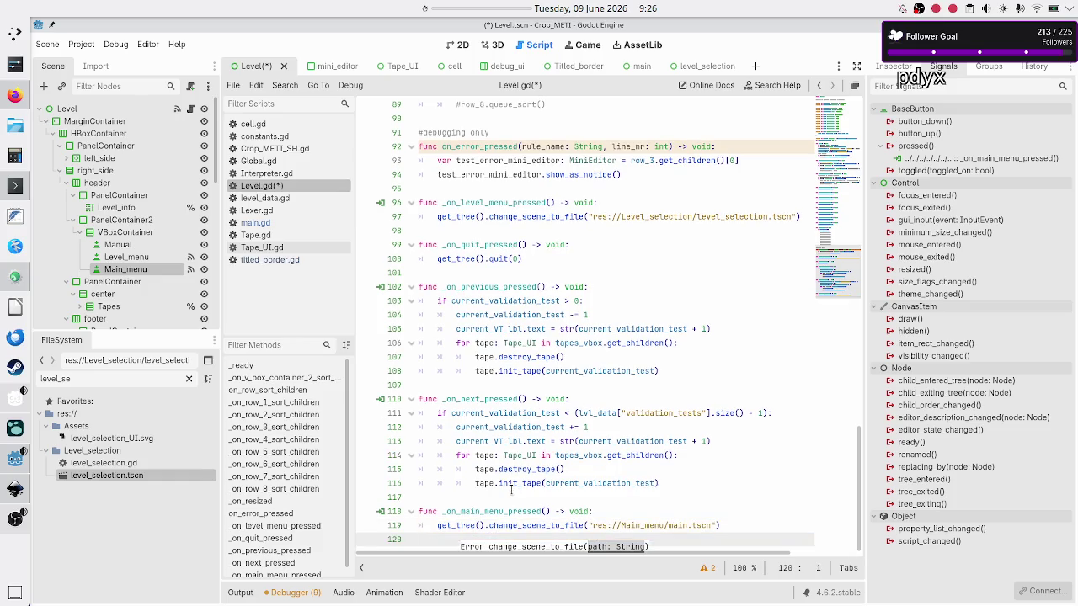
pyautogui.press('F6')
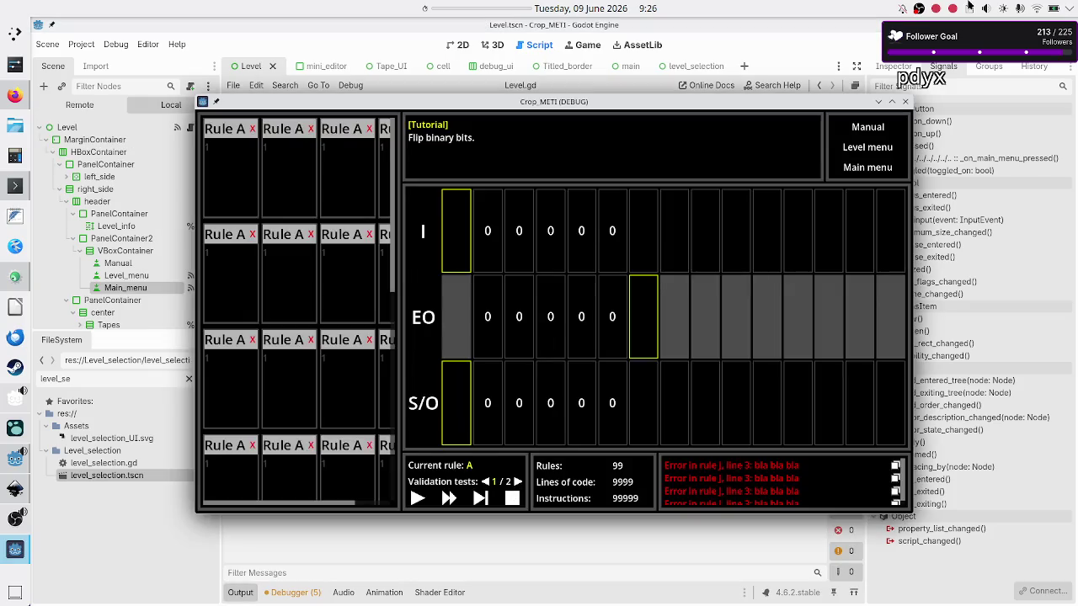
# Test Main menu, then Play back into Basic tape operations, Tutorial, Destructive copy
pyautogui.click(874, 173)
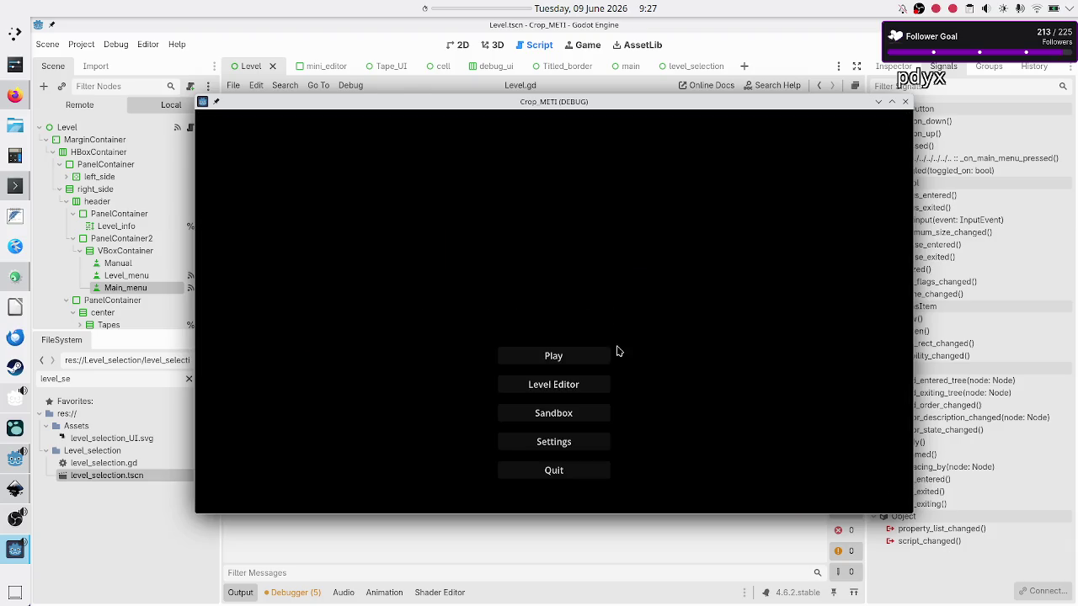
pyautogui.click(558, 366)
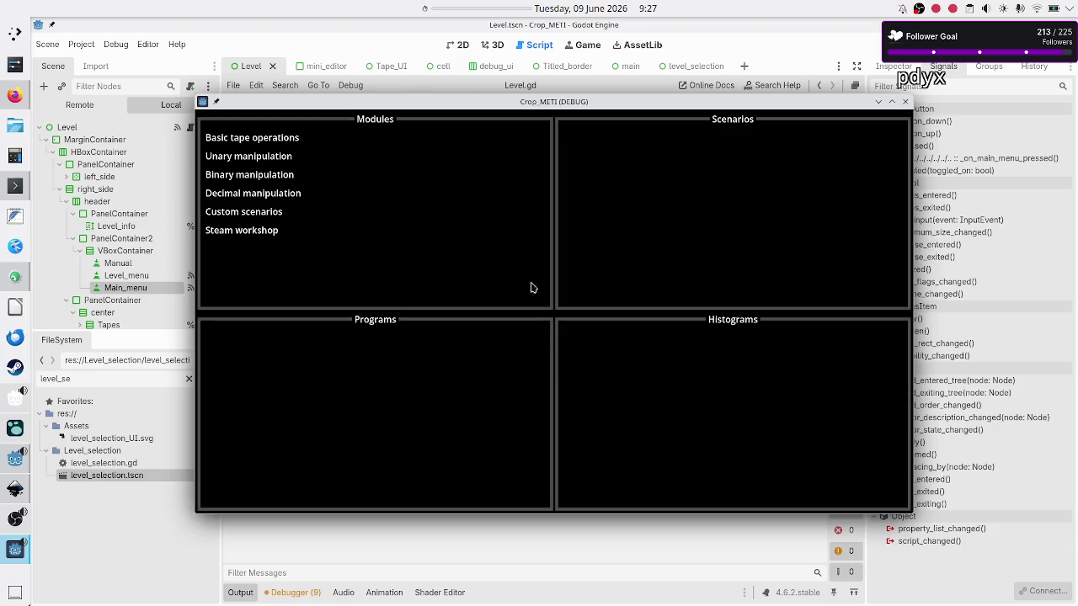
pyautogui.click(285, 141)
pyautogui.click(626, 177)
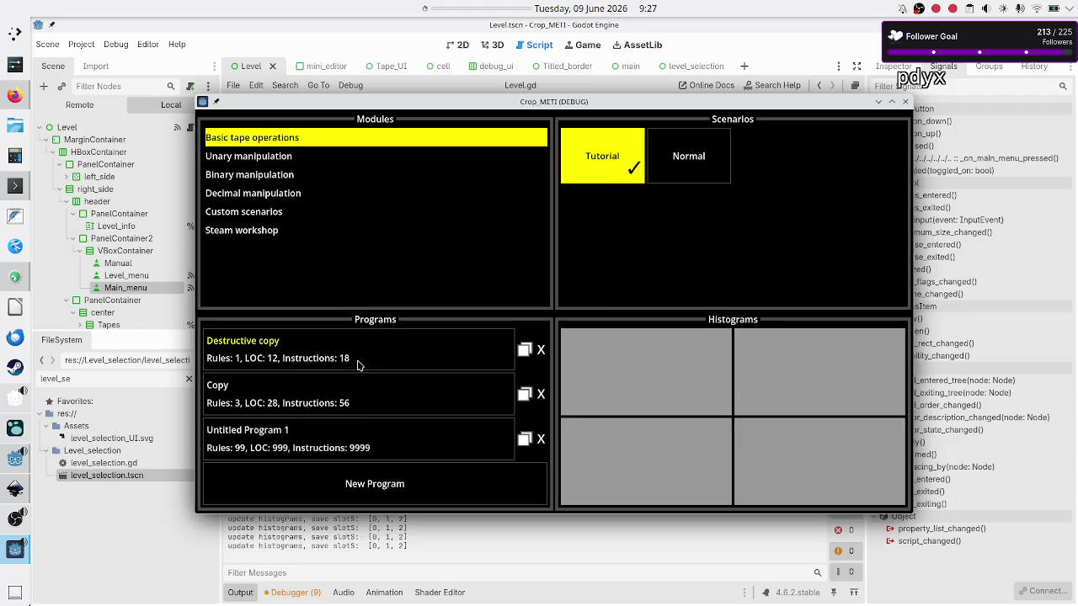
pyautogui.click(357, 364)
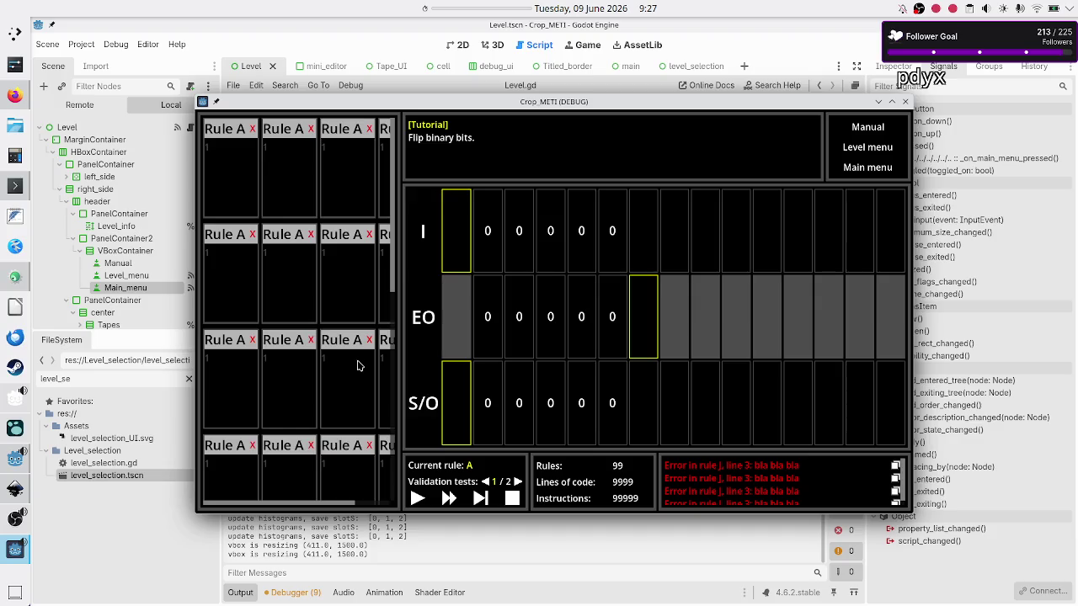
# Try Level menu, reopen Destructive copy, return via Main menu and Play, then close the game
pyautogui.click(878, 157)
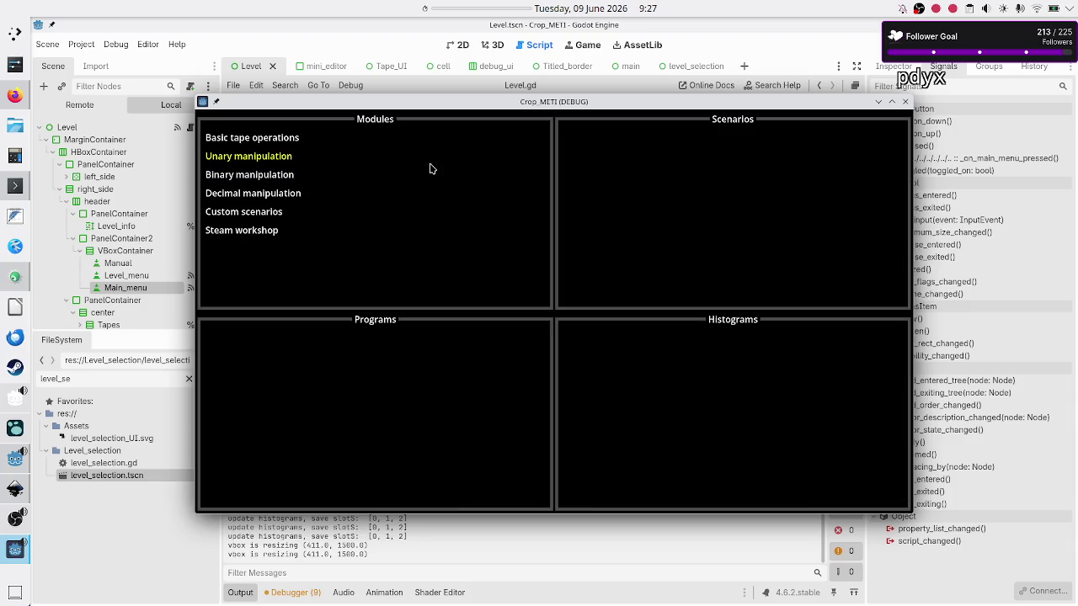
pyautogui.click(305, 139)
pyautogui.click(581, 144)
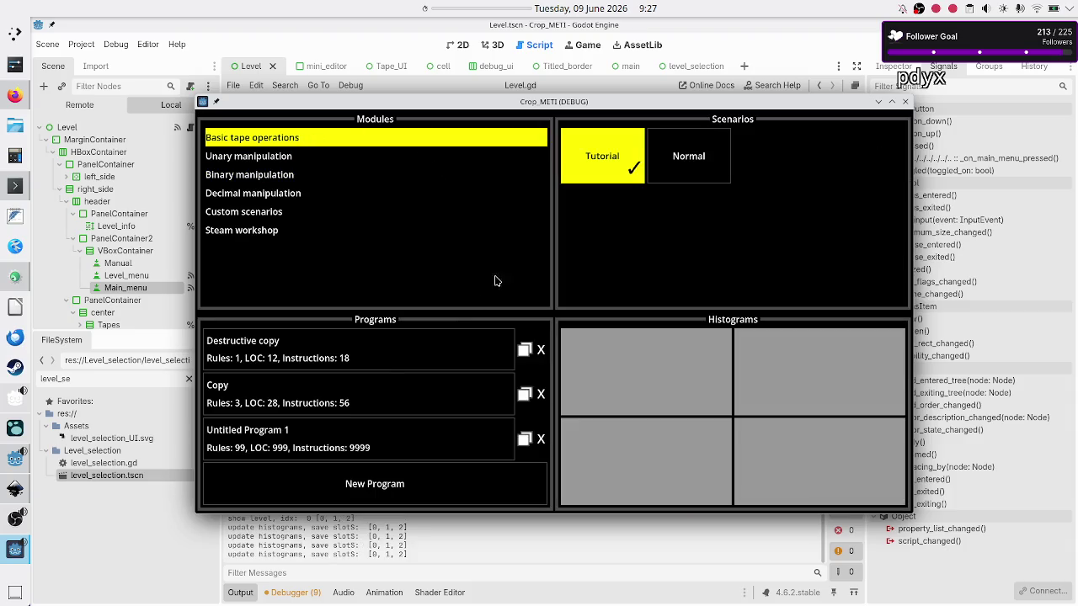
pyautogui.click(421, 349)
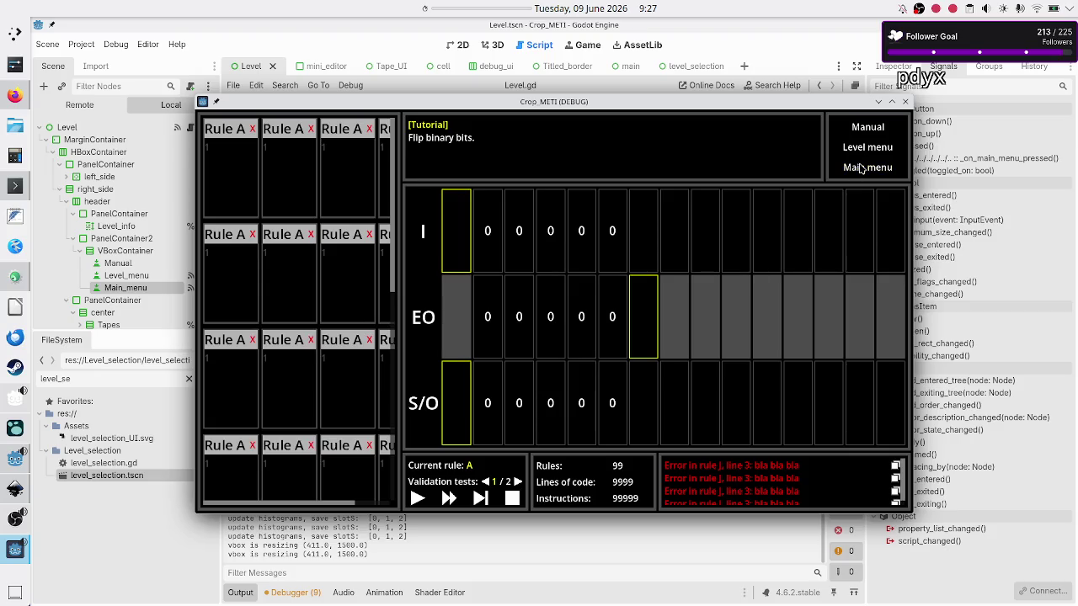
pyautogui.click(862, 168)
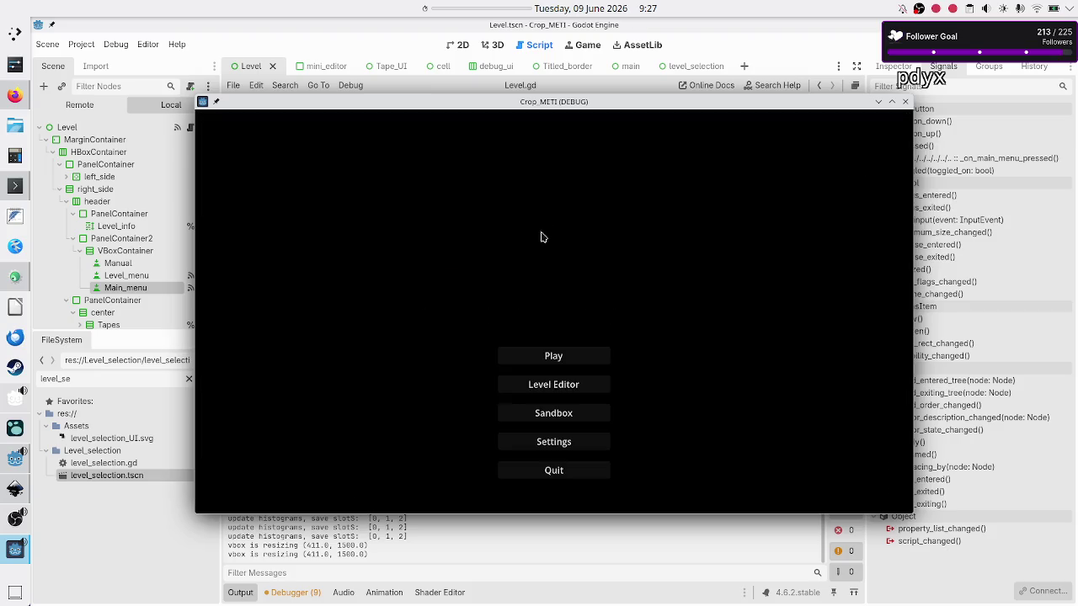
pyautogui.click(568, 361)
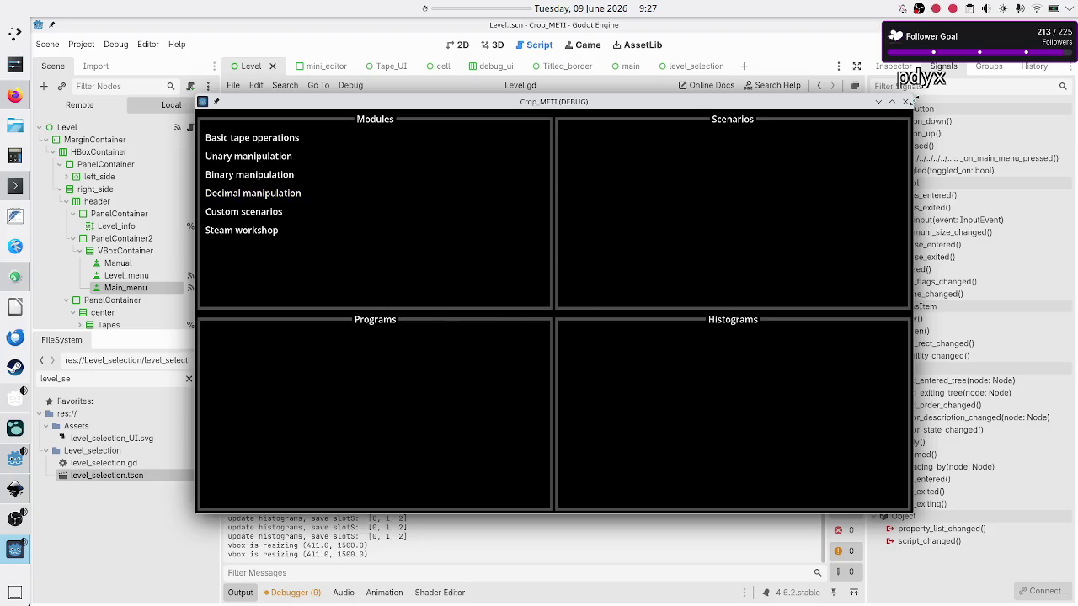
pyautogui.click(906, 103)
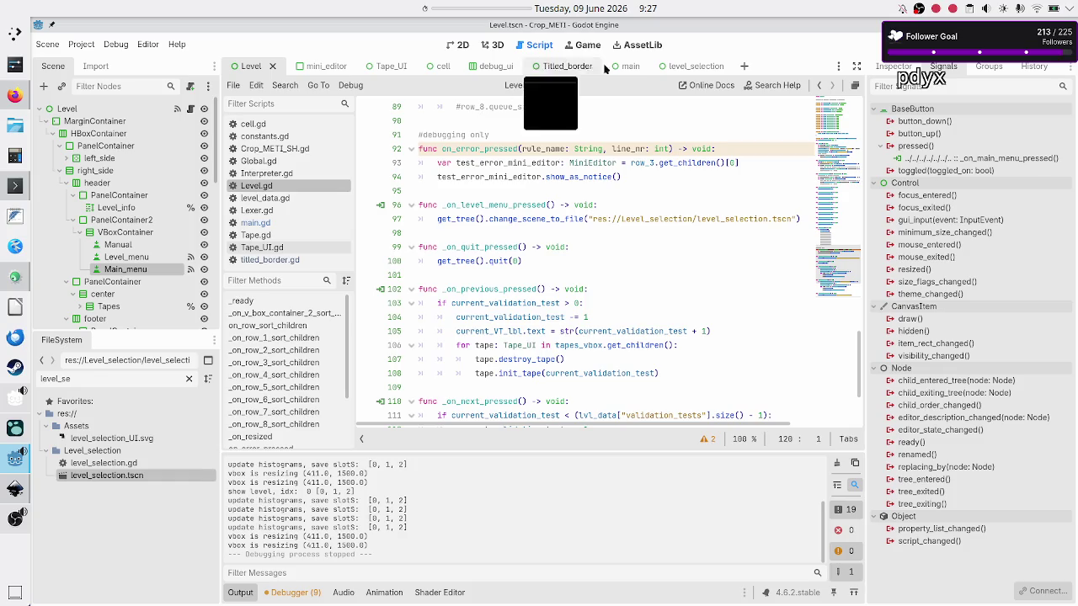
# Open the level_selection scene in the 2D view and run it with F6
pyautogui.click(678, 67)
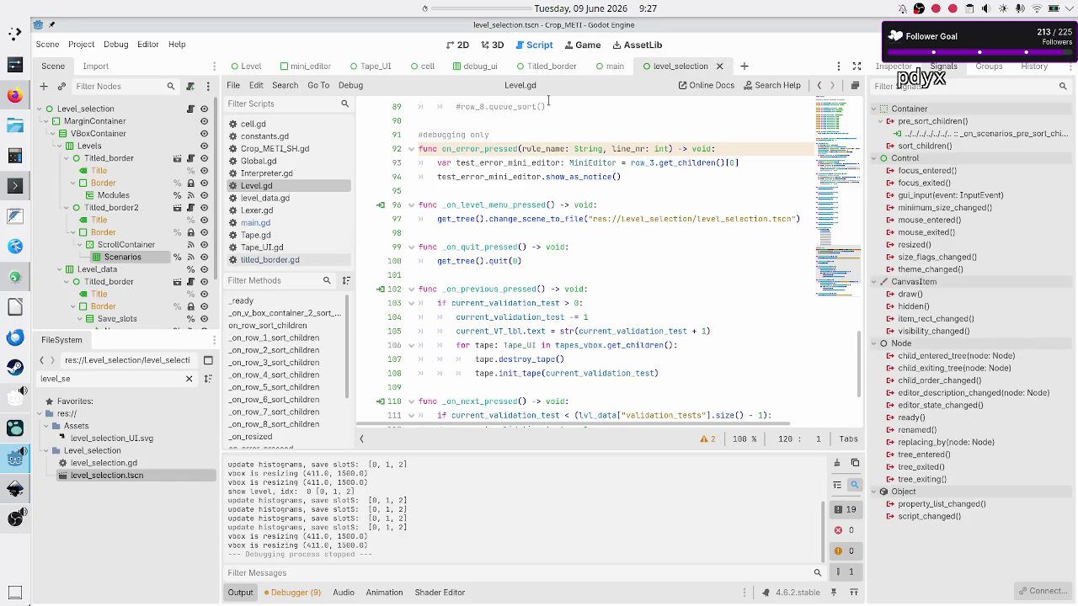
pyautogui.click(463, 46)
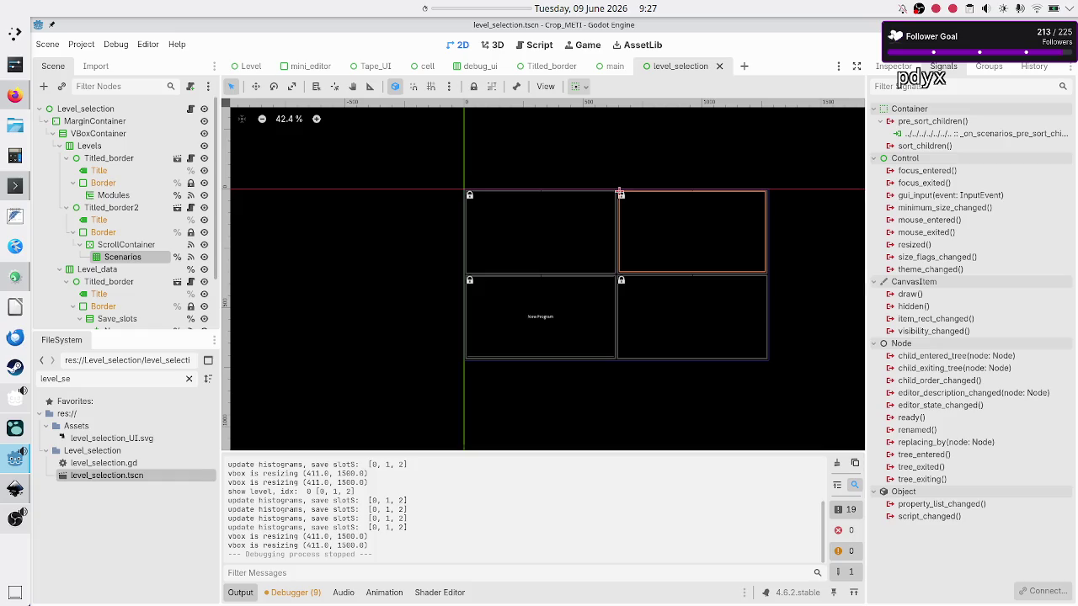
pyautogui.press('F6')
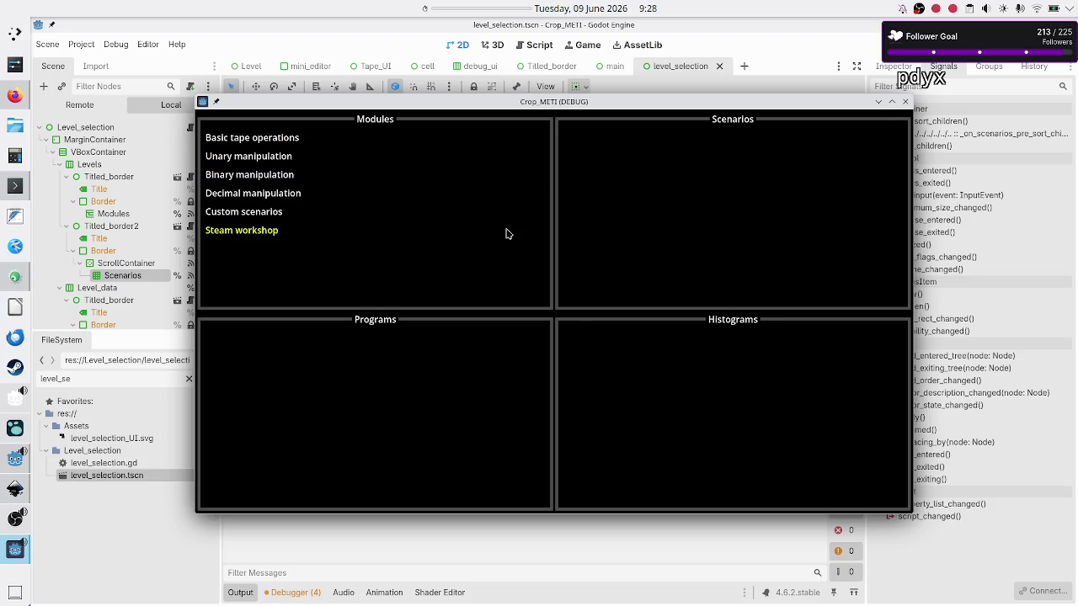
# Choose the Basic tape operations module and its Tutorial scenario in the running game
pyautogui.click(300, 141)
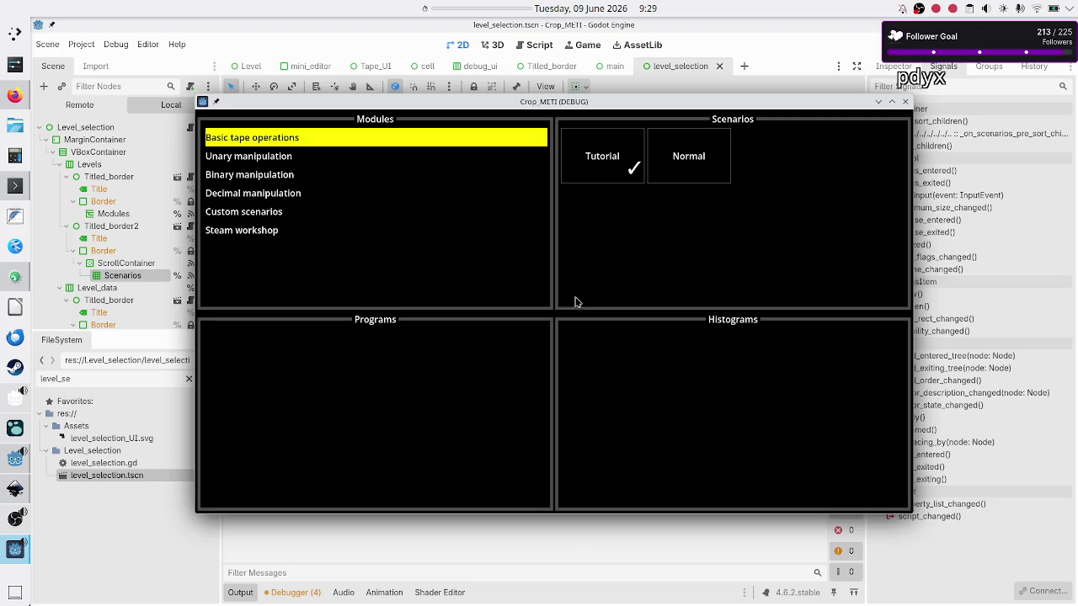
pyautogui.click(602, 175)
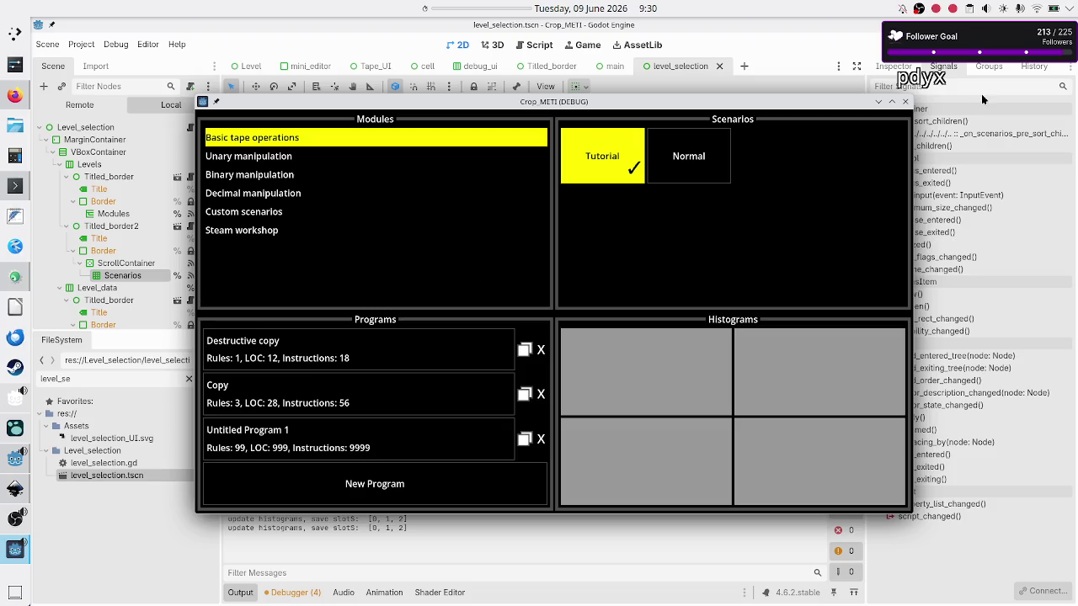
# Close the test game and bring Firefox's main menu image search to the front
pyautogui.click(905, 102)
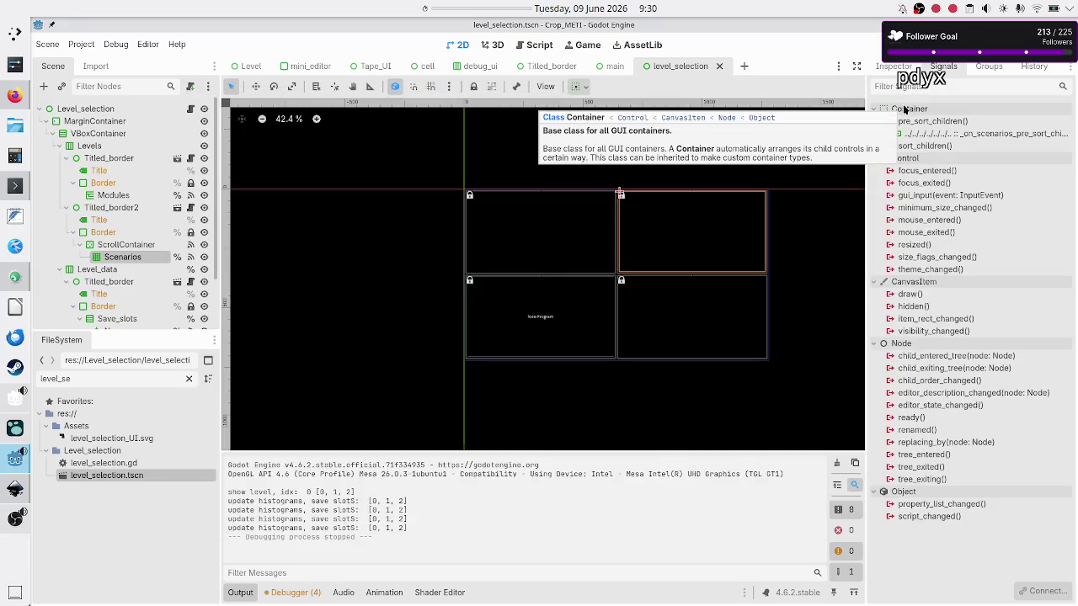
pyautogui.click(14, 95)
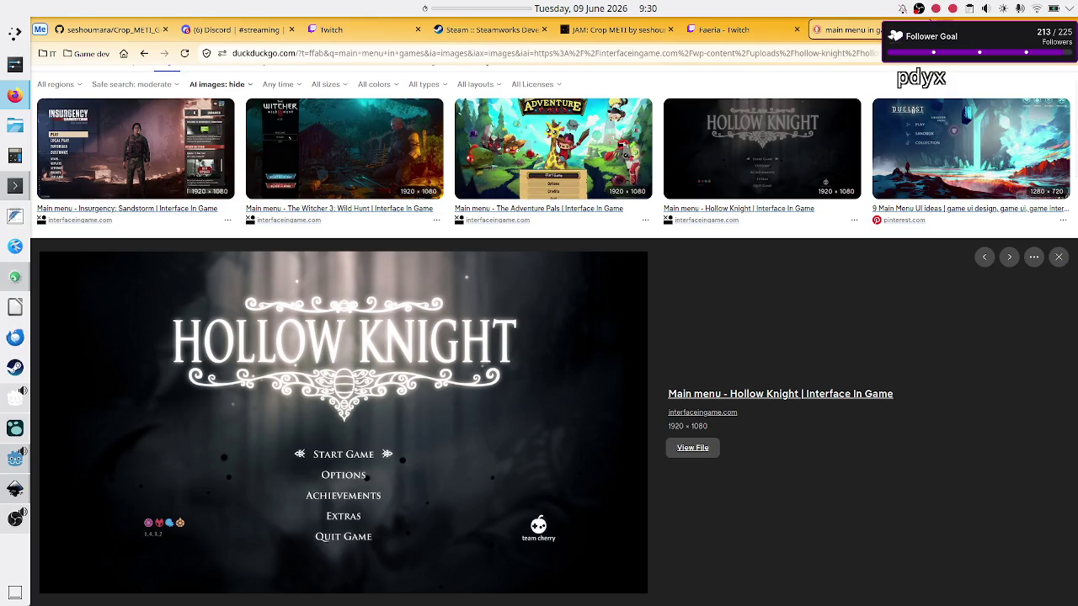
# Search 'go back icon' in a new tab, browse the image results, then return to Godot
pyautogui.hotkey('ctrl', 't')
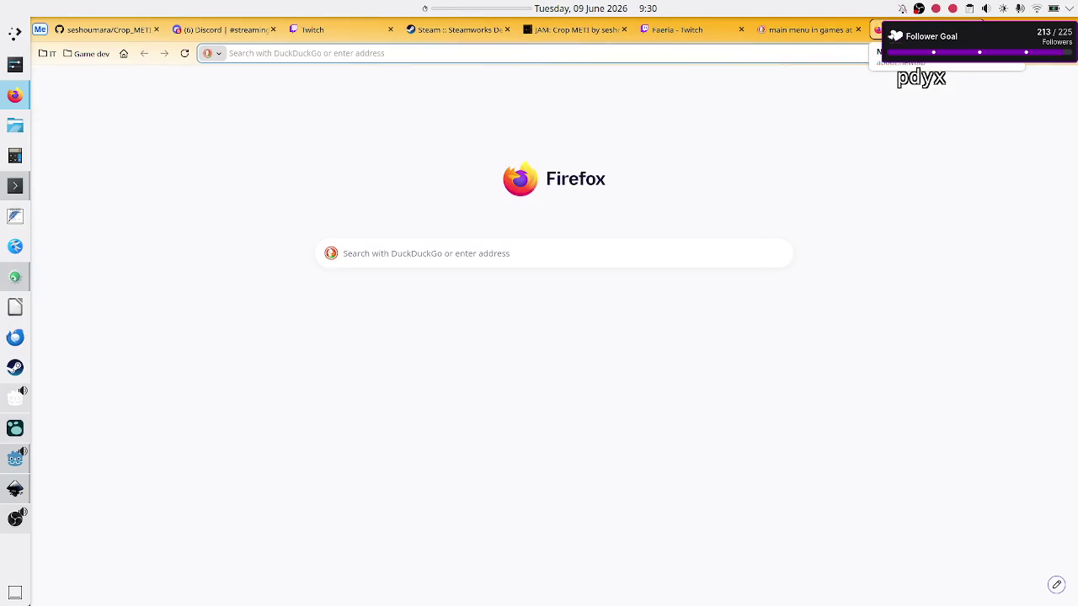
pyautogui.write('go bac')
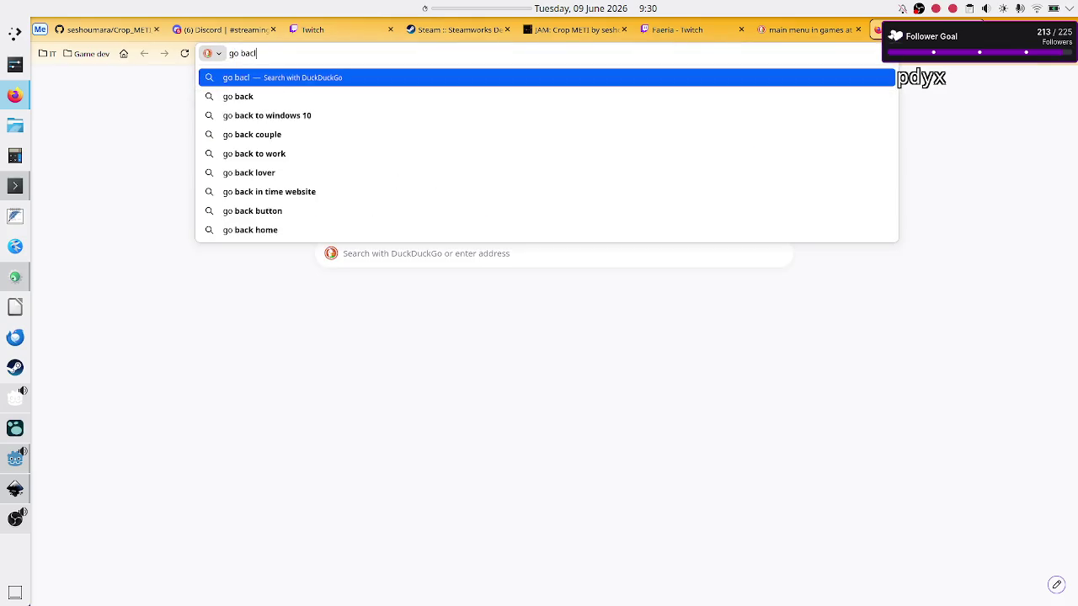
pyautogui.write('k icon')
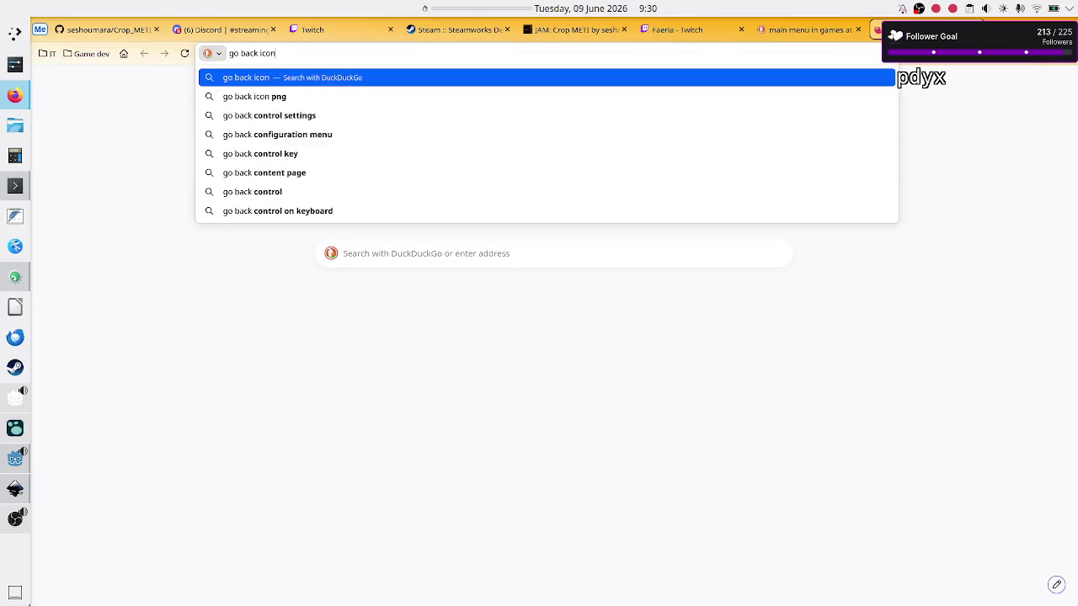
pyautogui.press('Return')
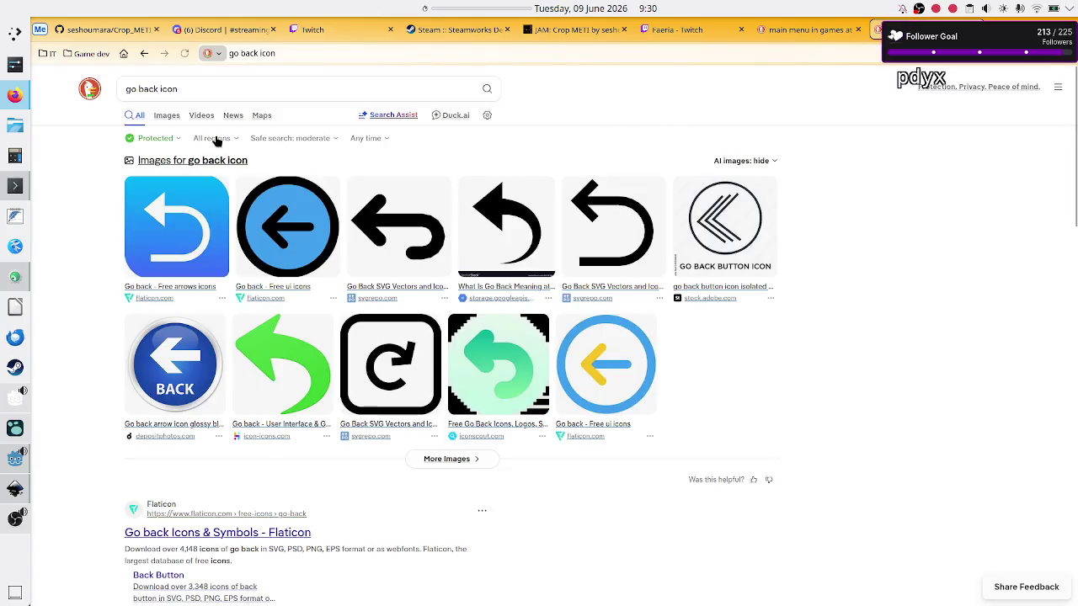
pyautogui.click(215, 139)
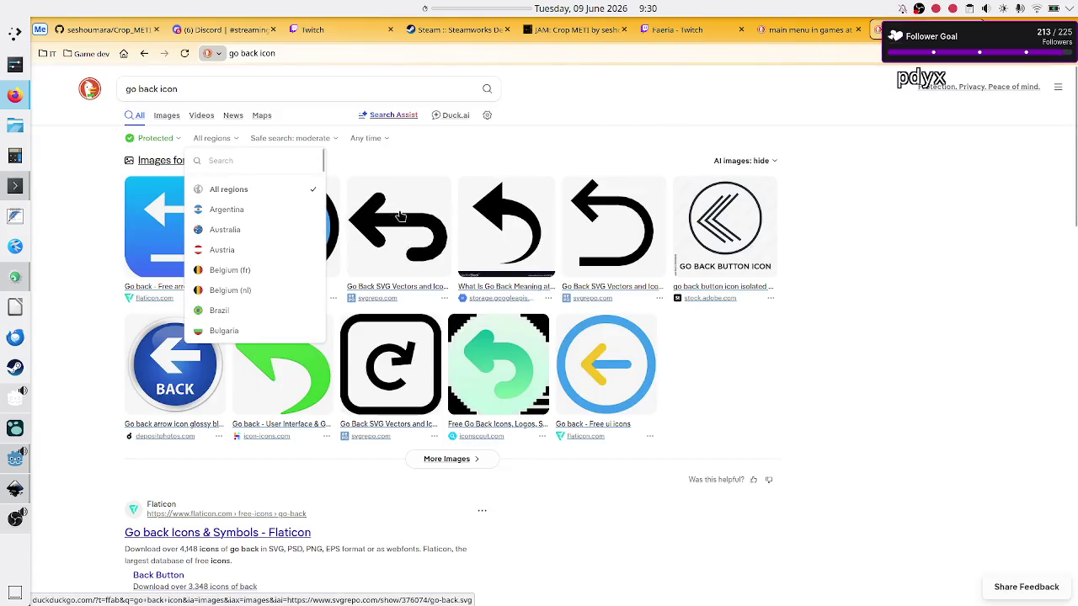
pyautogui.click(568, 147)
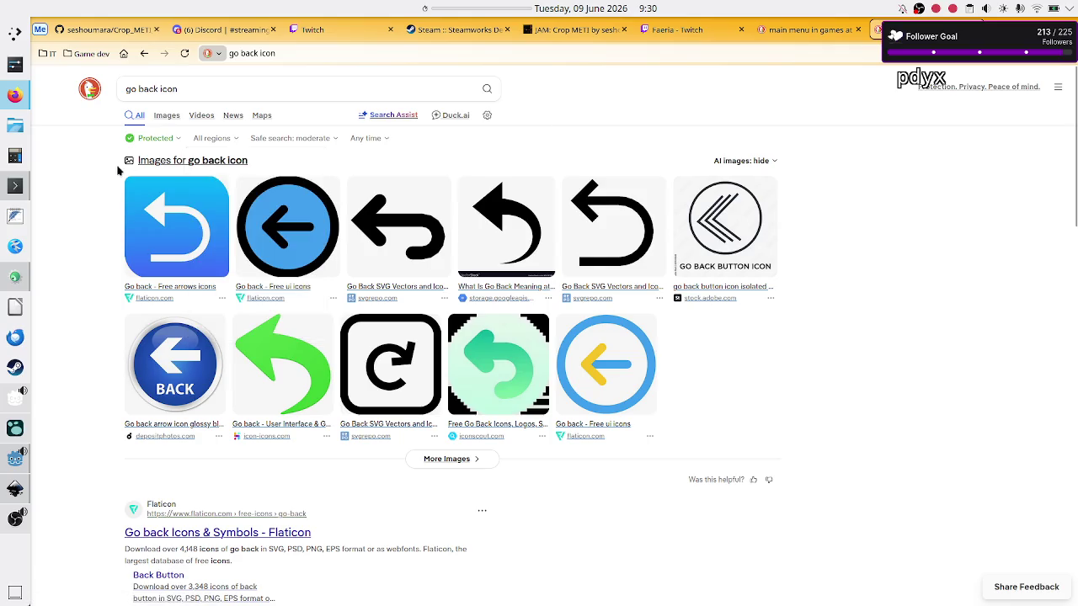
pyautogui.click(165, 115)
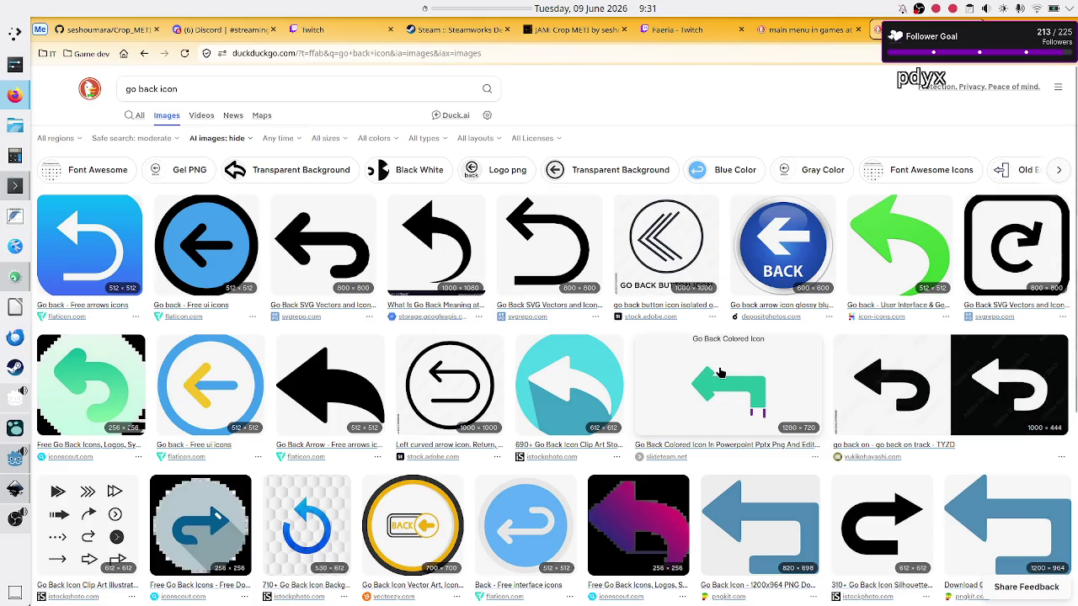
pyautogui.scroll(-1, 720, 373)
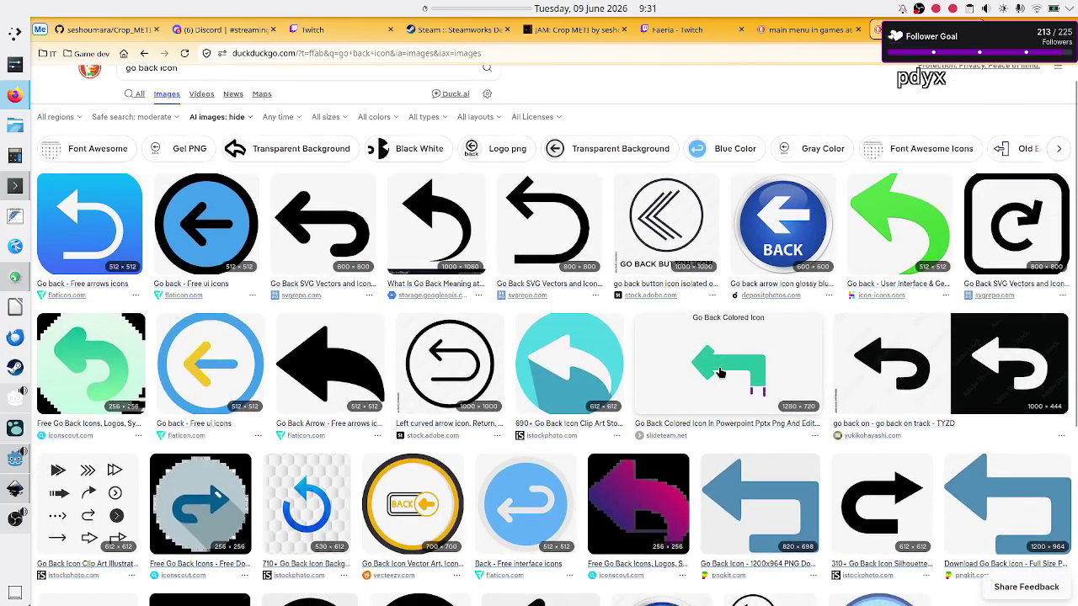
pyautogui.click(6, 464)
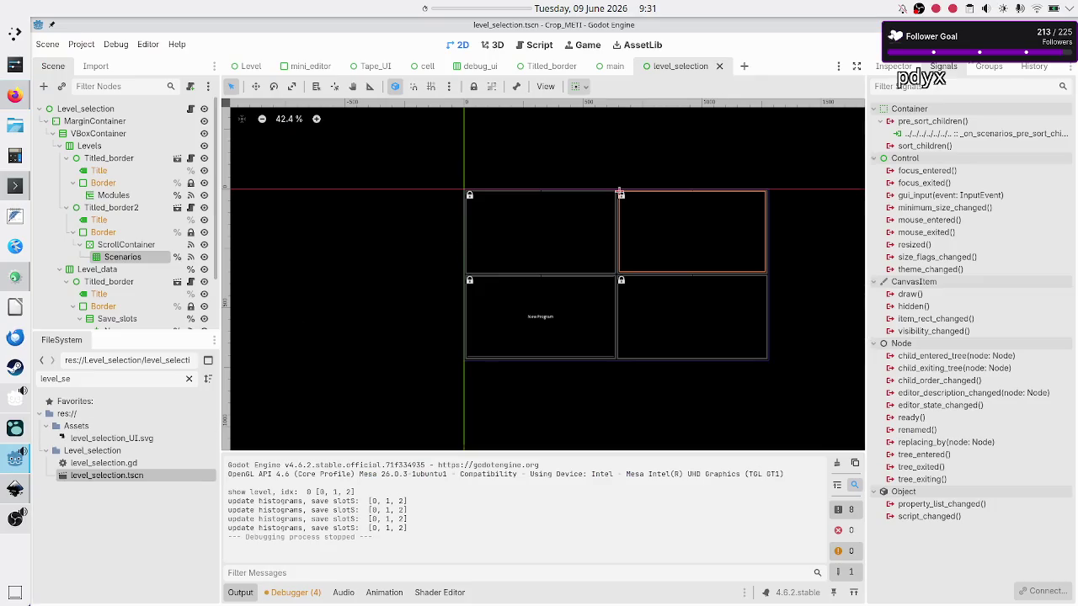
pyautogui.press('F6')
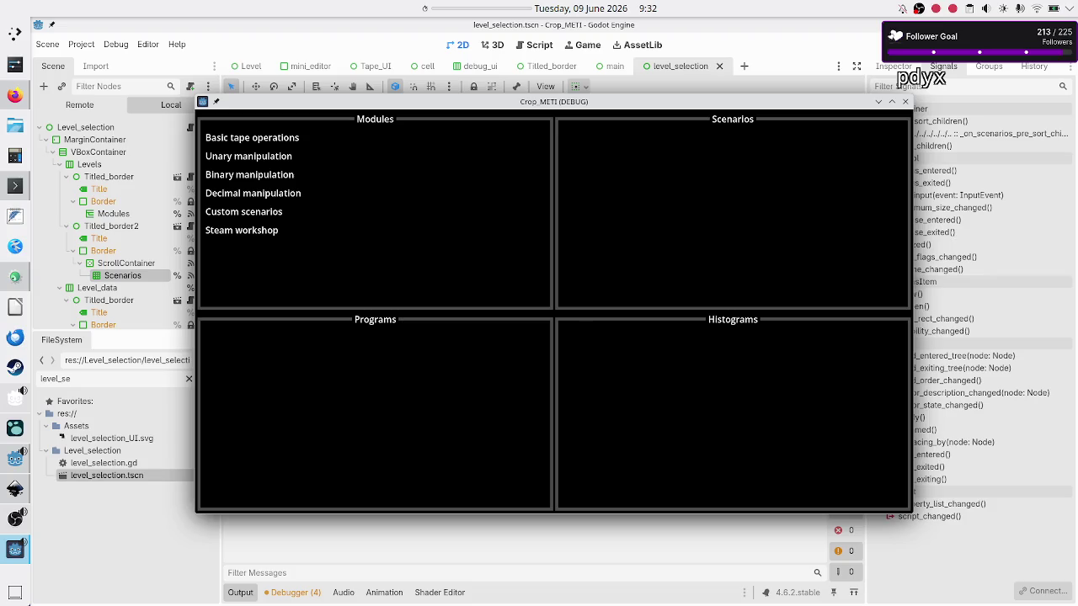
pyautogui.click(905, 101)
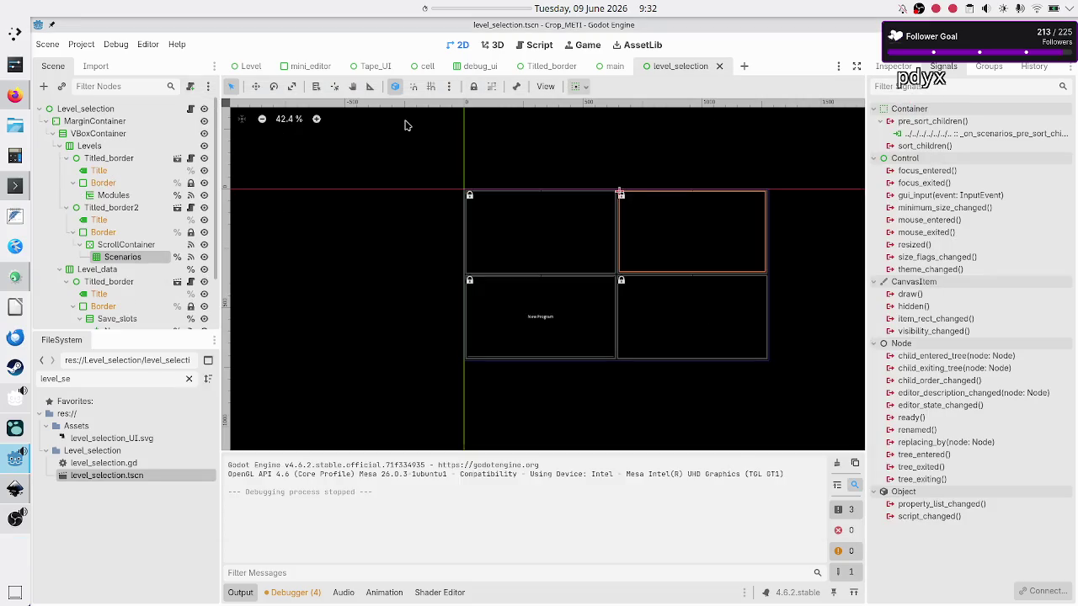
pyautogui.click(110, 123)
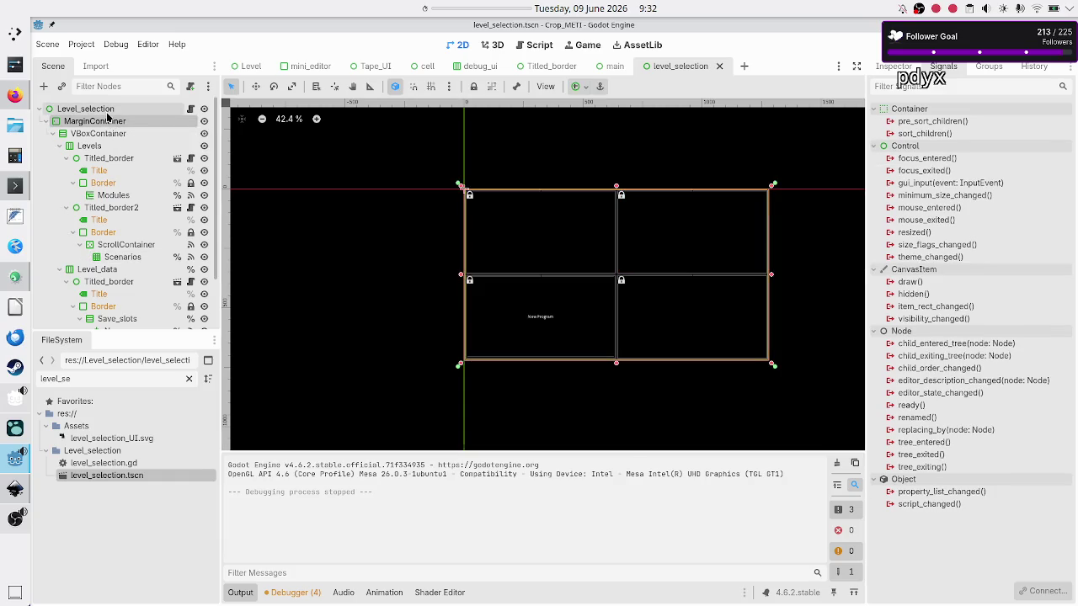
# Collapse VBoxContainer's children, compare it with MarginContainer, and inspect MarginContainer's properties
pyautogui.click(108, 112)
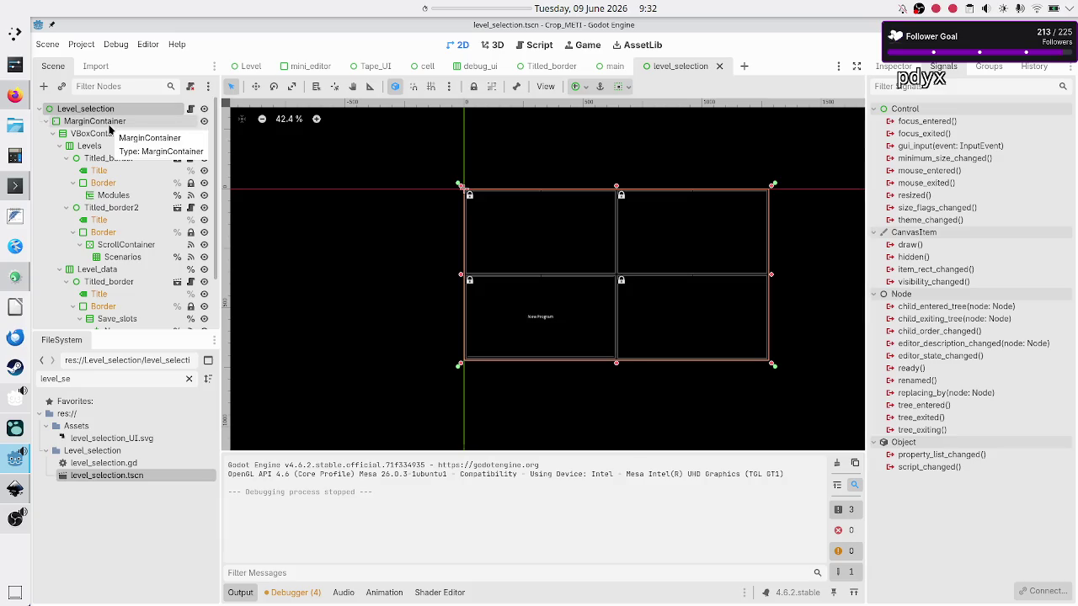
pyautogui.click(108, 121)
pyautogui.click(53, 135)
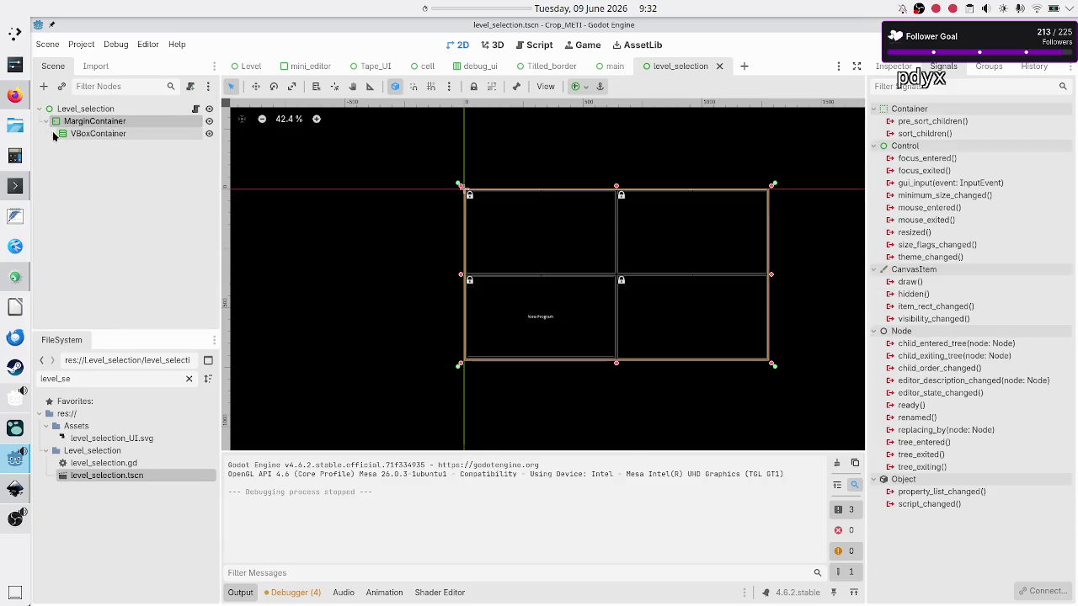
pyautogui.click(84, 133)
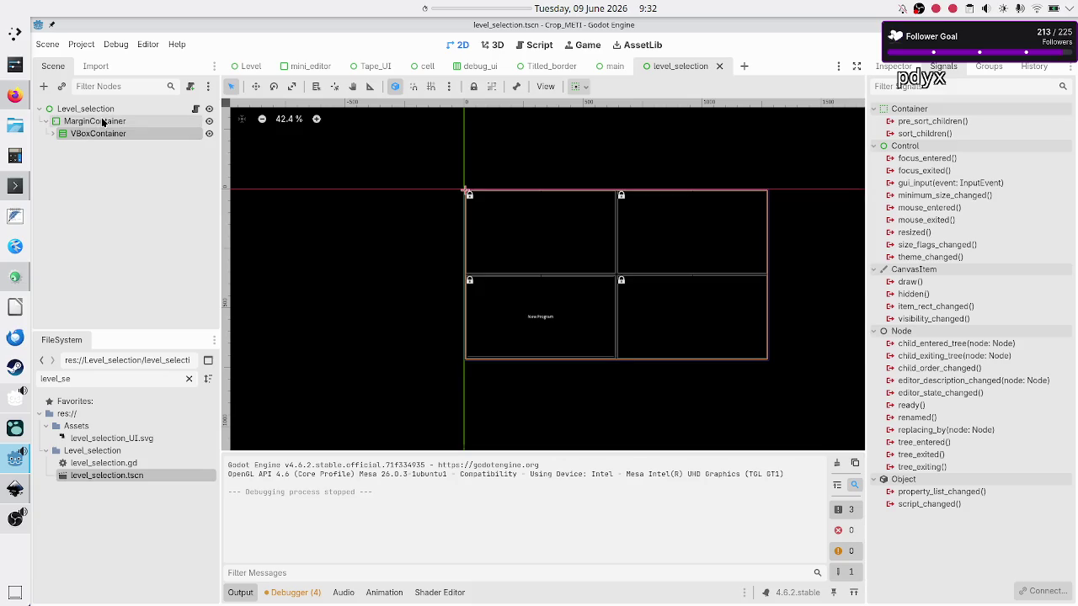
pyautogui.click(102, 122)
pyautogui.click(97, 135)
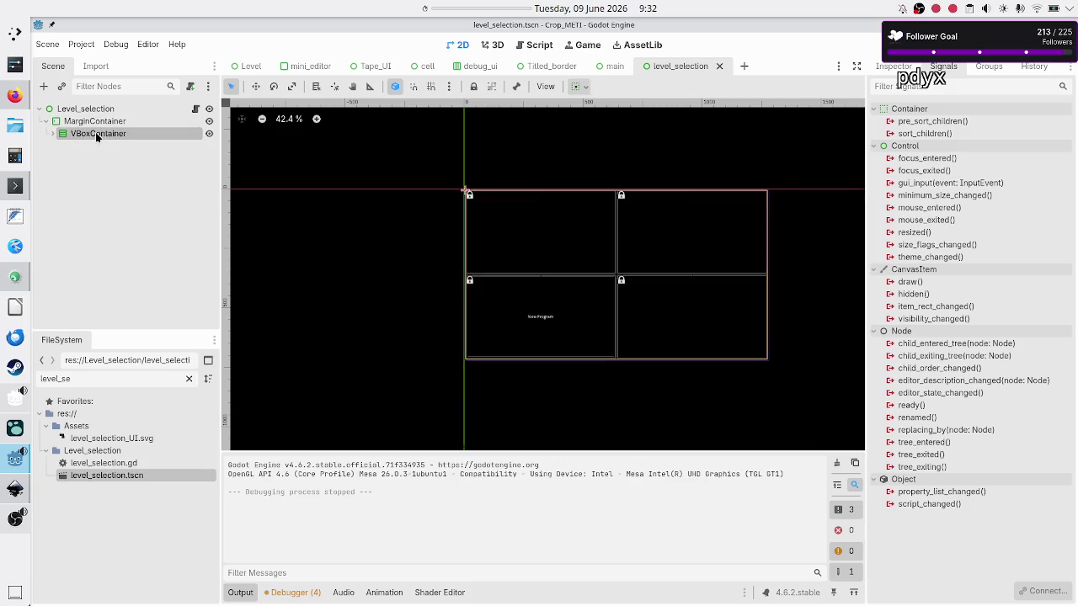
pyautogui.scroll(6, 501, 217)
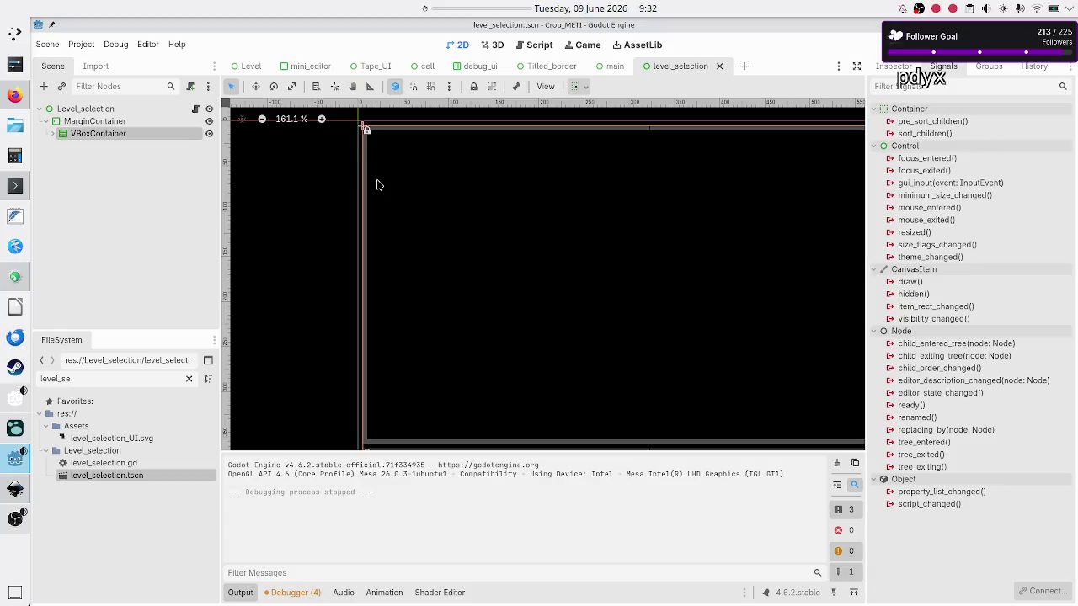
pyautogui.click(90, 127)
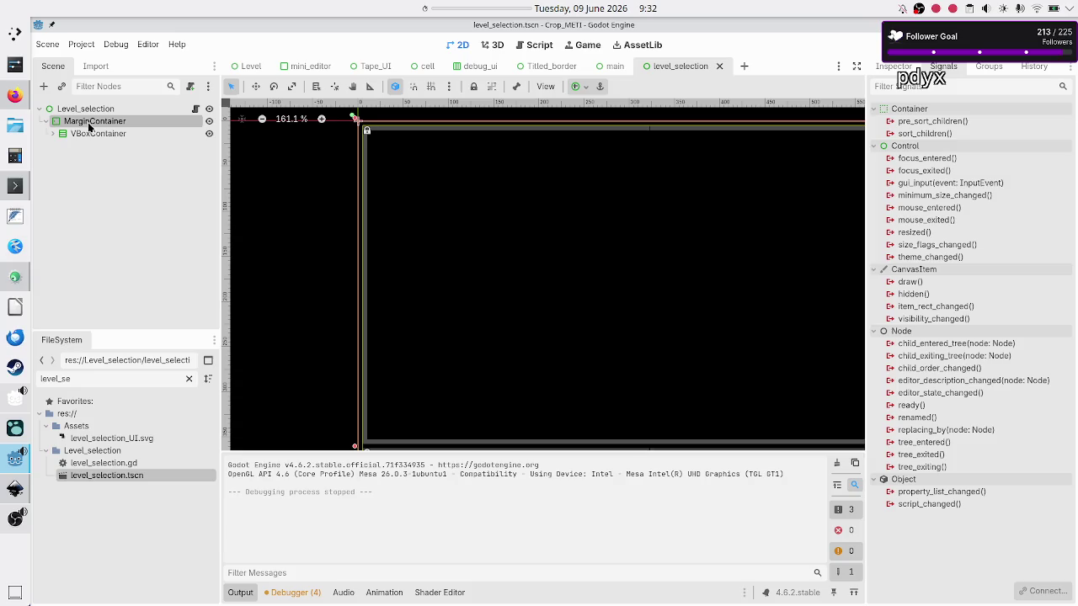
pyautogui.click(94, 135)
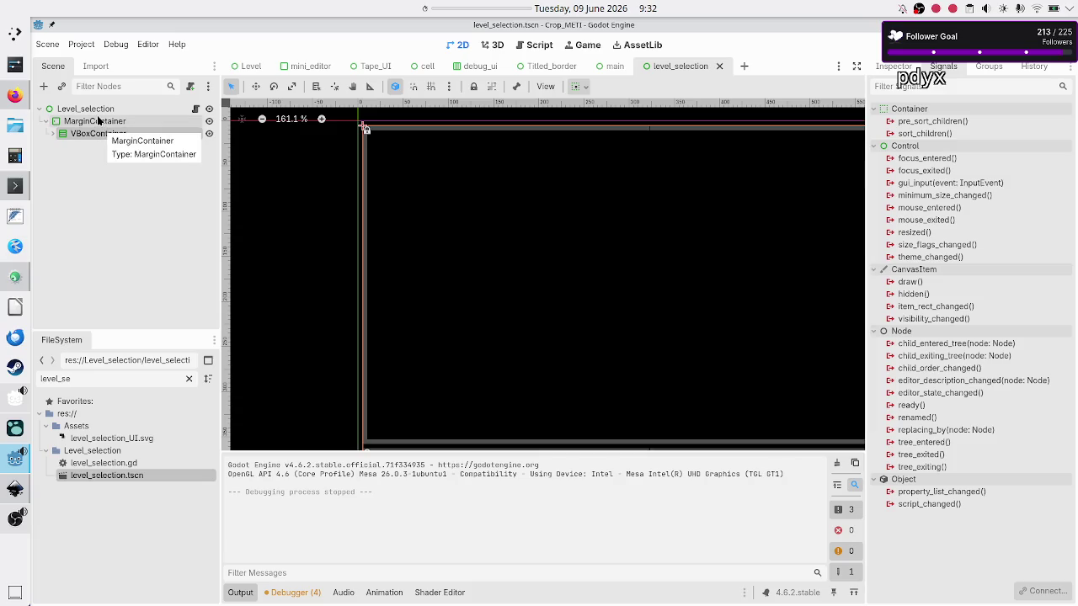
pyautogui.click(98, 121)
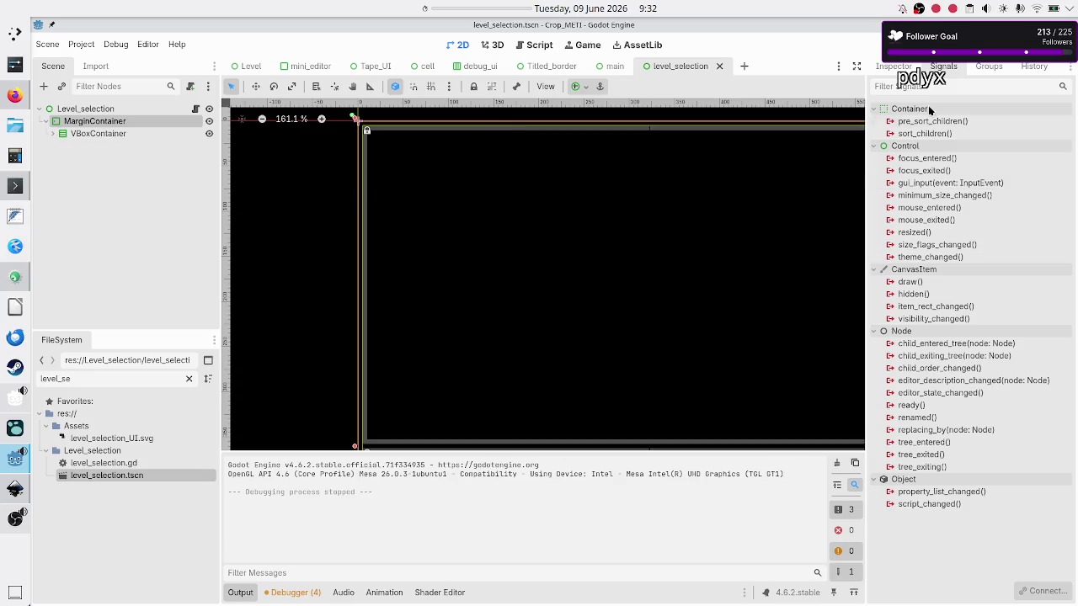
pyautogui.click(880, 65)
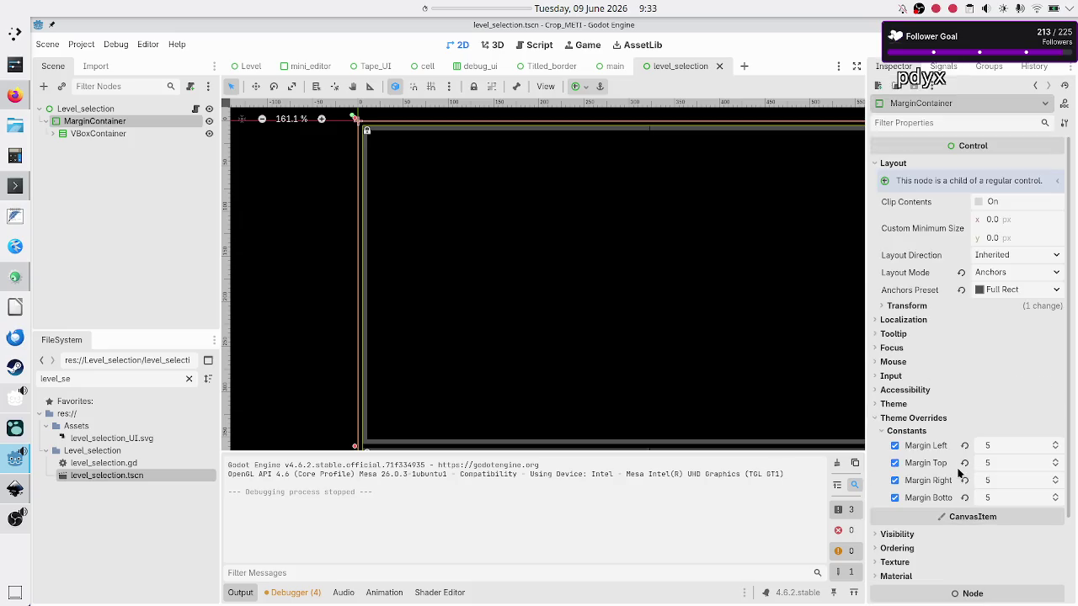
# Set MarginContainer's left margin to 0 and add an HBoxContainer child node
pyautogui.click(995, 447)
pyautogui.write('0')
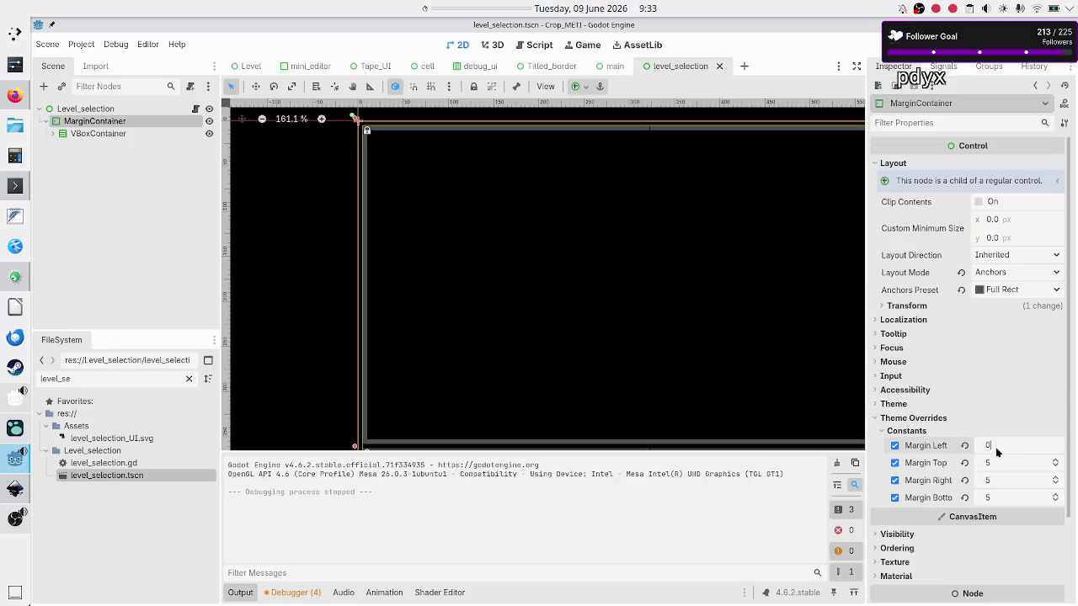
pyautogui.press('Return')
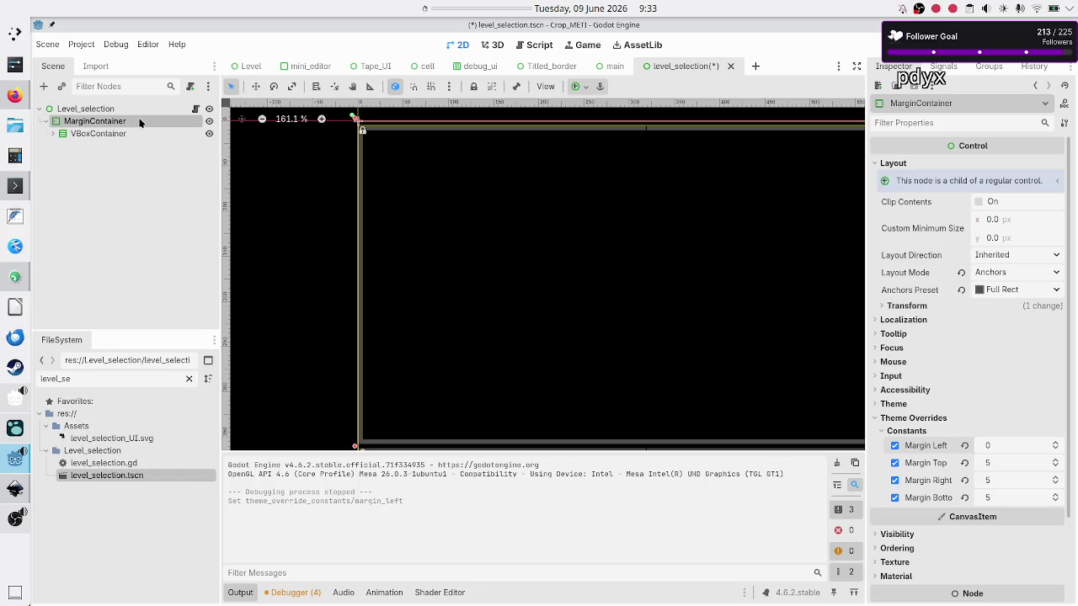
pyautogui.click(43, 86)
pyautogui.write('hbox')
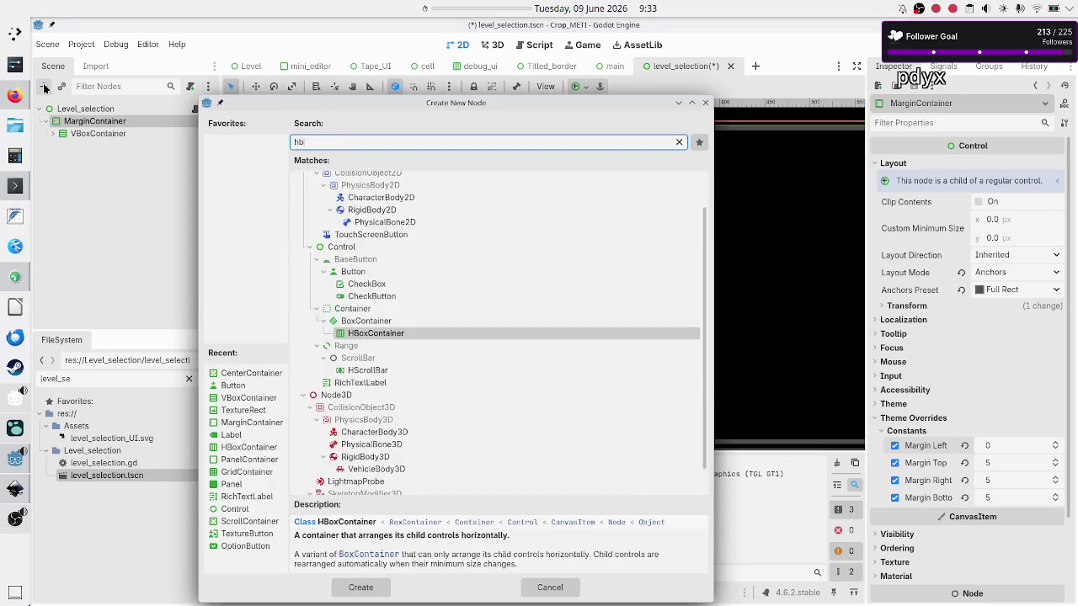
pyautogui.press('Return')
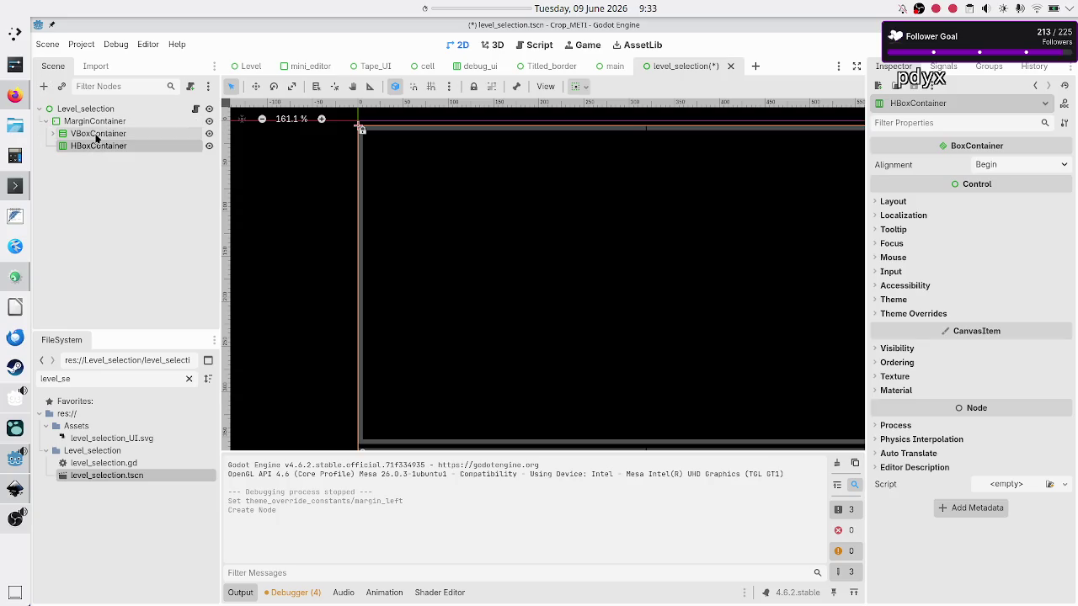
# Drag VBoxContainer inside the new HBoxContainer
pyautogui.click(97, 135)
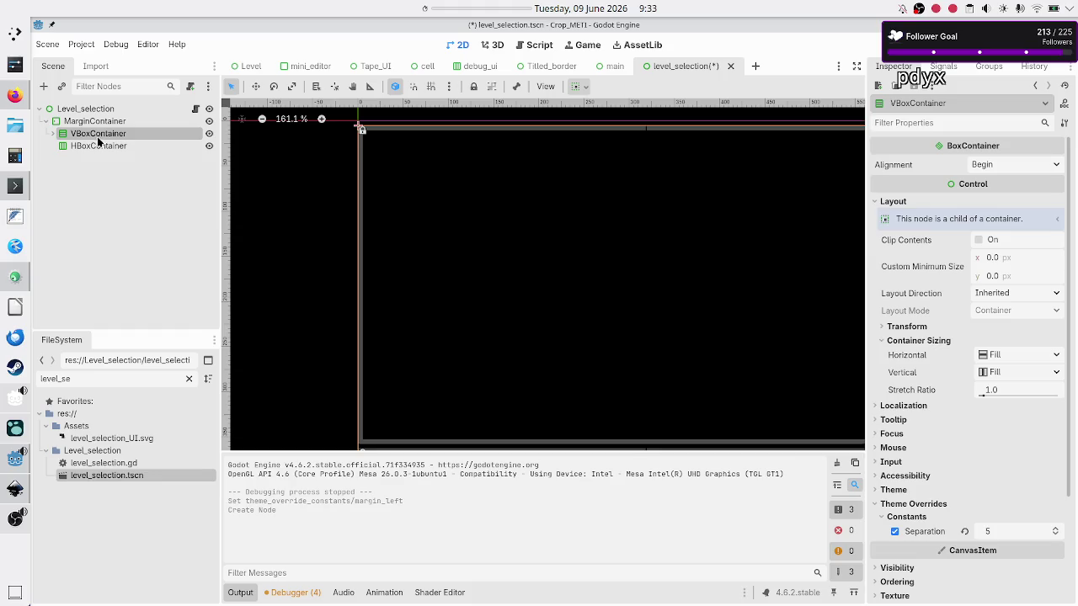
pyautogui.click(112, 148)
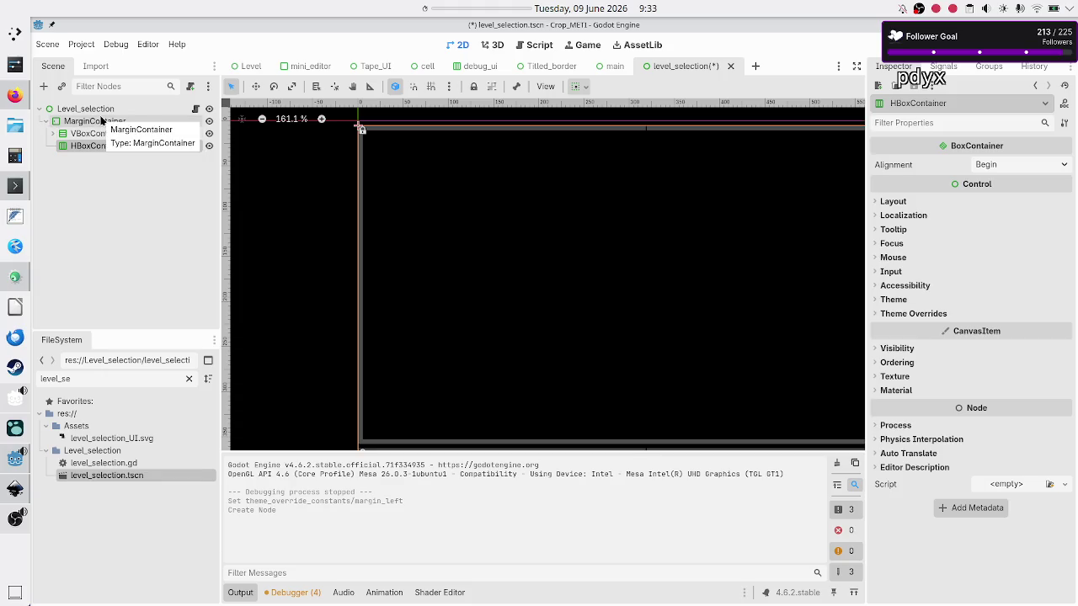
pyautogui.moveTo(95, 134)
pyautogui.mouseDown()
pyautogui.moveTo(109, 154)
pyautogui.moveTo(114, 139)
pyautogui.mouseUp()
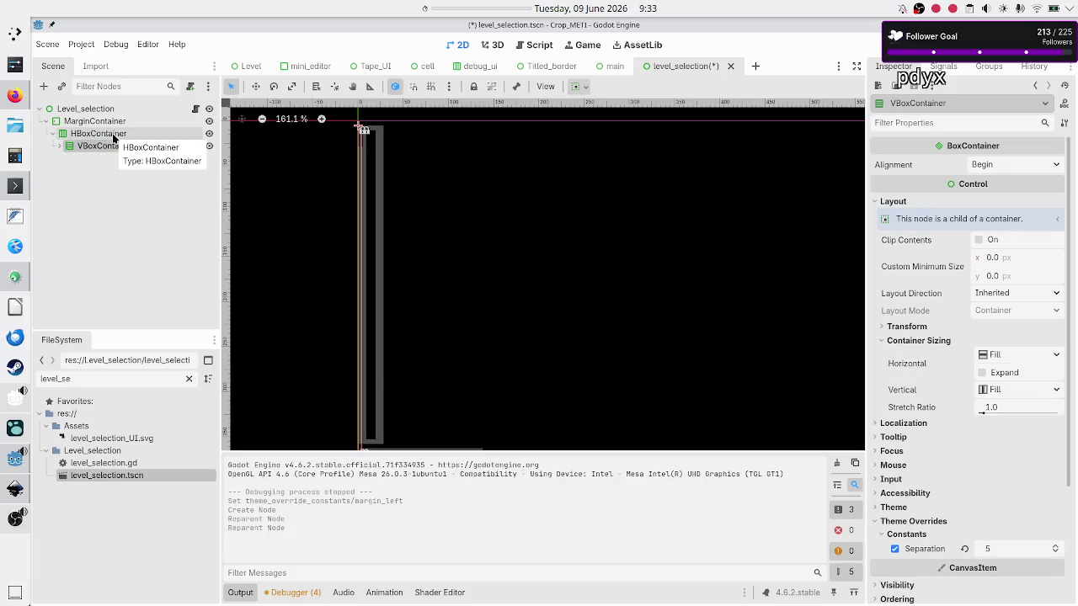
pyautogui.click(114, 138)
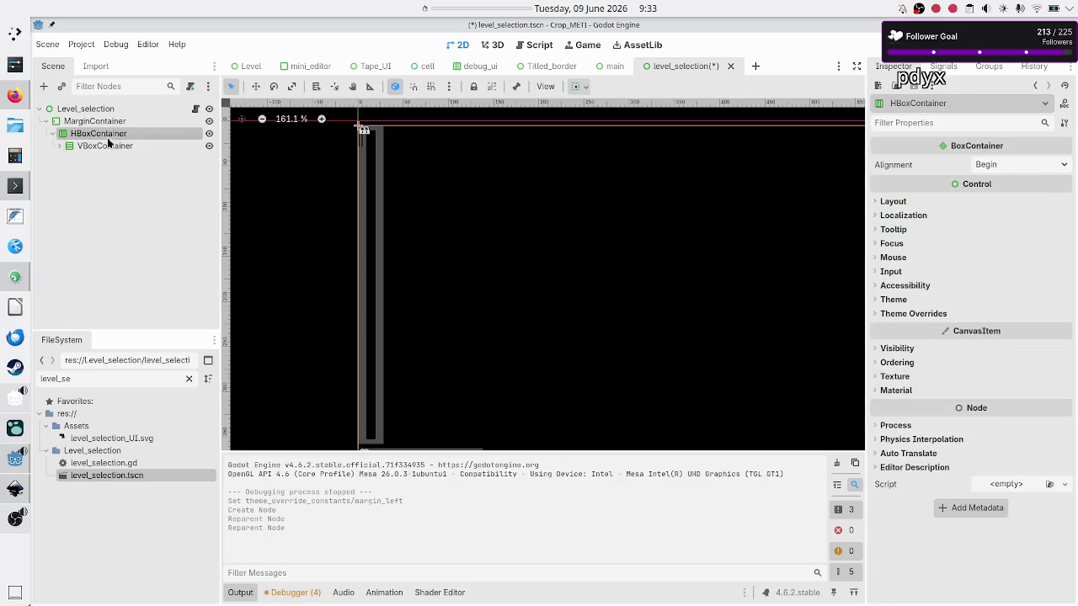
pyautogui.click(103, 147)
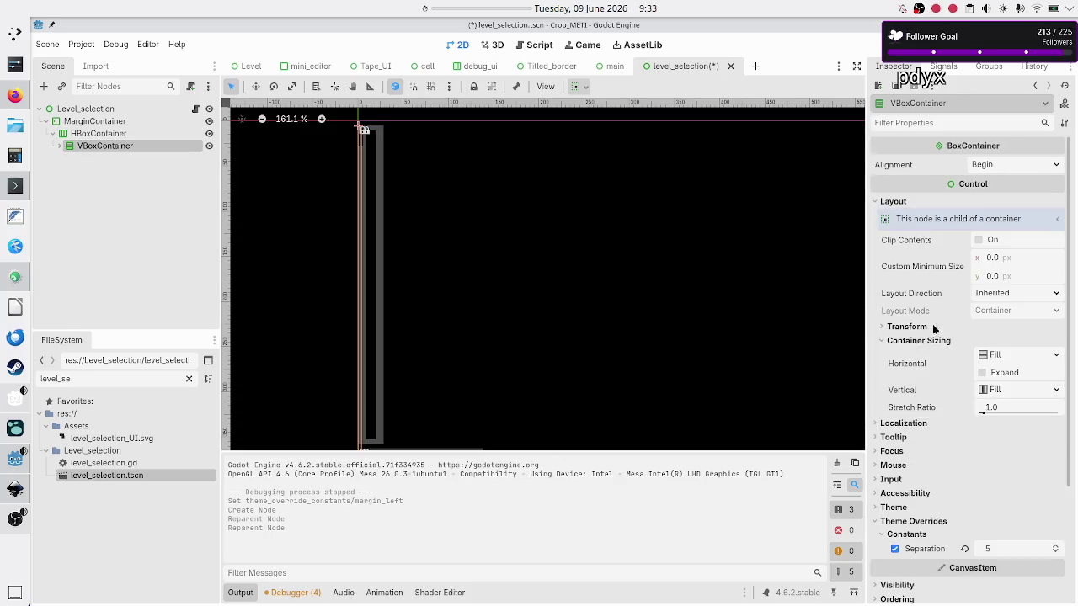
# Enable horizontal Expand on VBoxContainer and review HBoxContainer's layout and container sizing
pyautogui.click(991, 374)
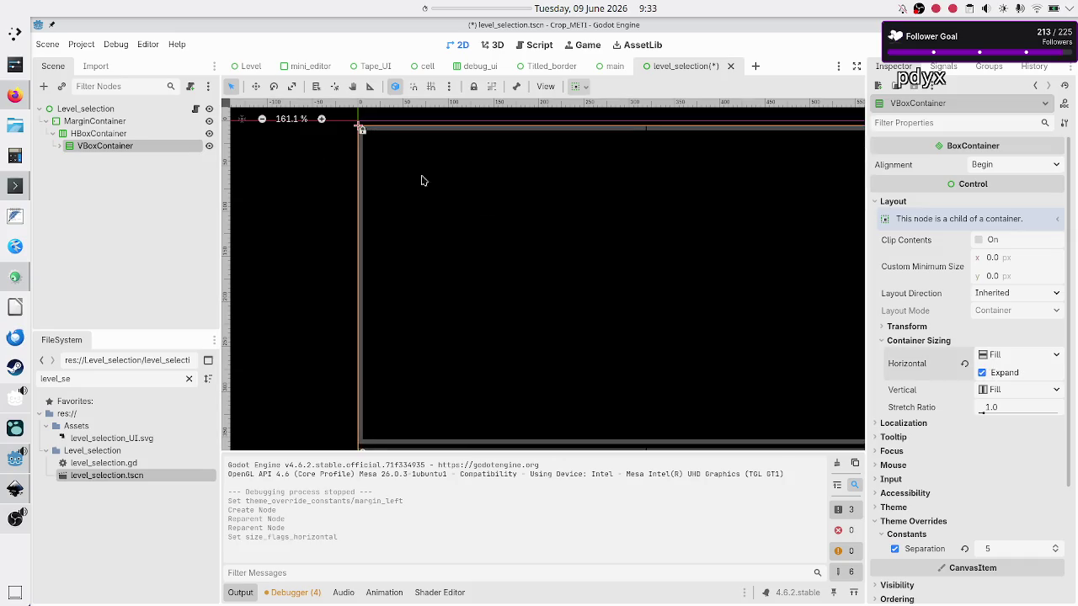
pyautogui.scroll(2, 343, 169)
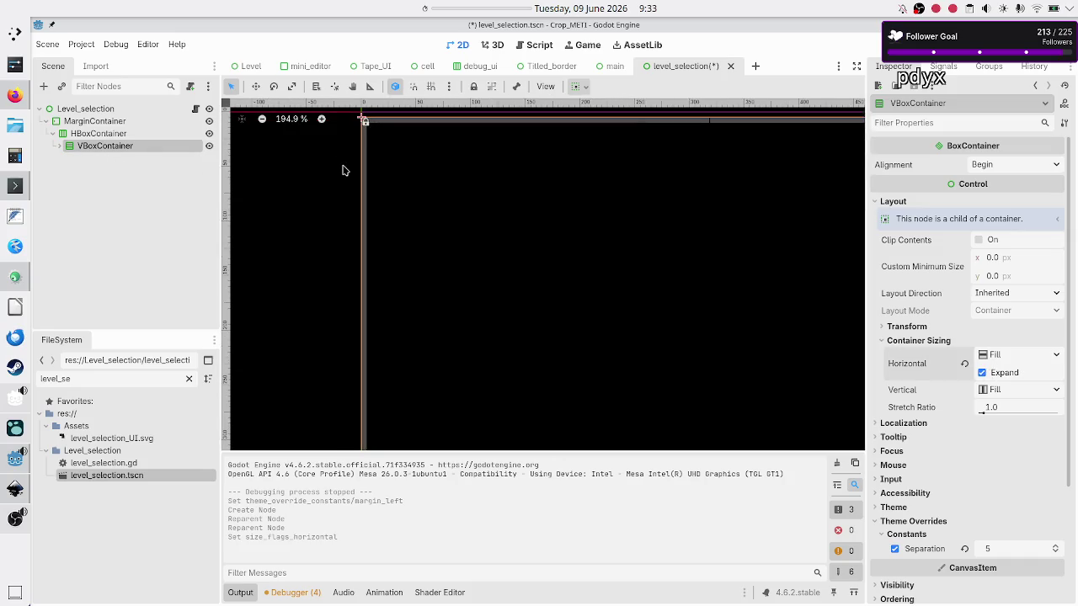
pyautogui.scroll(-1, 344, 169)
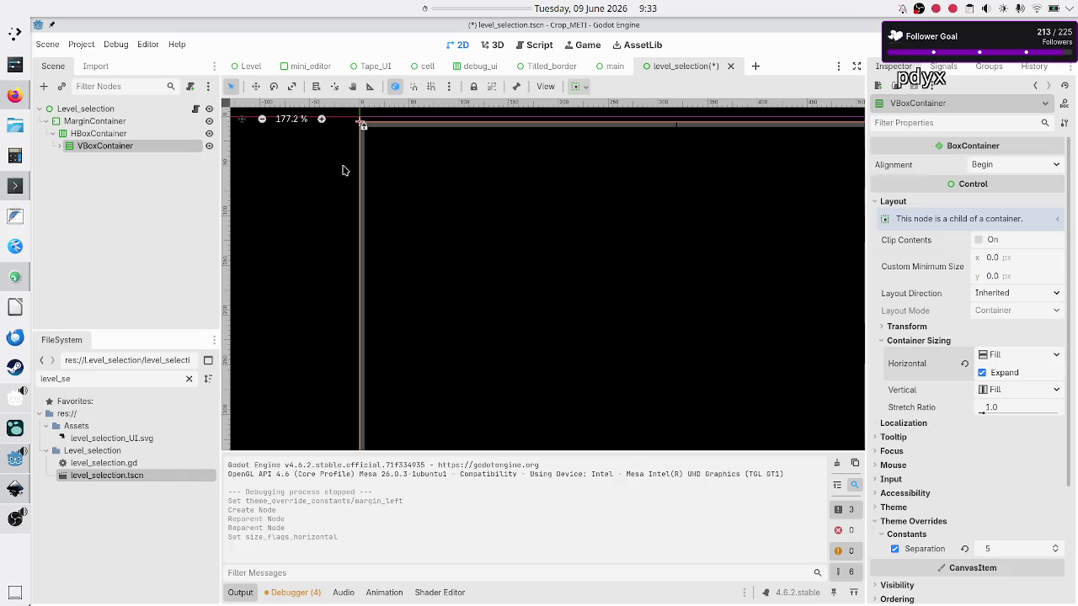
pyautogui.click(126, 135)
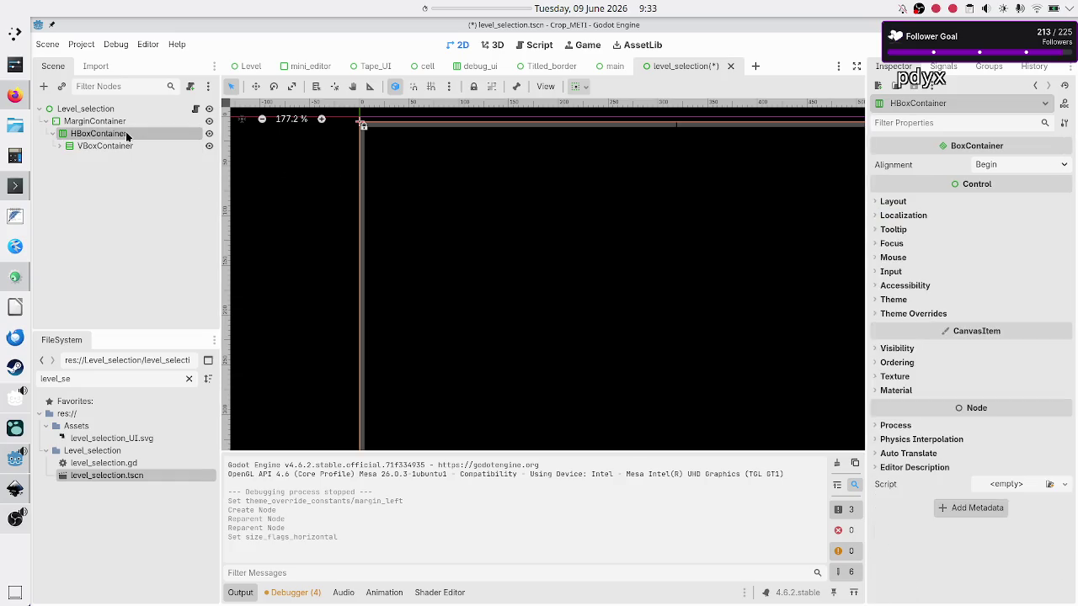
pyautogui.click(893, 202)
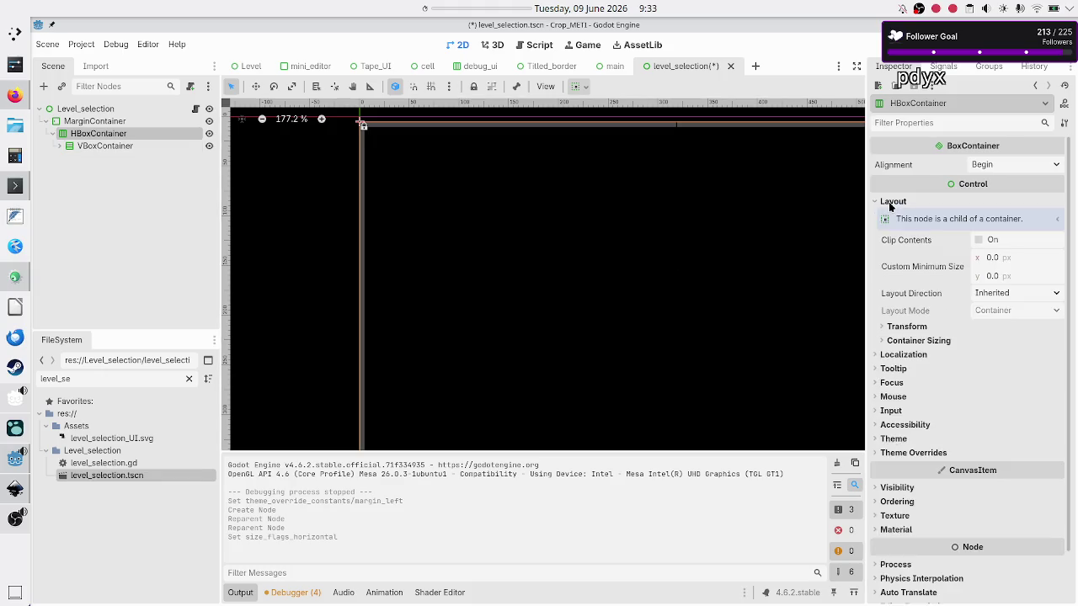
pyautogui.click(925, 343)
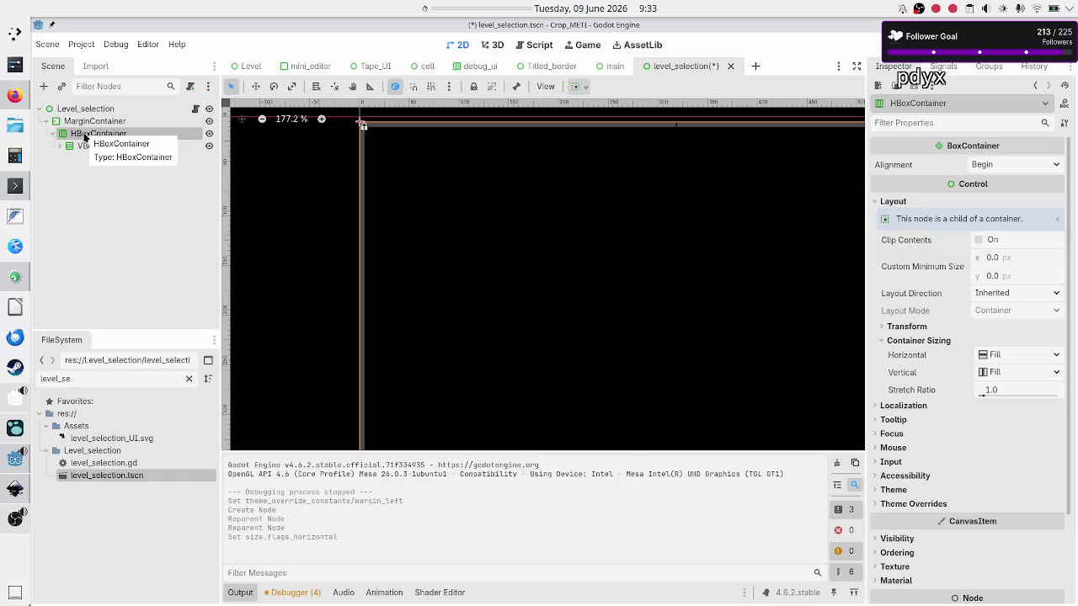
# Add a PanelContainer as a child of the HBoxContainer
pyautogui.click(47, 86)
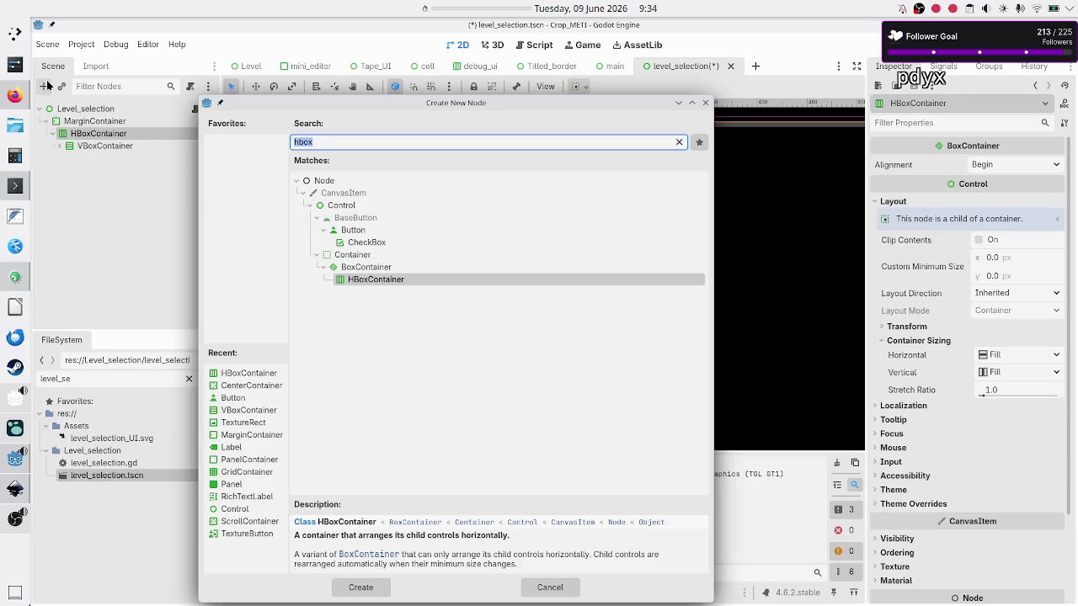
pyautogui.write('pa')
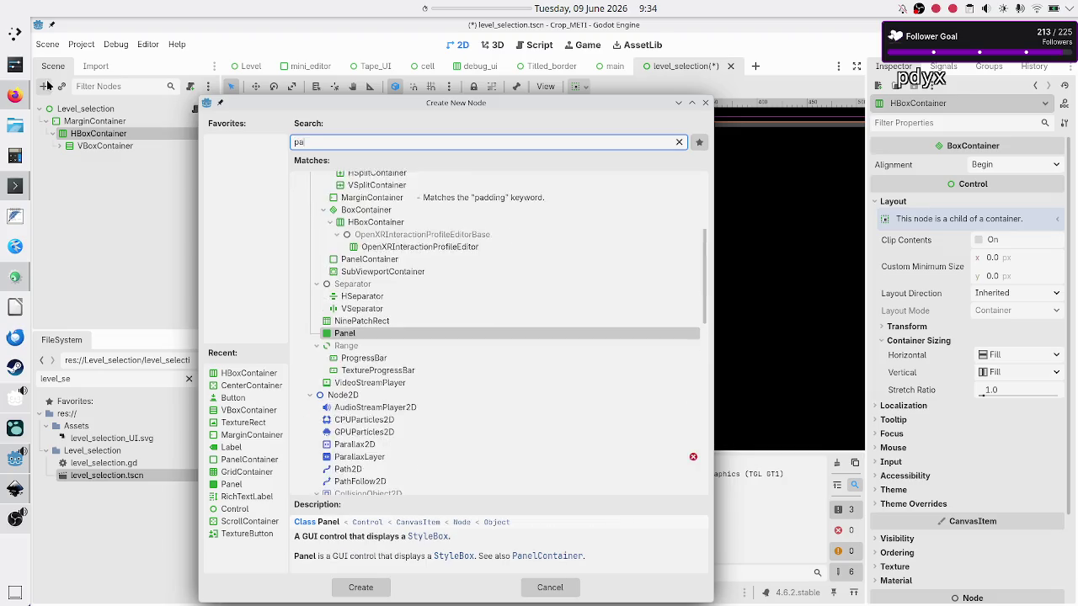
pyautogui.write('nelco')
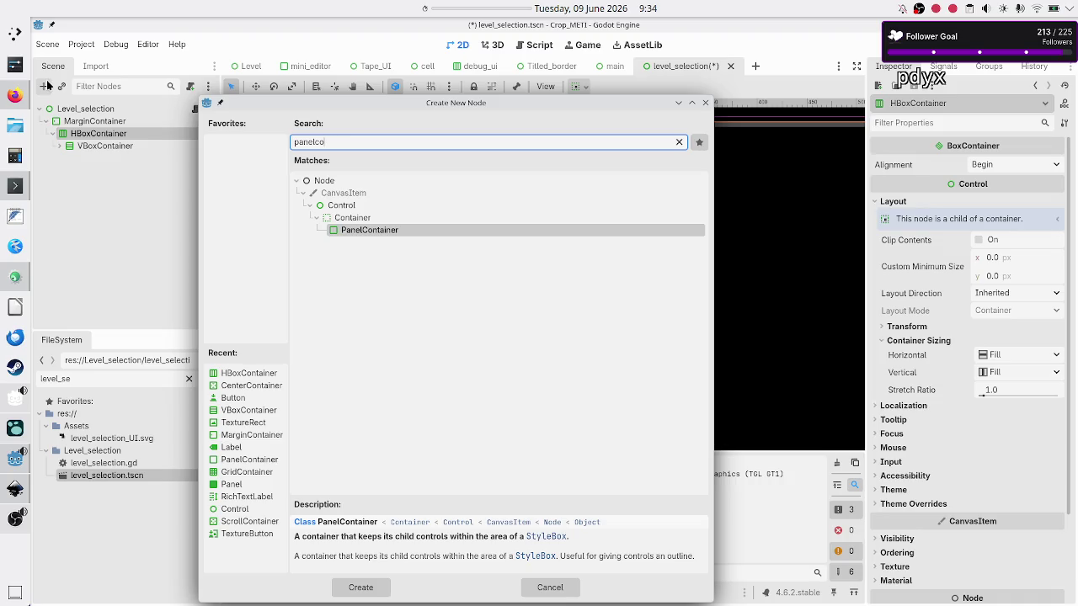
pyautogui.press('Return')
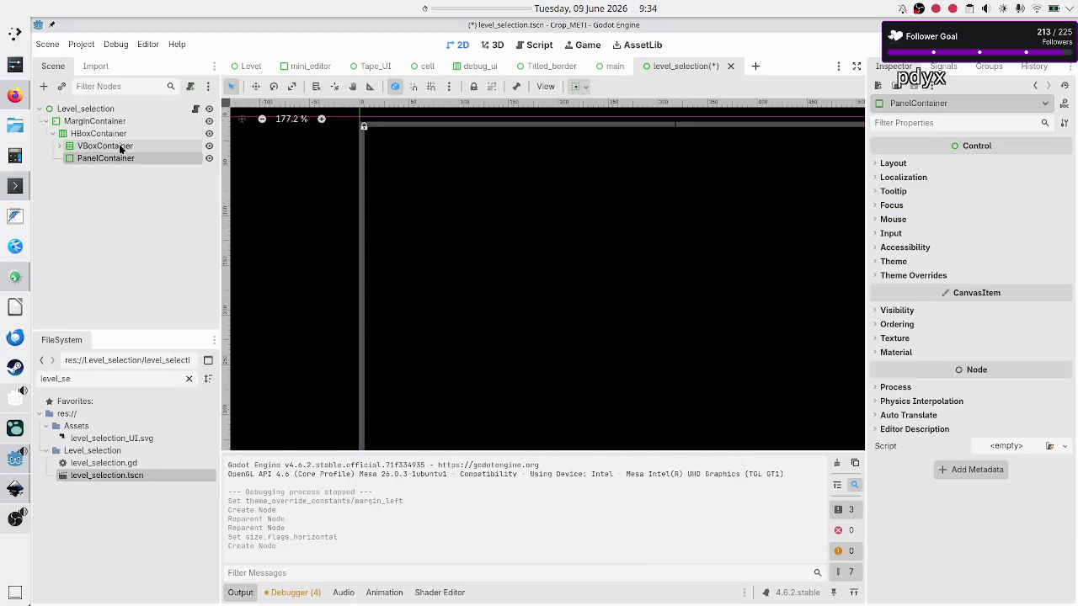
# Add a TextureButton under the PanelContainer and rename it Back
pyautogui.click(46, 86)
pyautogui.write('butt')
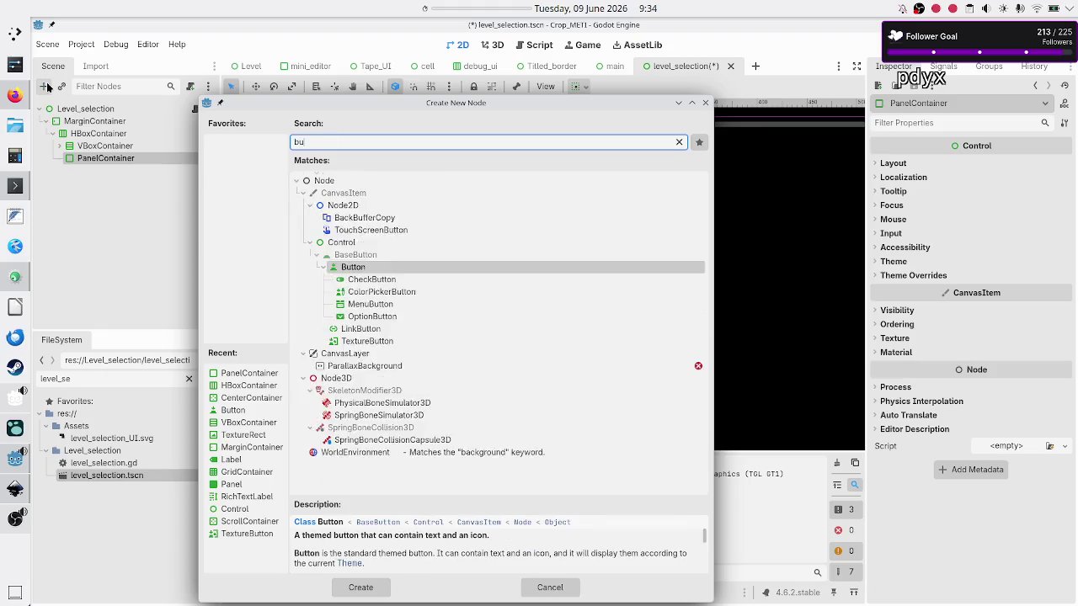
pyautogui.press('BackSpace')
pyautogui.press('BackSpace')
pyautogui.press('BackSpace')
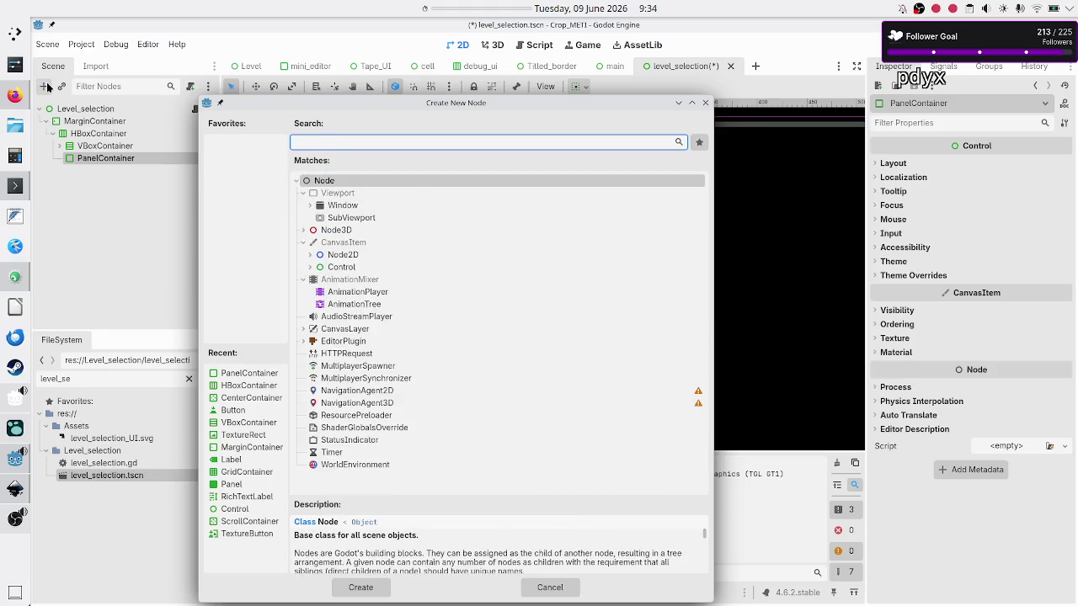
pyautogui.write('textureb')
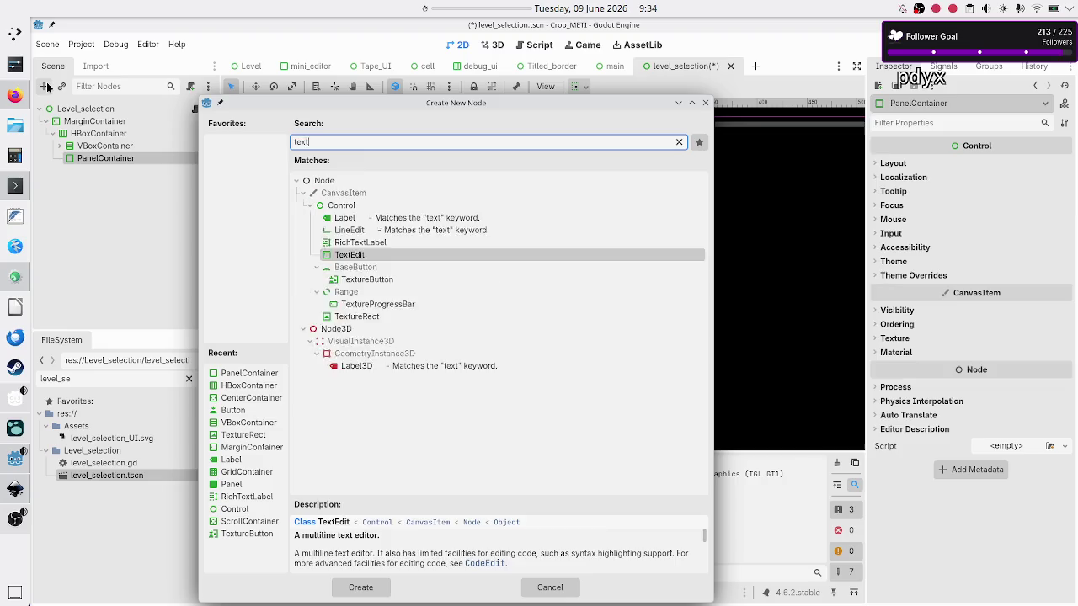
pyautogui.press('Return')
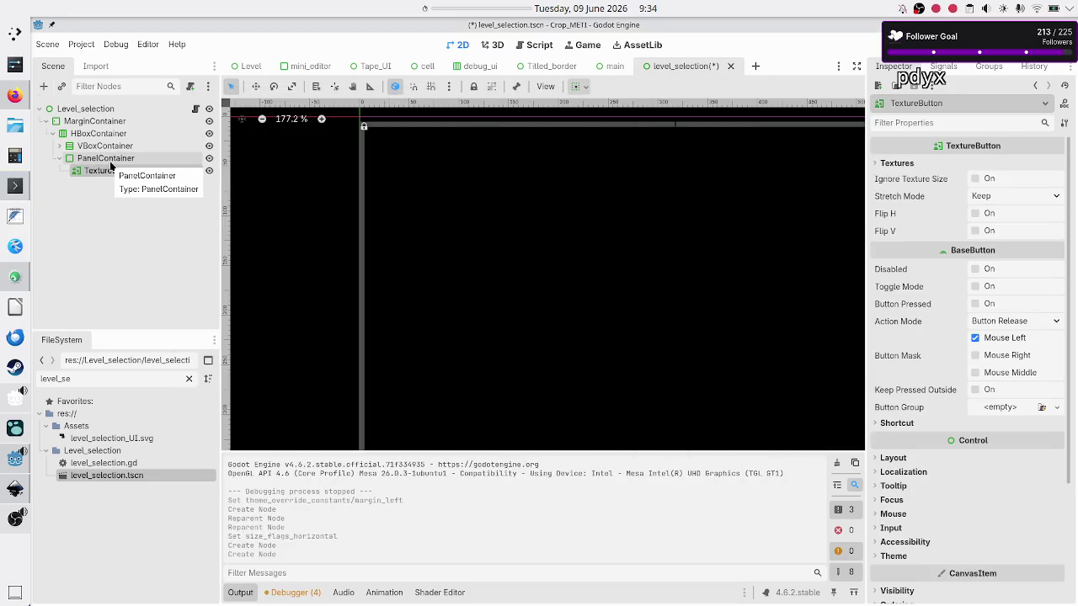
pyautogui.click(149, 219)
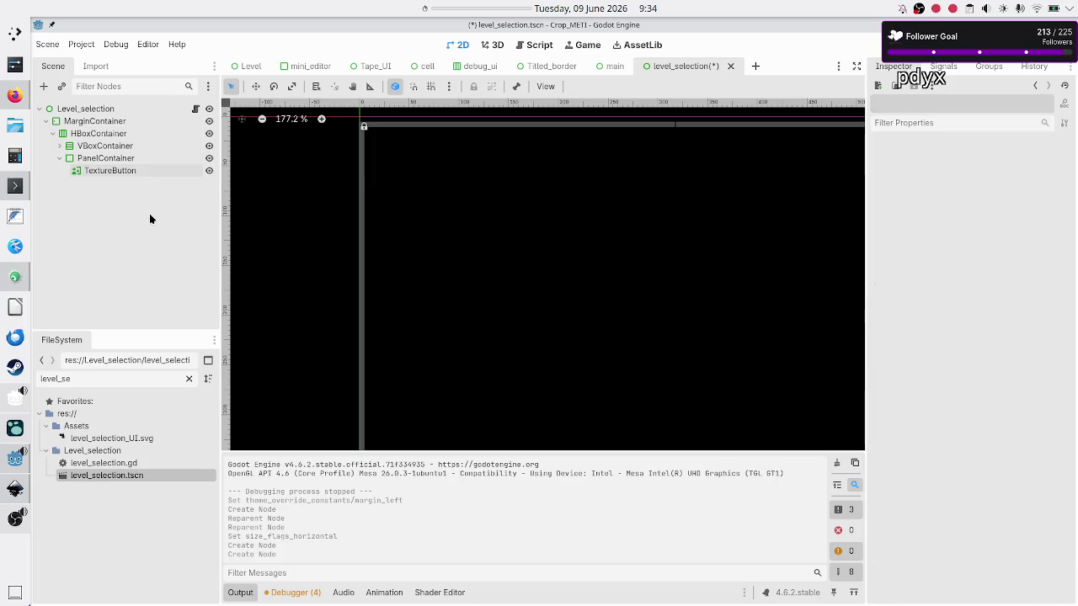
pyautogui.doubleClick(141, 172)
pyautogui.write('Ba')
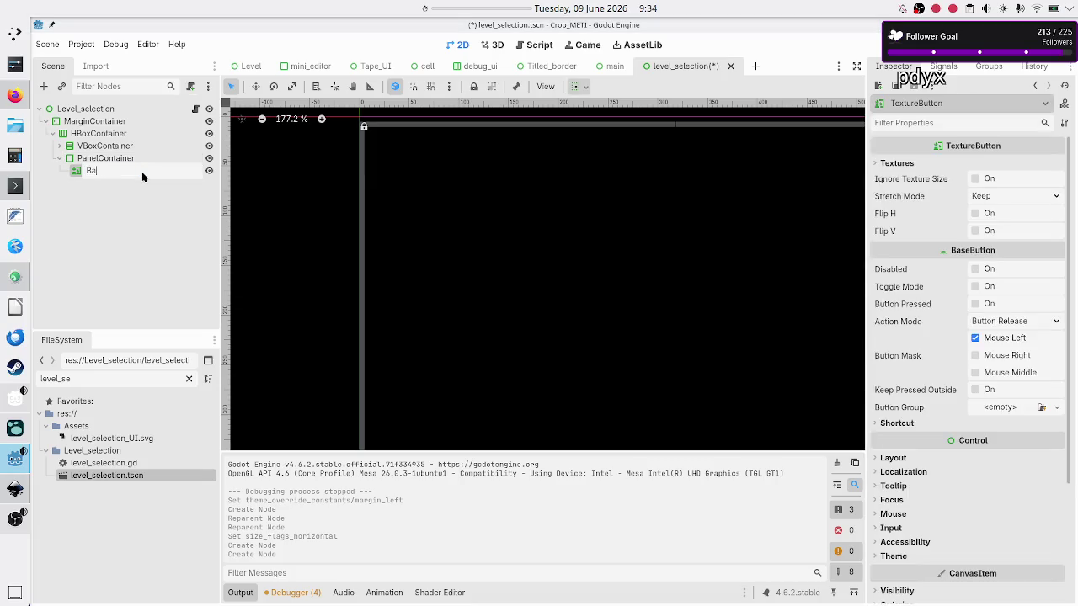
pyautogui.write('ck')
pyautogui.hotkey('alt', 'Tab')
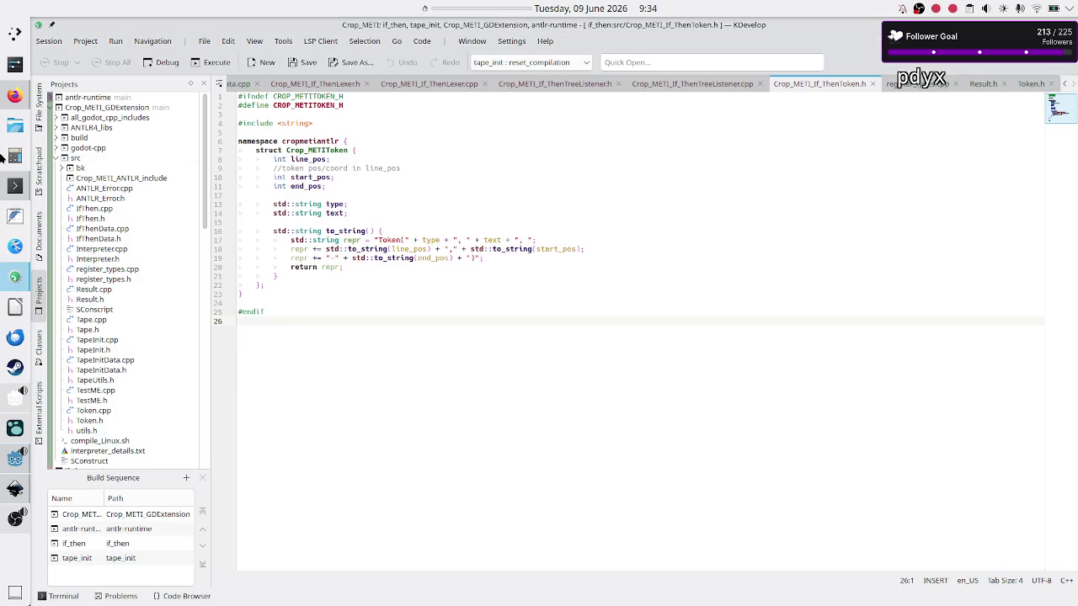
# Bring up Firefox showing the DuckDuckGo image results for 'go back icon'
pyautogui.click(10, 97)
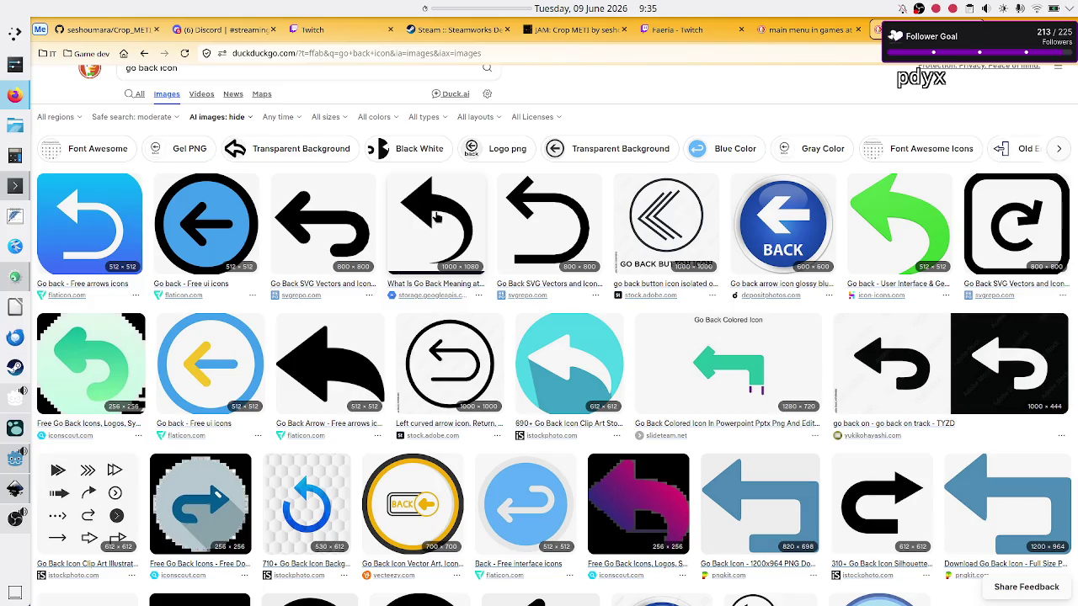
pyautogui.scroll(1, 241, 121)
pyautogui.scroll(1, 241, 121)
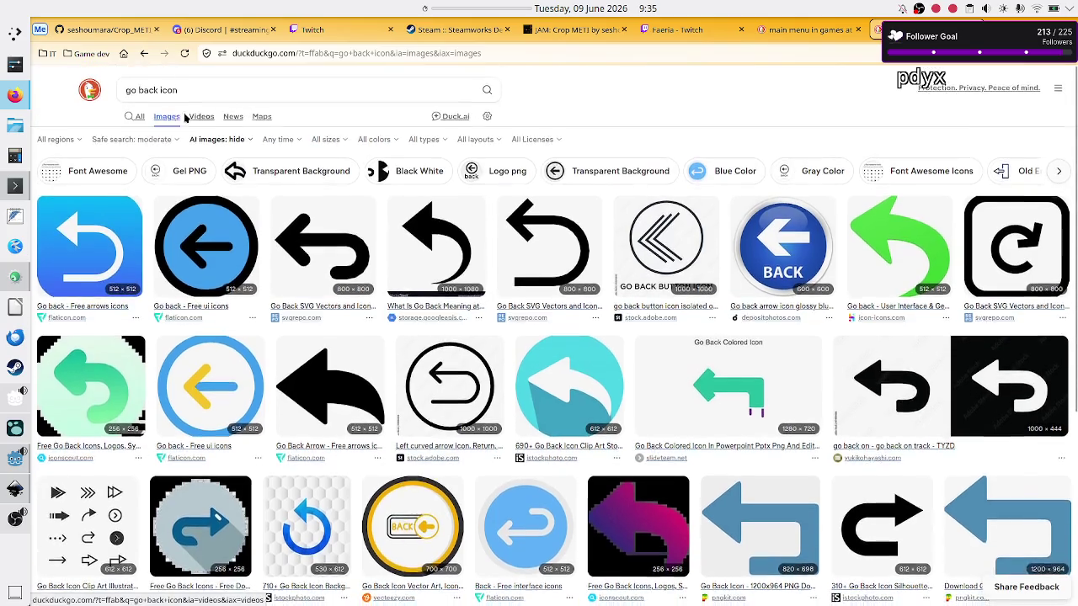
pyautogui.doubleClick(147, 88)
pyautogui.press('BackSpace')
pyautogui.press('BackSpace')
pyautogui.press('BackSpace')
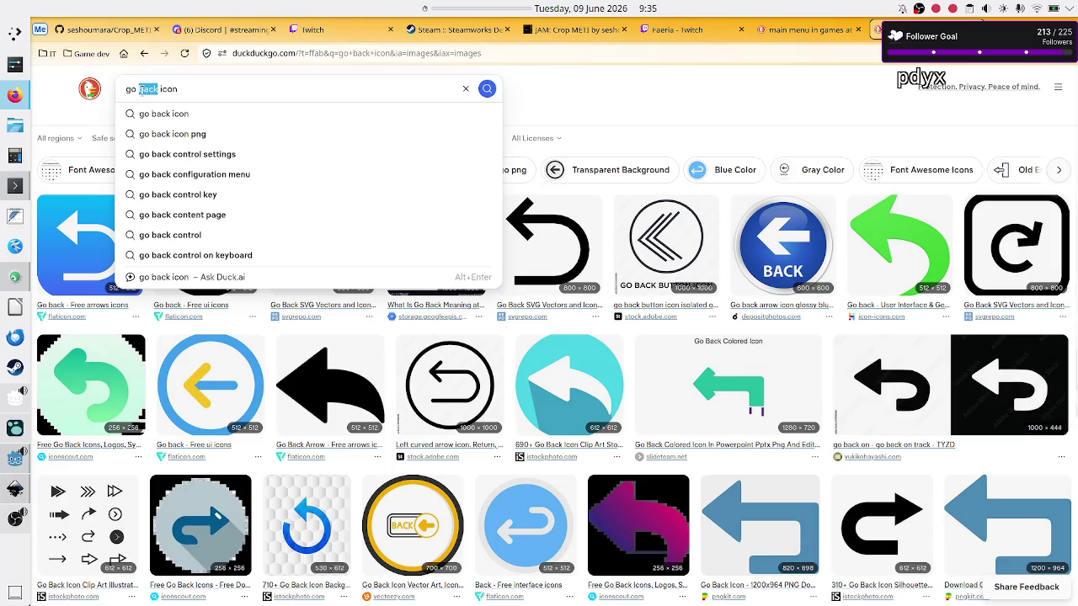
pyautogui.write('home')
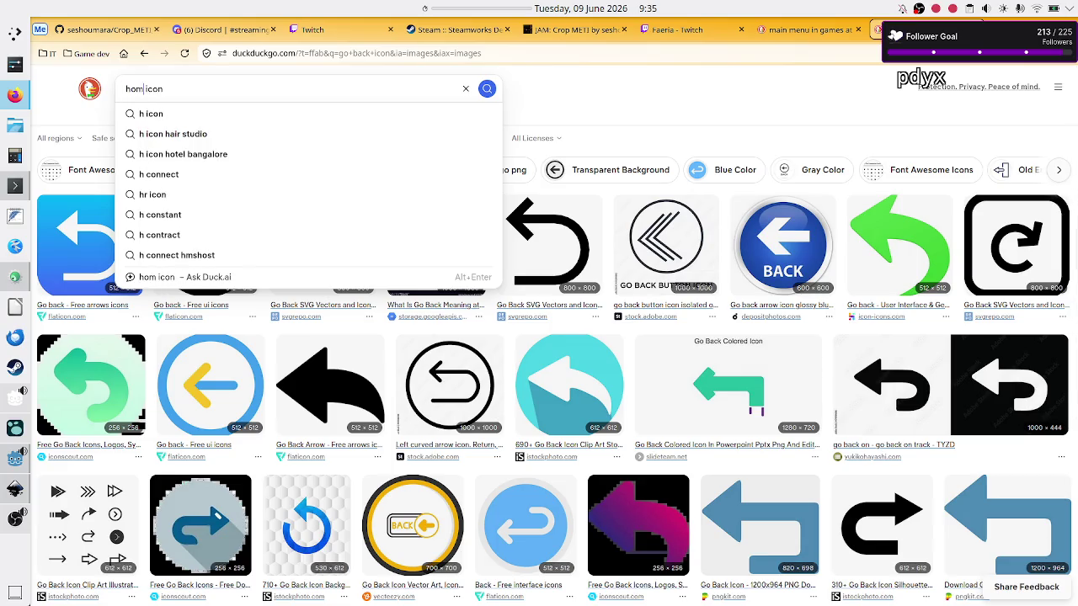
pyautogui.press('Return')
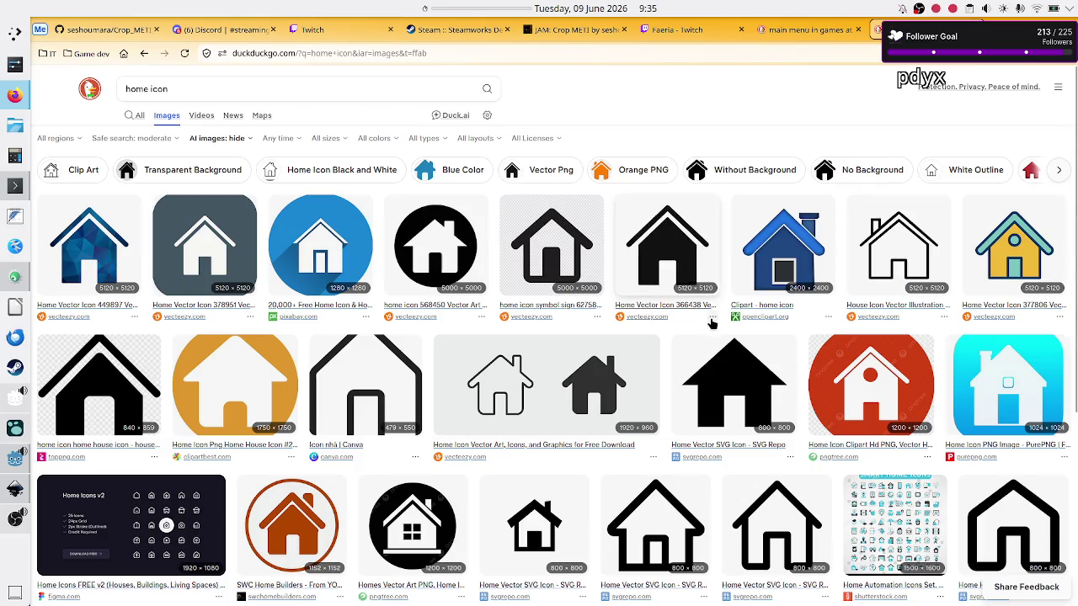
pyautogui.scroll(-1, 711, 337)
pyautogui.scroll(-3, 711, 337)
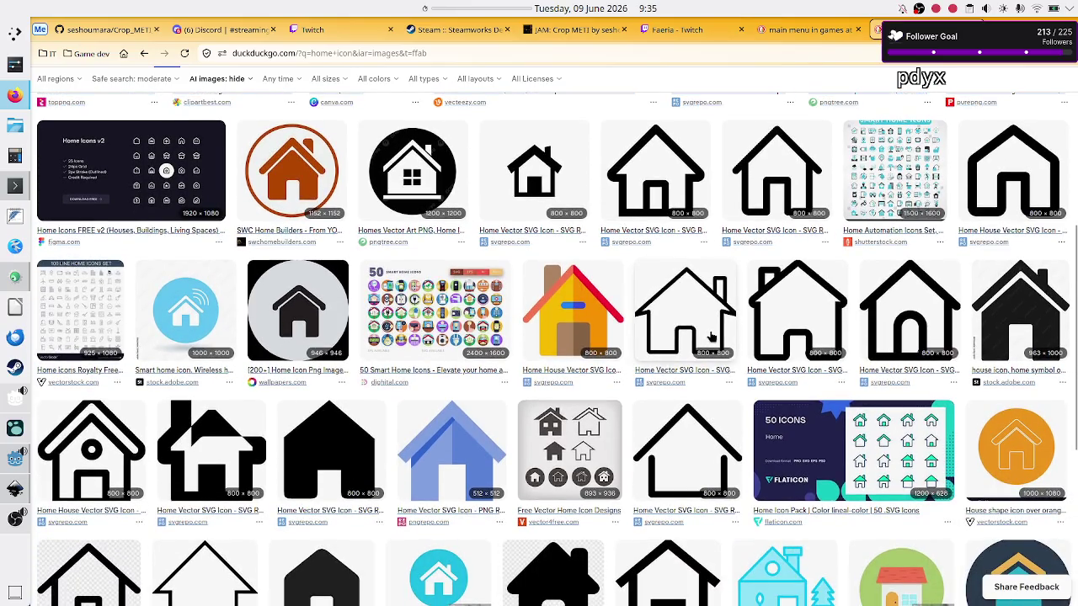
pyautogui.scroll(-1, 711, 337)
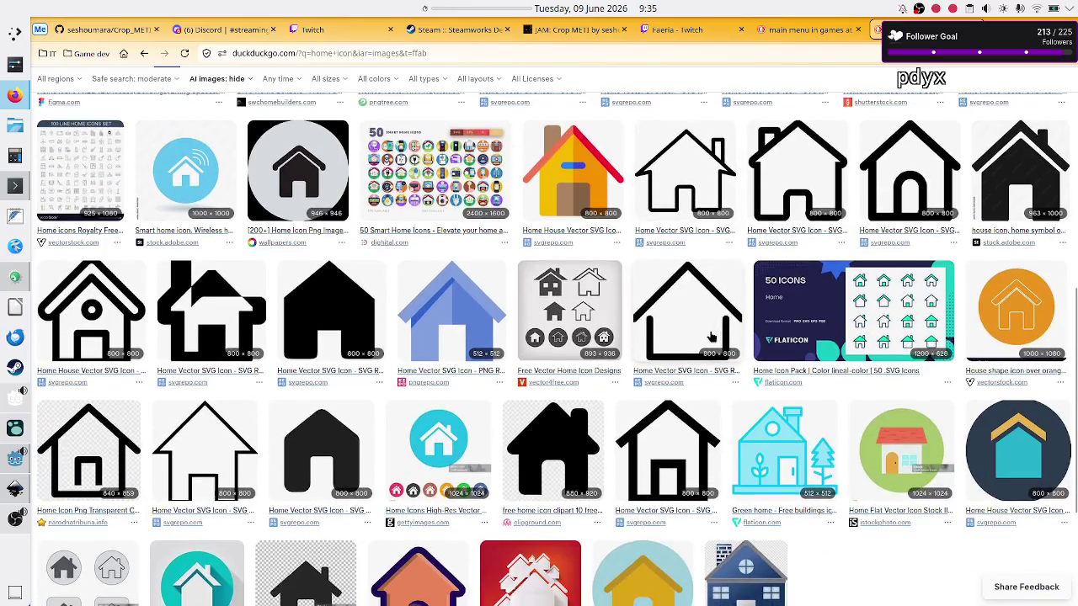
pyautogui.scroll(-1, 711, 336)
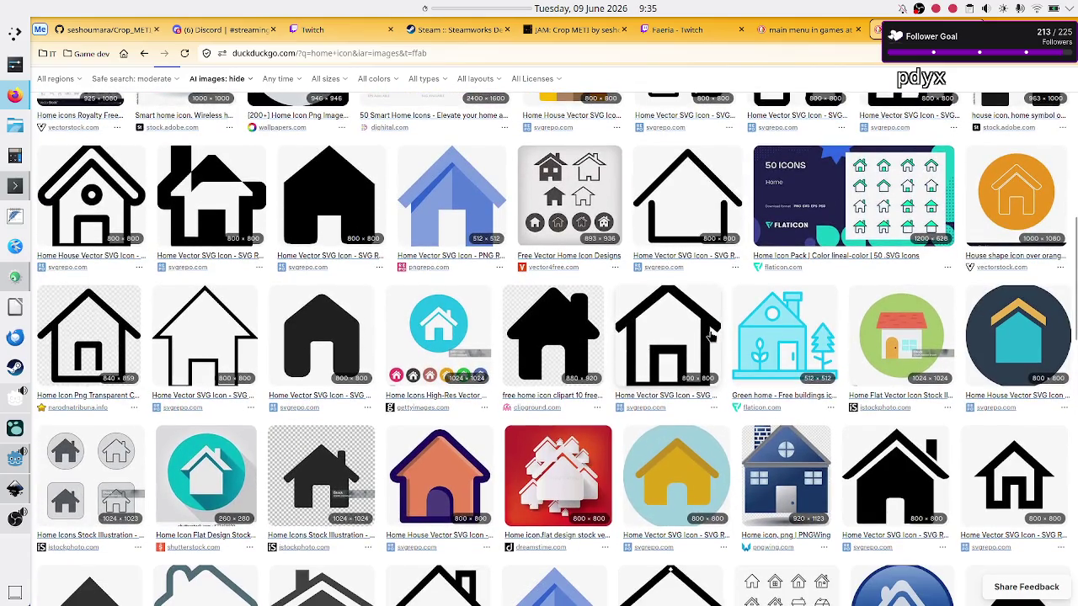
pyautogui.scroll(5, 711, 337)
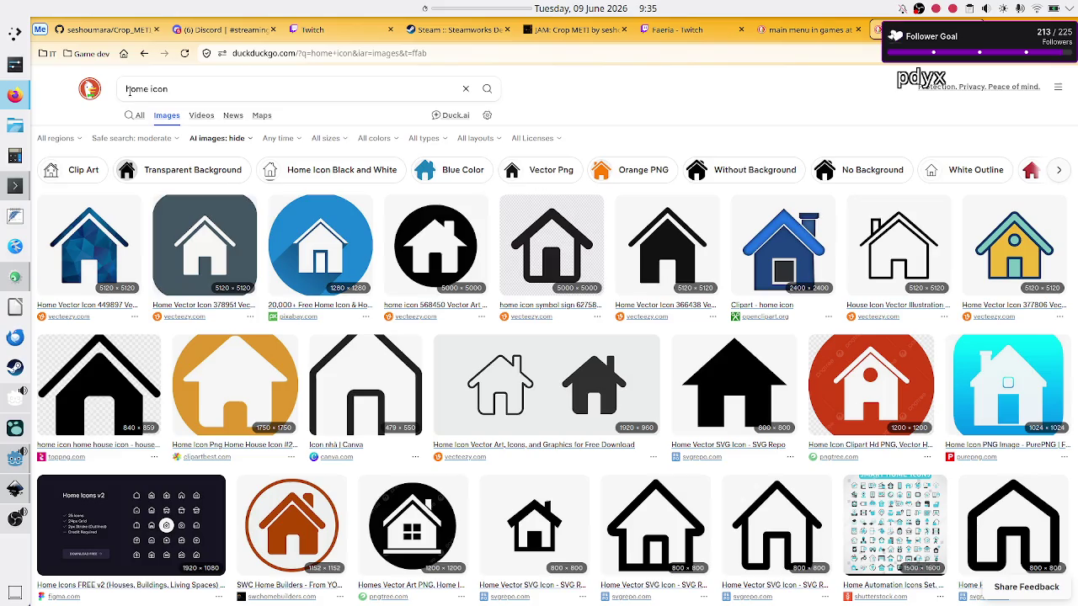
pyautogui.scroll(-5, 401, 314)
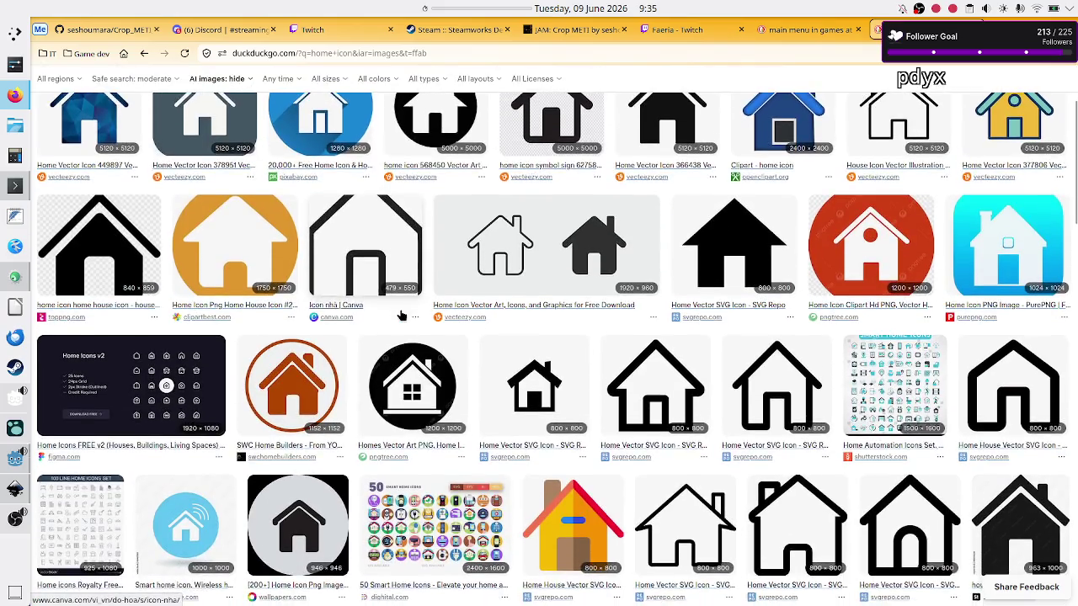
pyautogui.scroll(-6, 402, 315)
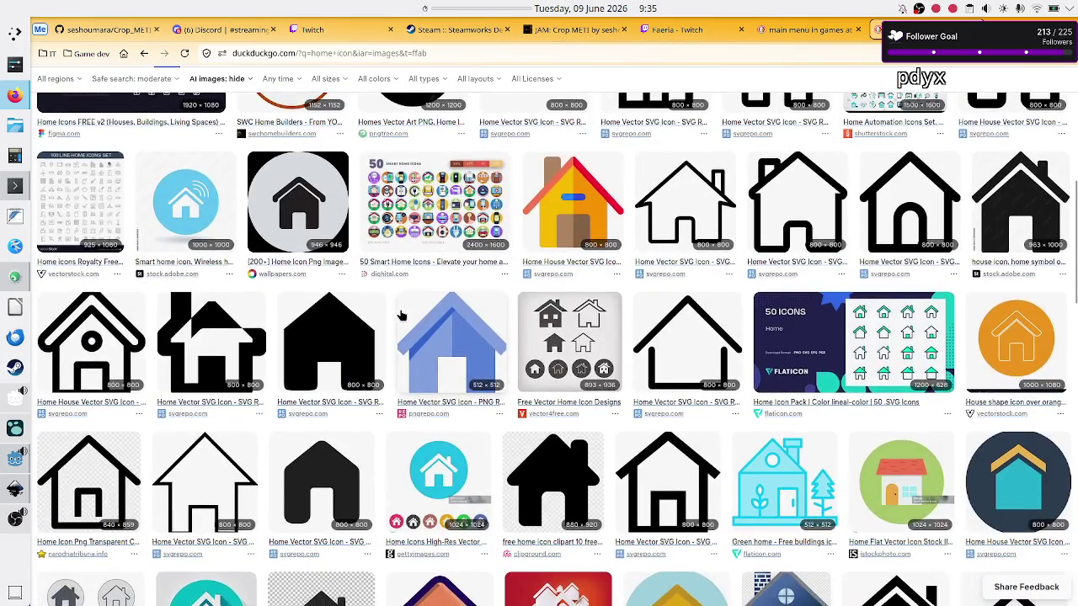
pyautogui.scroll(-4, 402, 315)
pyautogui.scroll(-5, 402, 315)
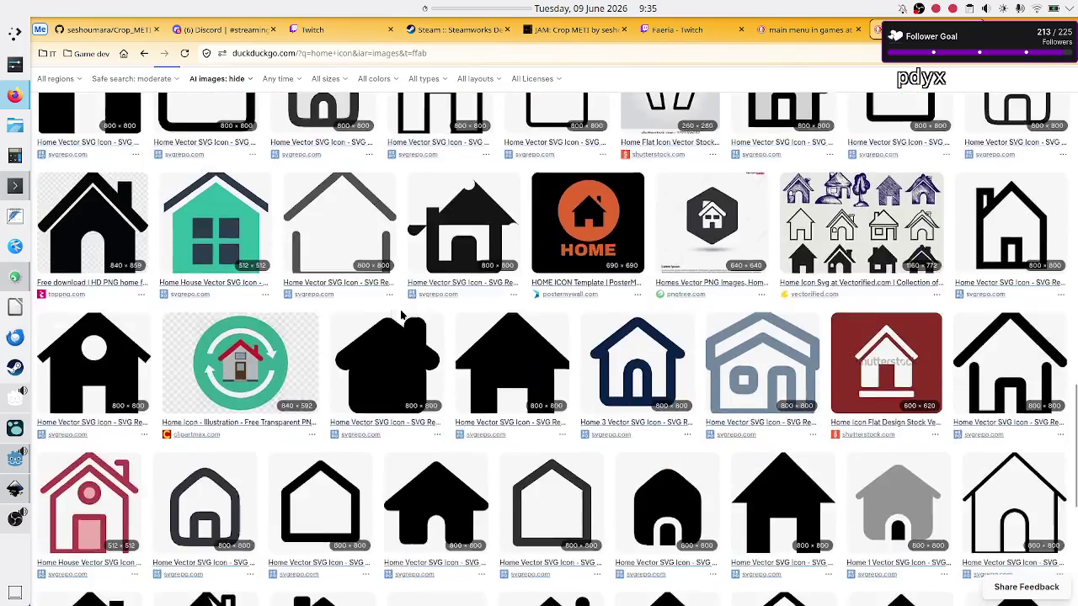
pyautogui.scroll(-3, 401, 315)
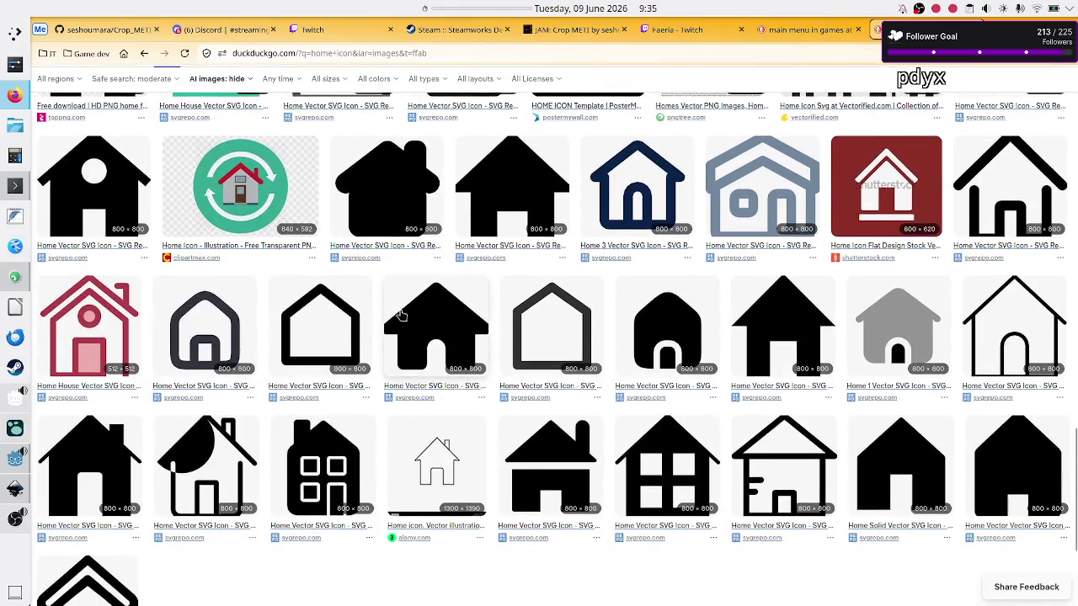
pyautogui.scroll(-2, 401, 315)
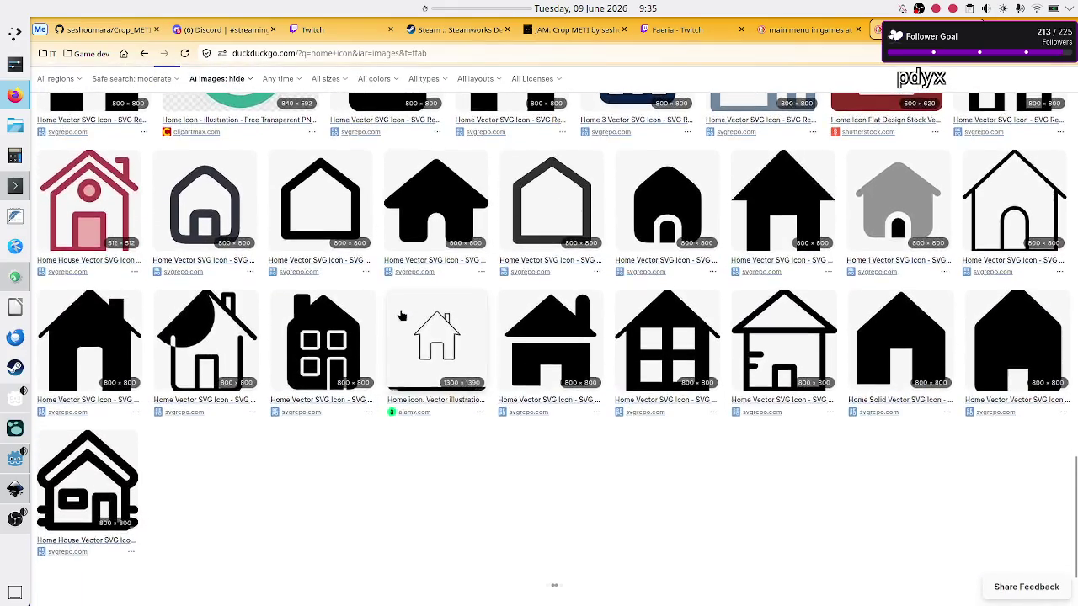
pyautogui.press('Home')
pyautogui.doubleClick(139, 91)
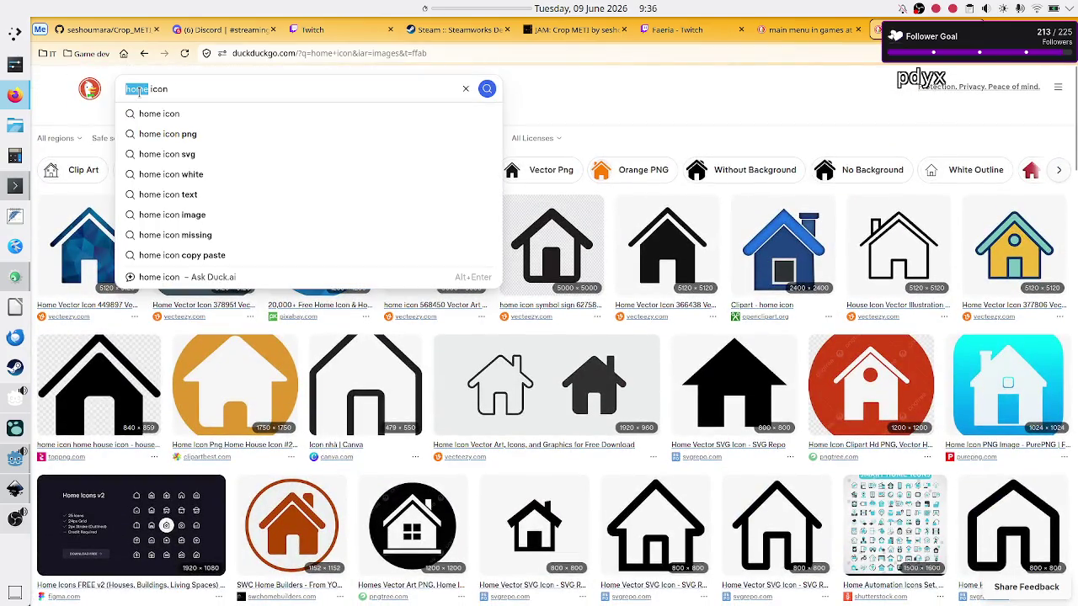
# Search DuckDuckGo images for 'main menu icon' and browse through the results
pyautogui.write('main menu')
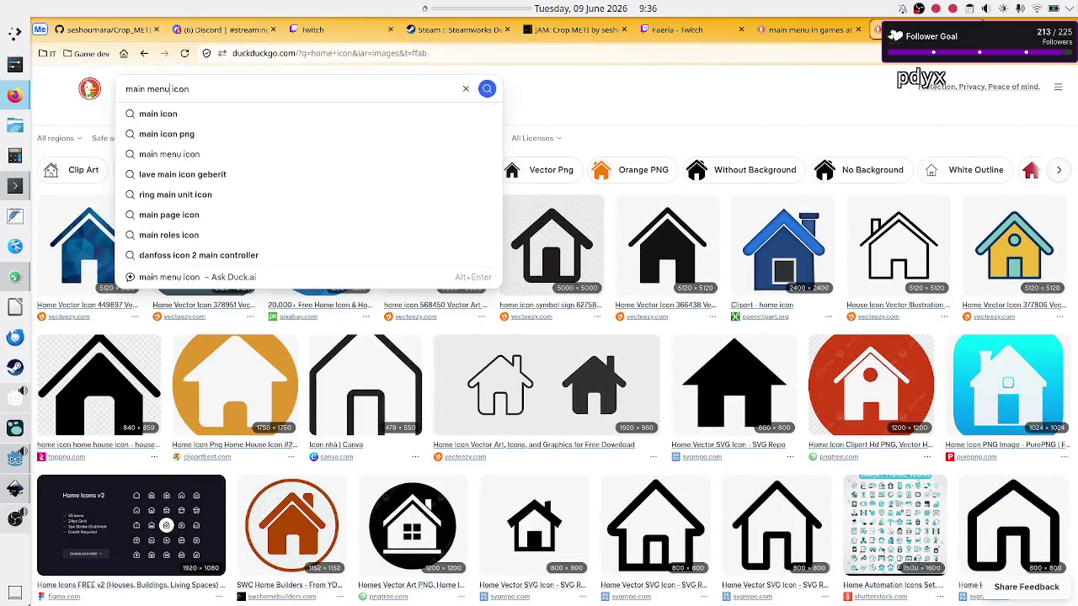
pyautogui.press('Return')
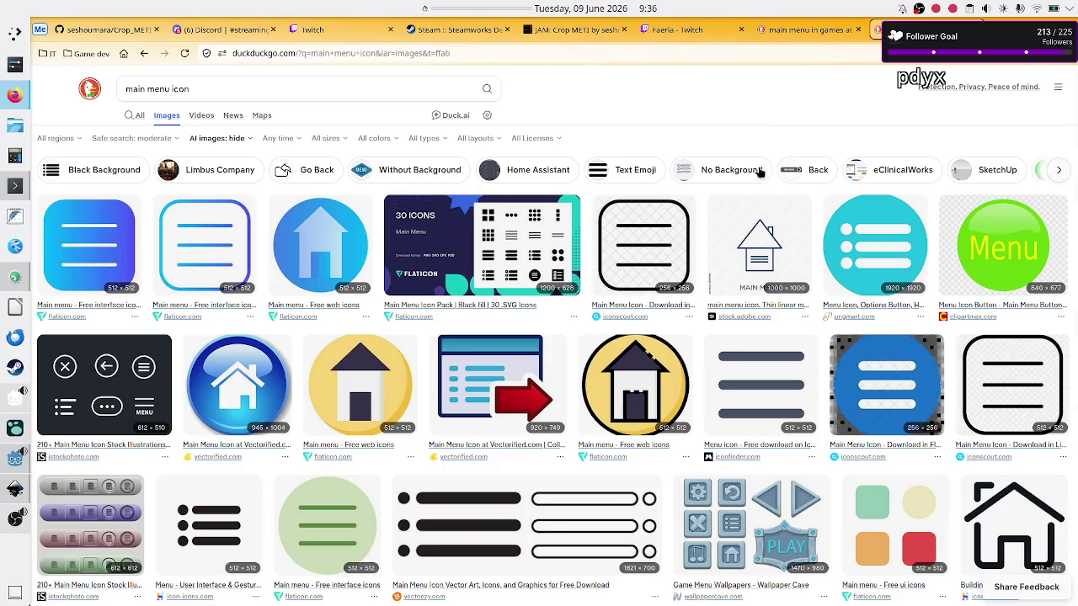
pyautogui.scroll(-3, 656, 396)
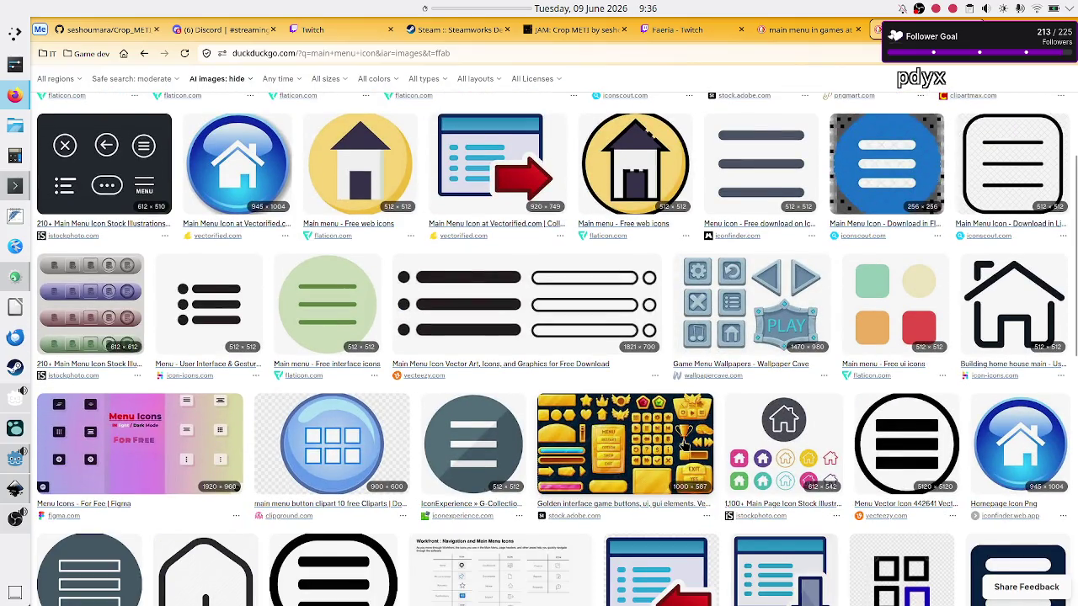
pyautogui.scroll(2, 684, 444)
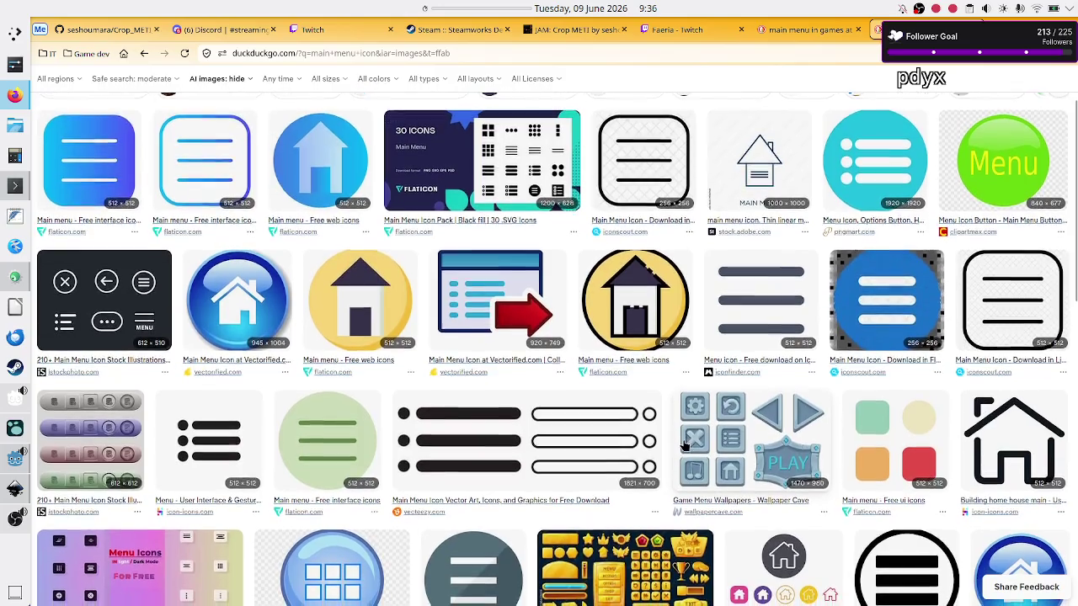
pyautogui.scroll(-1, 683, 443)
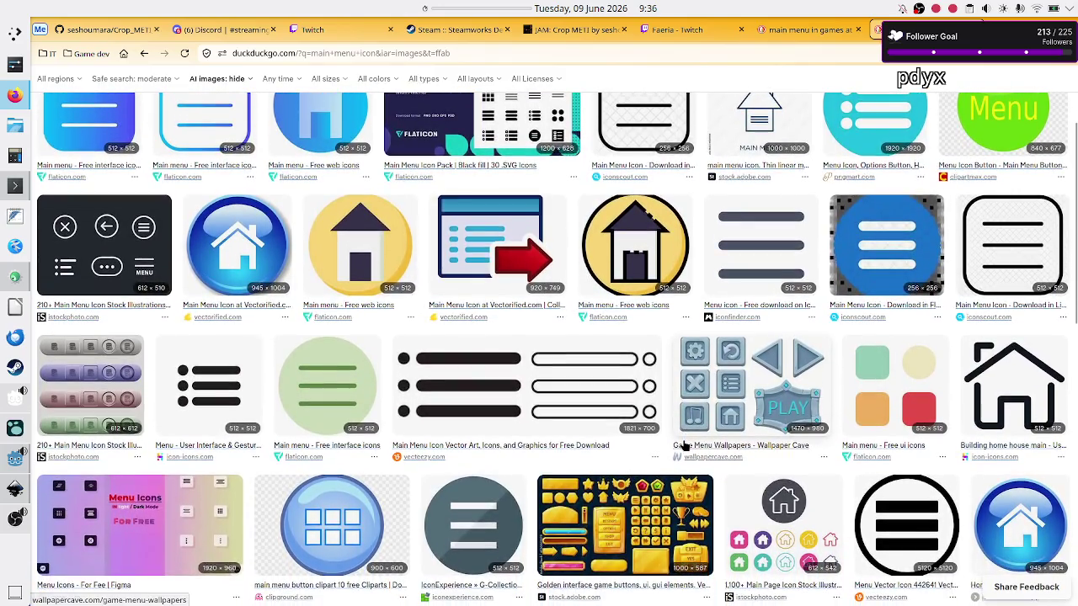
pyautogui.scroll(-1, 683, 444)
pyautogui.scroll(-2, 683, 444)
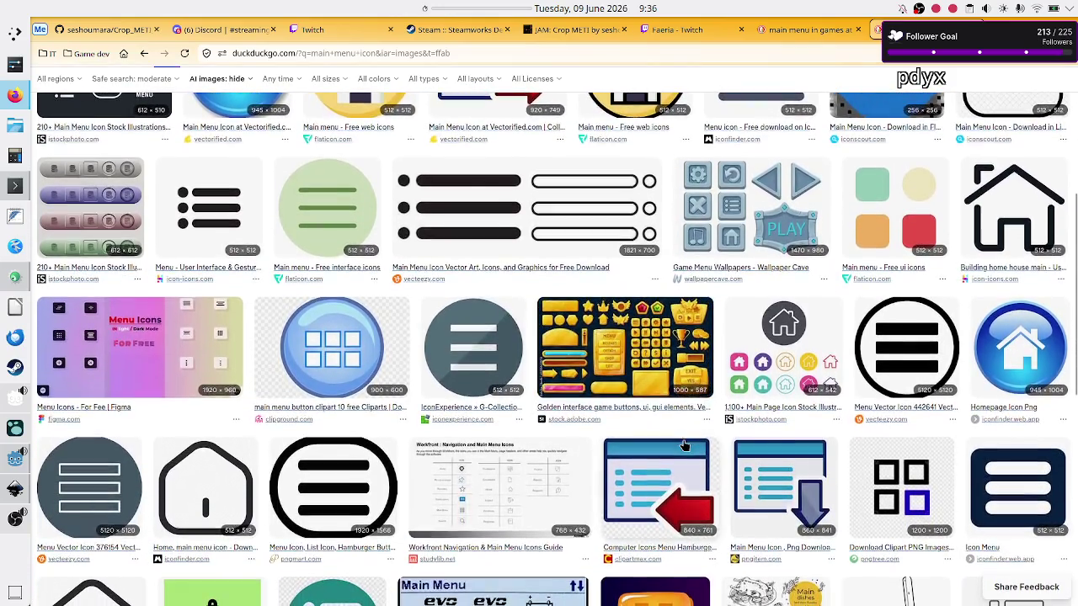
pyautogui.scroll(-3, 684, 443)
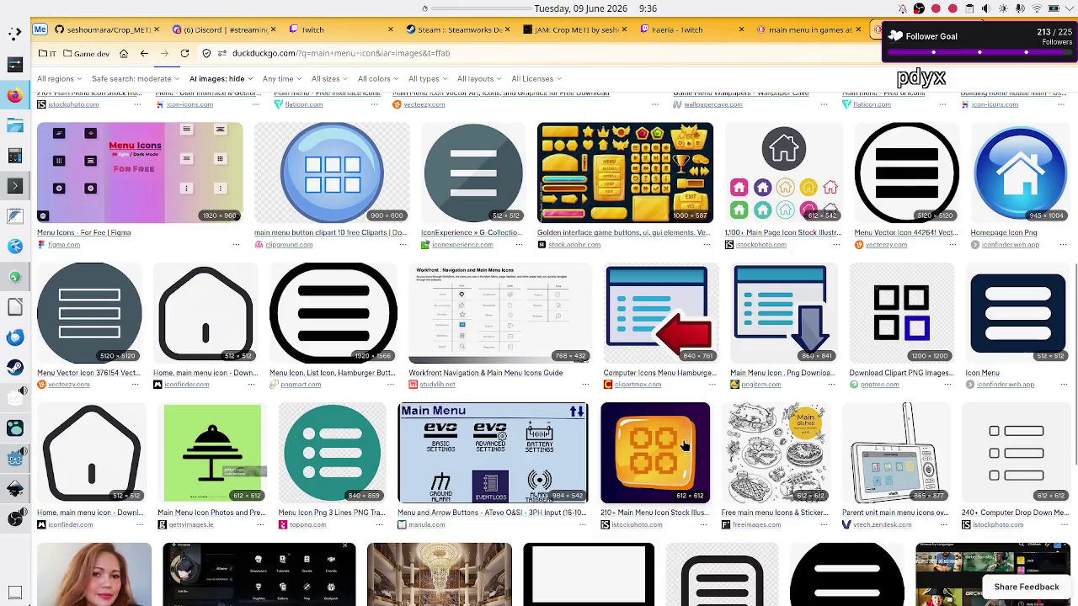
pyautogui.scroll(5, 684, 446)
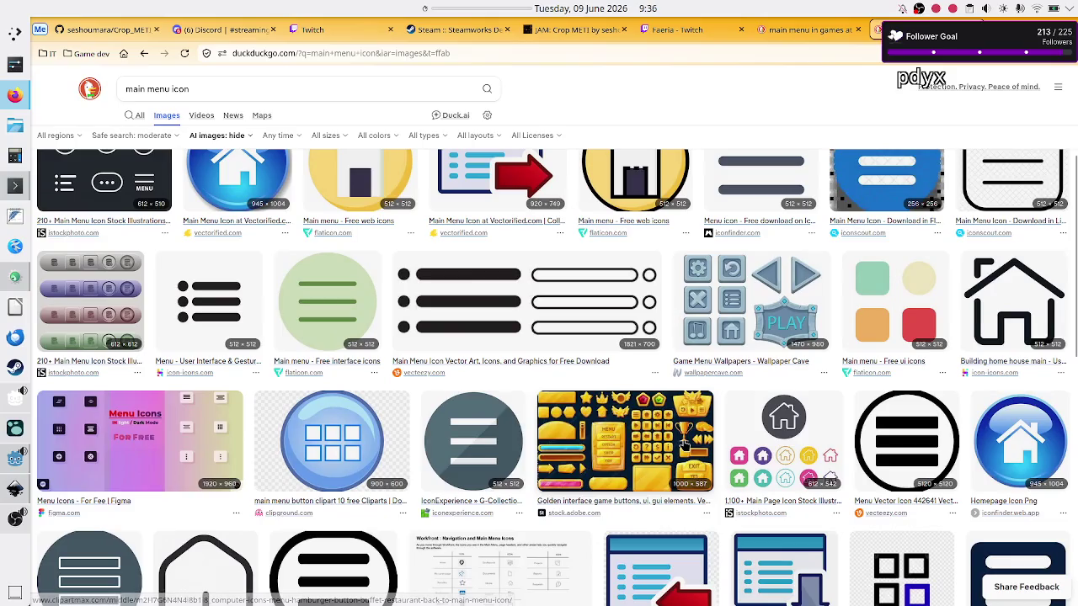
pyautogui.scroll(4, 683, 446)
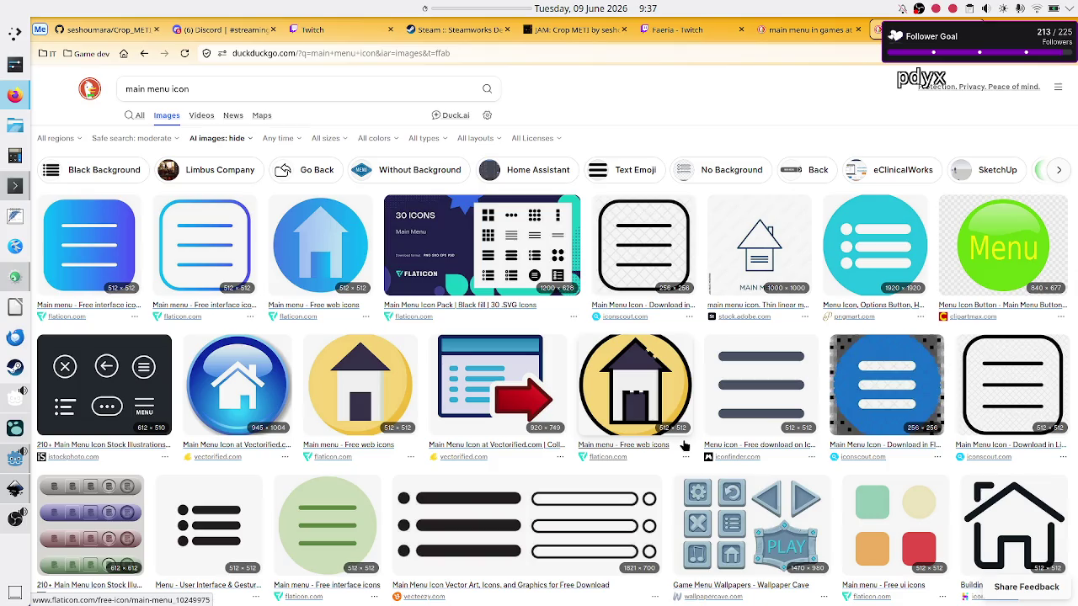
pyautogui.hotkey('alt', 'Tab')
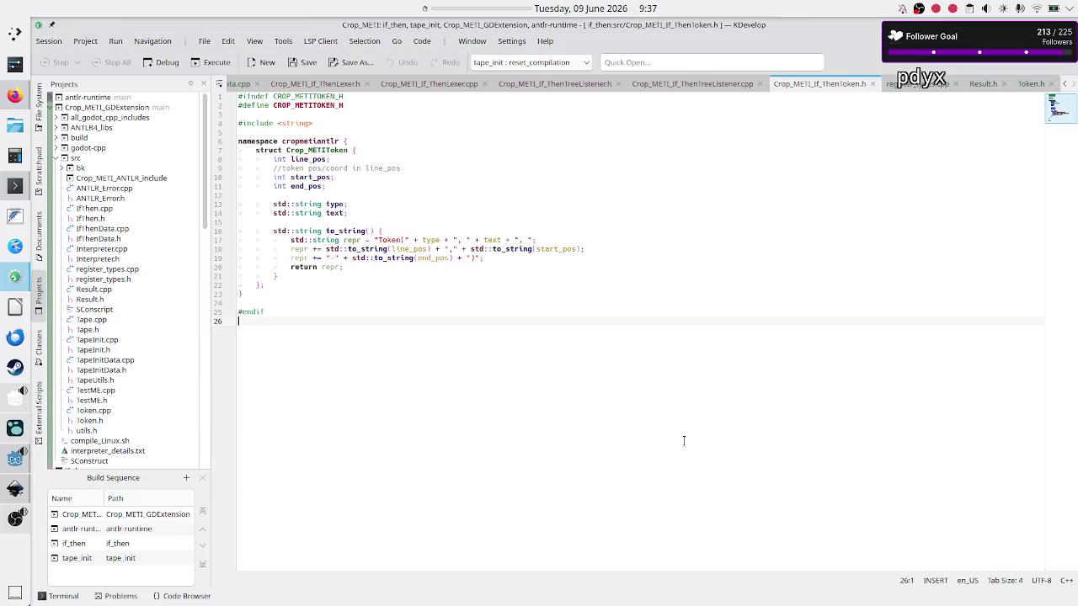
# Compare the menu buttons in the Level, main and level_selection scenes without editing them
pyautogui.hotkey('alt', 'Tab')
pyautogui.hotkey('alt', 'Tab')
pyautogui.hotkey('alt', 'Tab')
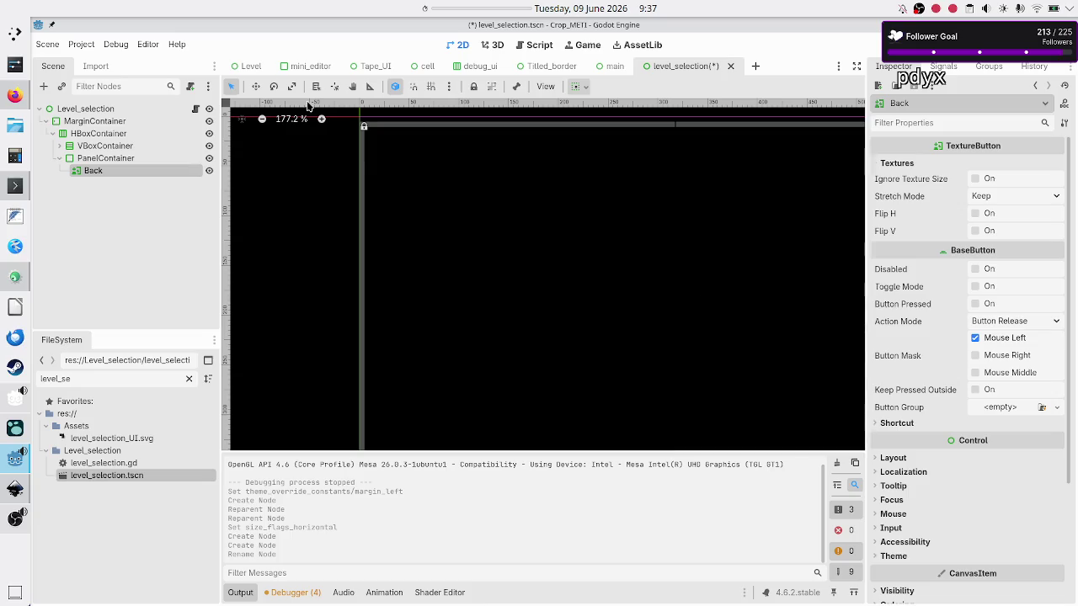
pyautogui.click(252, 67)
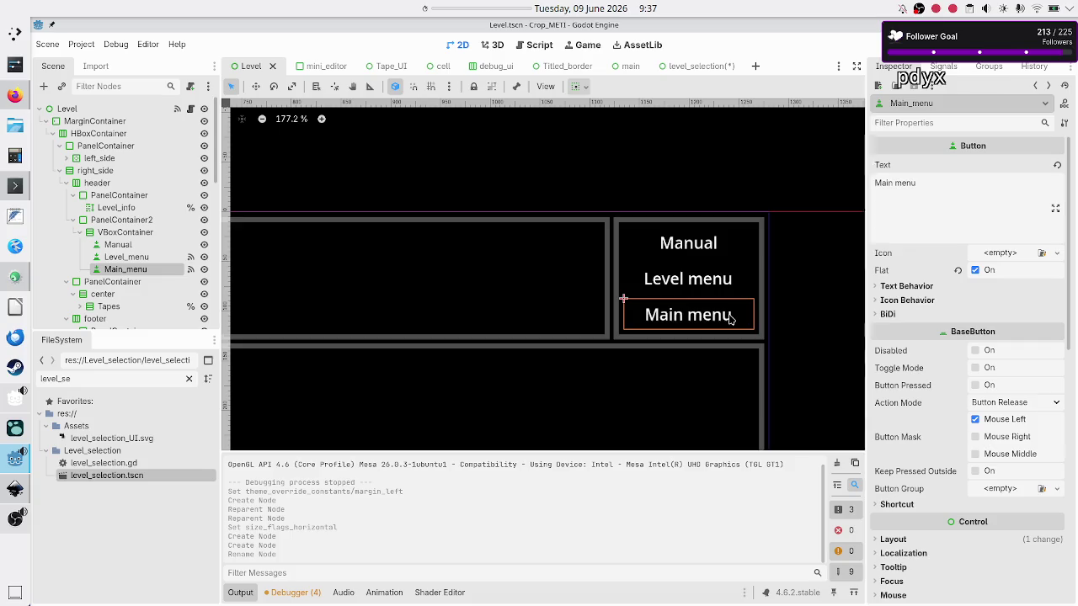
pyautogui.click(698, 66)
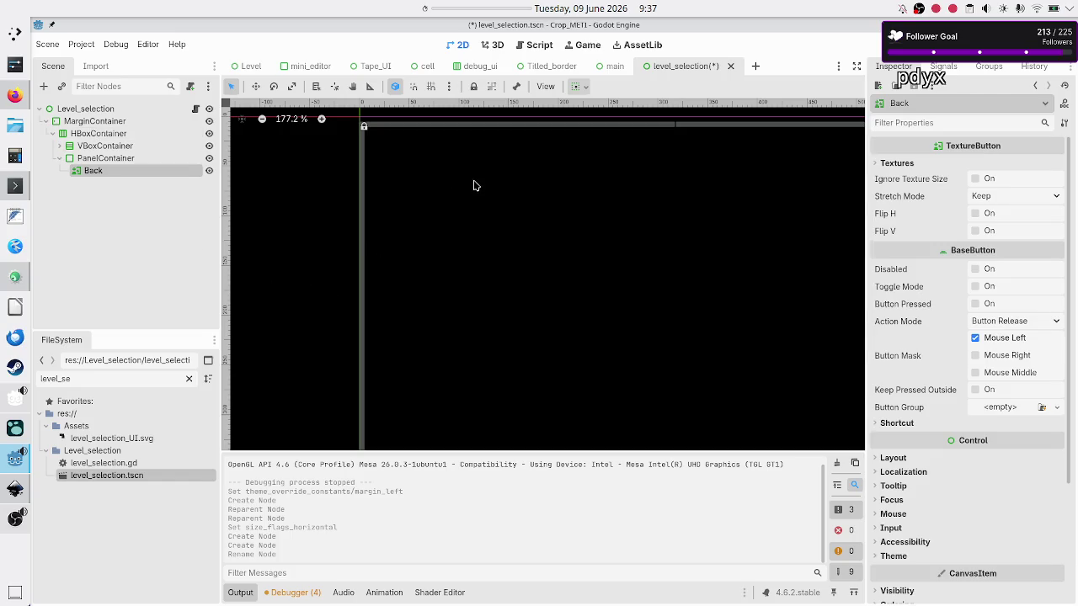
pyautogui.click(615, 66)
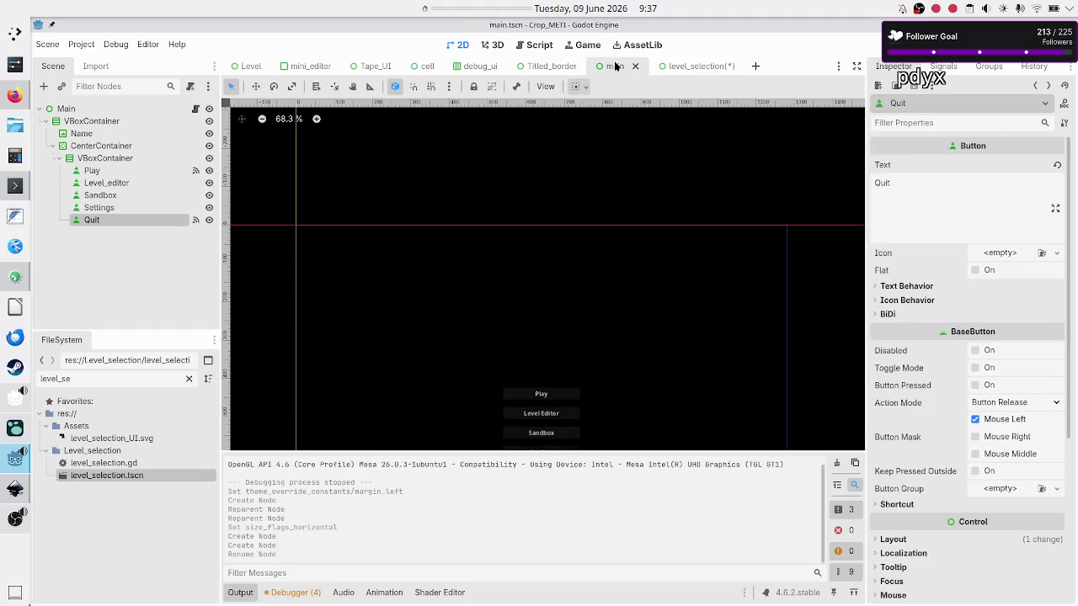
pyautogui.click(678, 66)
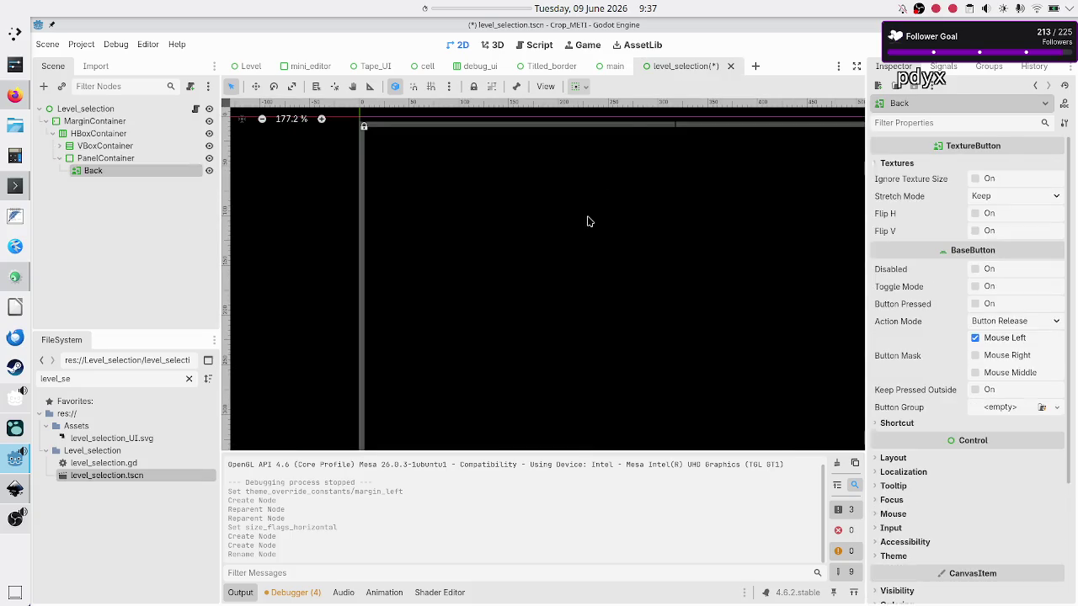
pyautogui.click(13, 97)
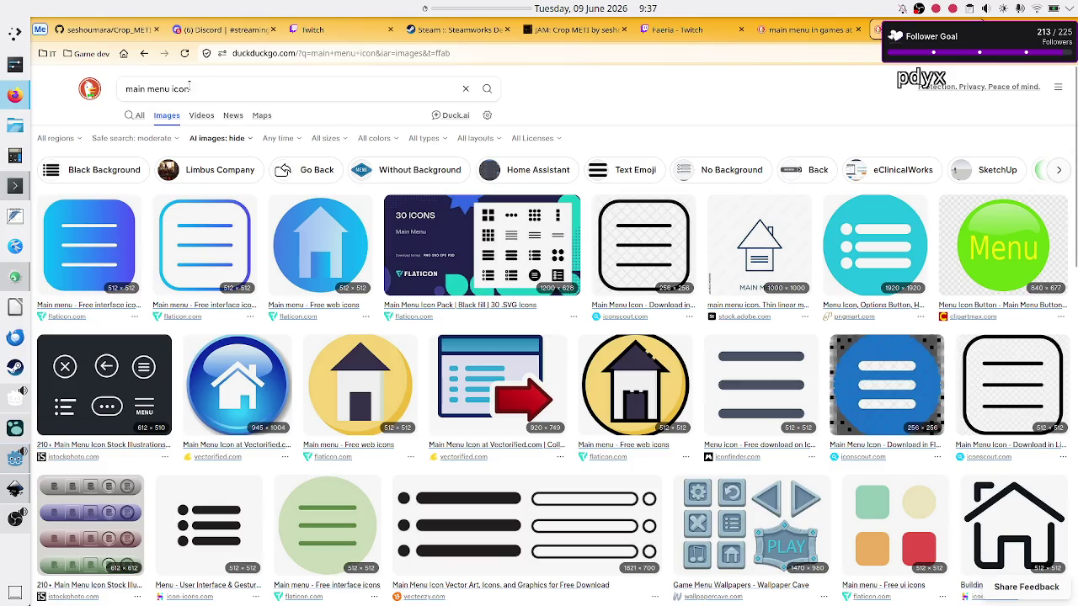
# Change the image search from 'main menu' to 'back arrow' icons
pyautogui.doubleClick(164, 90)
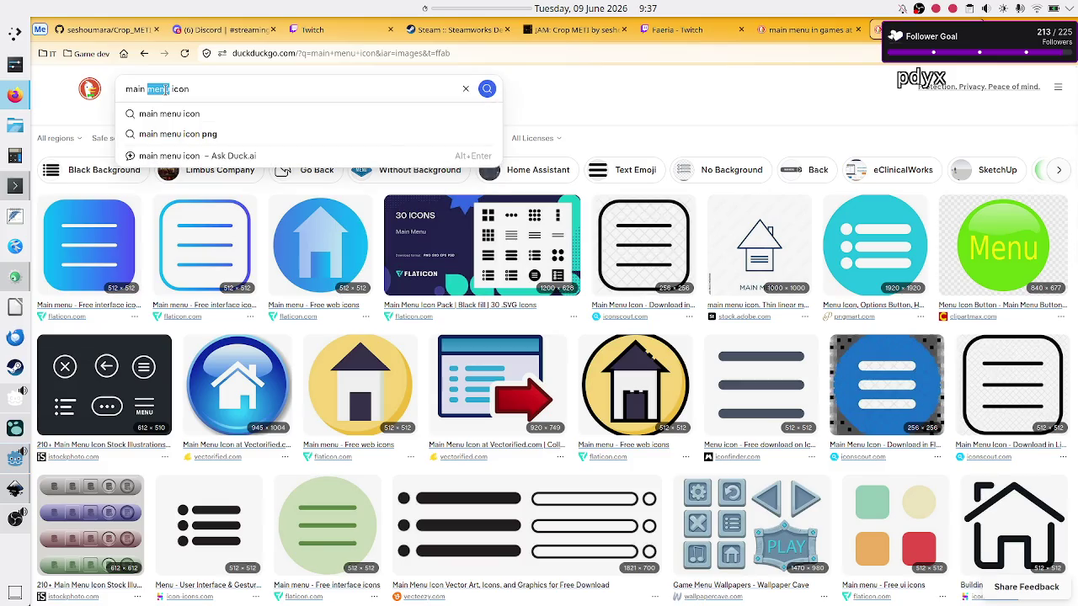
pyautogui.press('BackSpace')
pyautogui.press('BackSpace')
pyautogui.press('BackSpace')
pyautogui.write('back arrow')
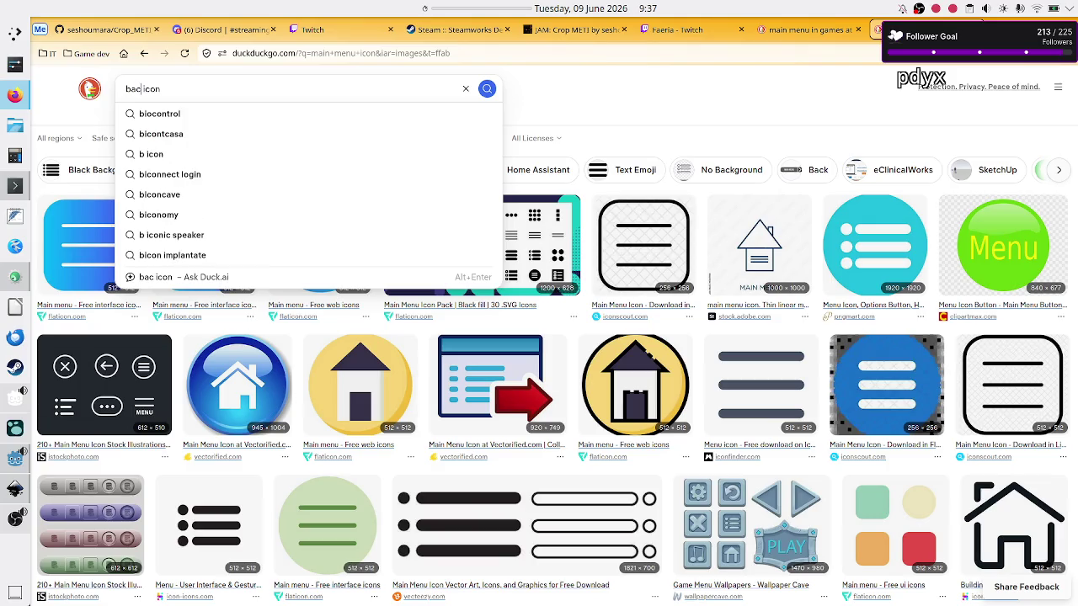
pyautogui.press('Return')
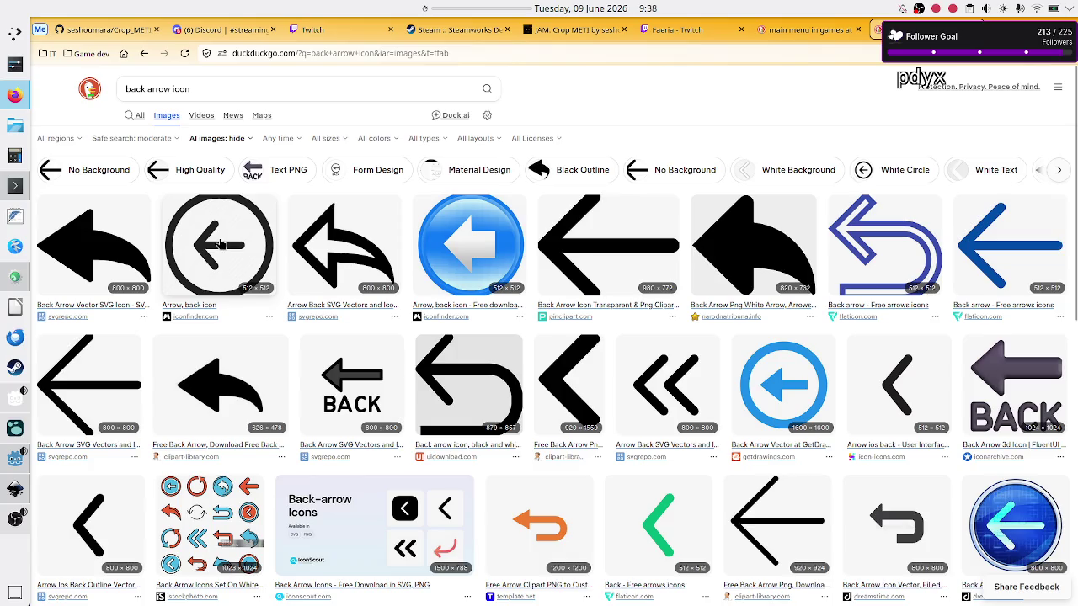
pyautogui.hotkey('alt', 'Tab')
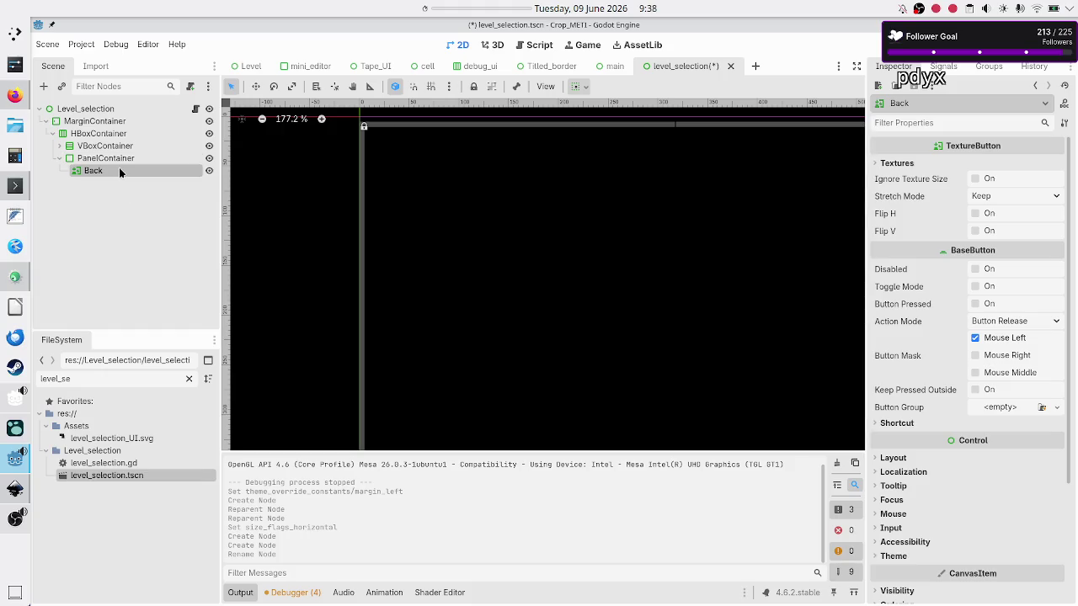
# Delete the Back texture button and add a plain Button under the PanelContainer
pyautogui.press('Delete')
pyautogui.press('Return')
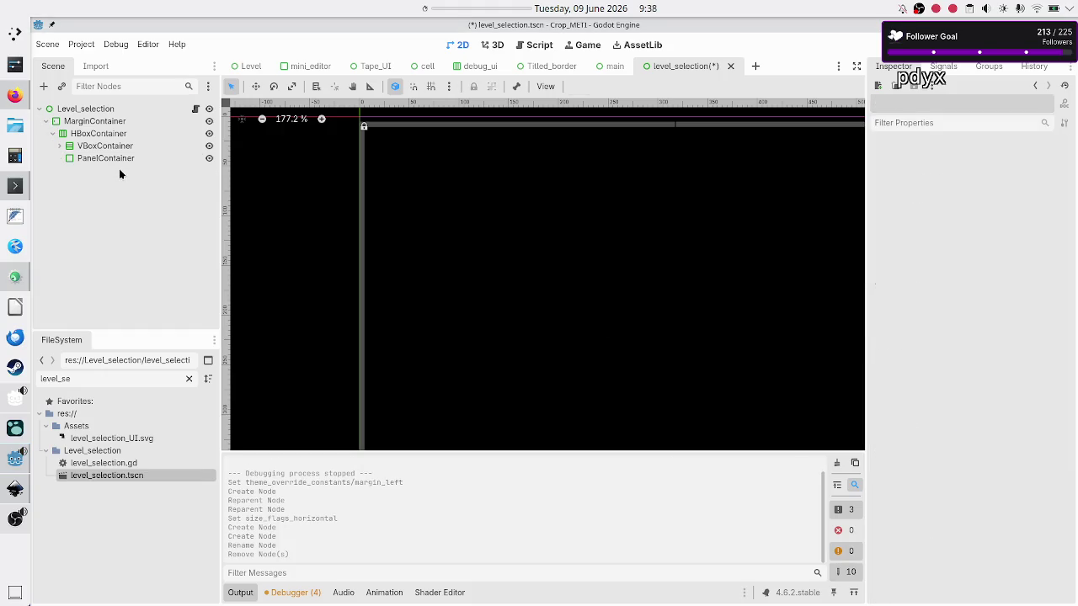
pyautogui.click(114, 163)
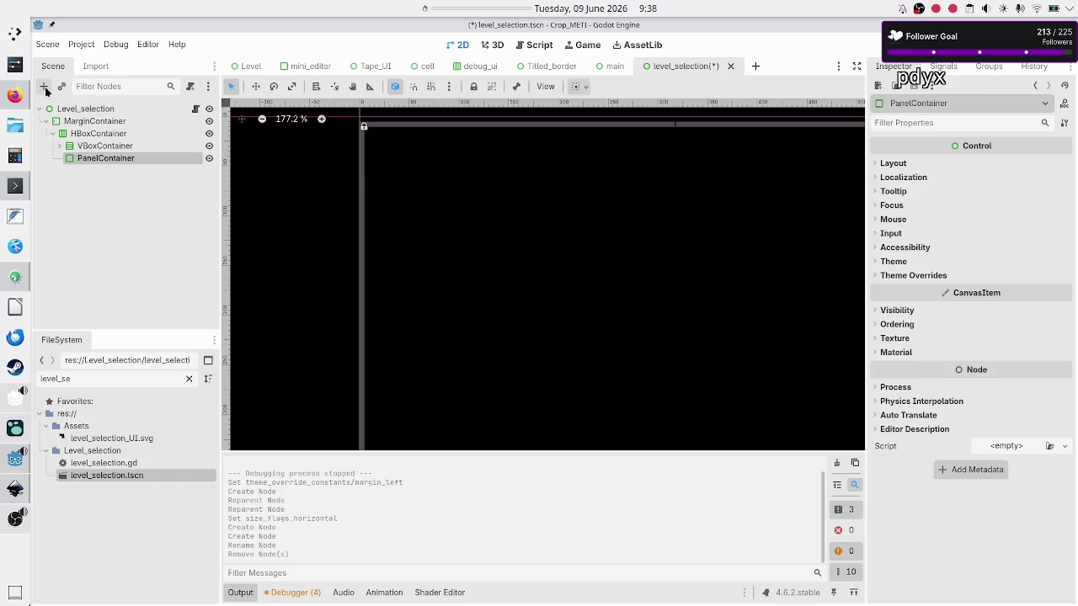
pyautogui.click(45, 89)
pyautogui.write('butt')
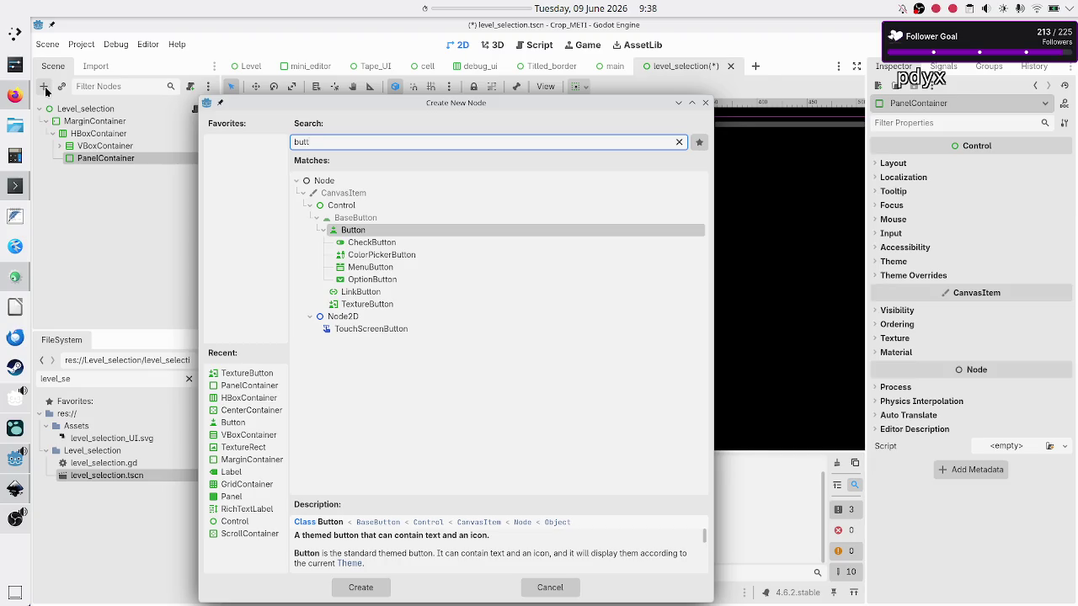
pyautogui.press('Return')
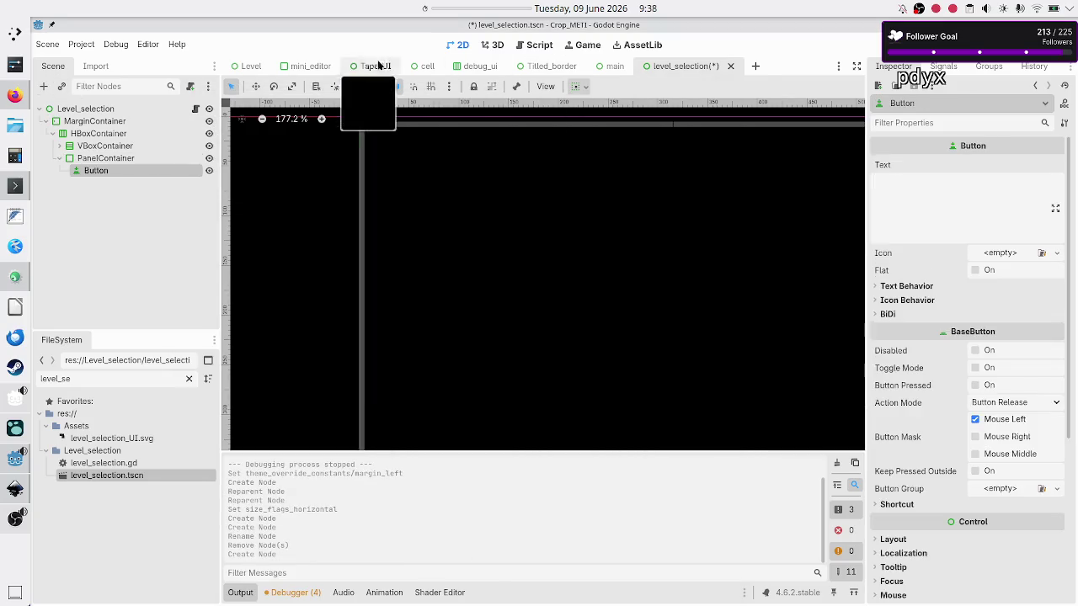
# Rename the new Button to Back_to_menu after checking the Level scene's buttons
pyautogui.click(261, 67)
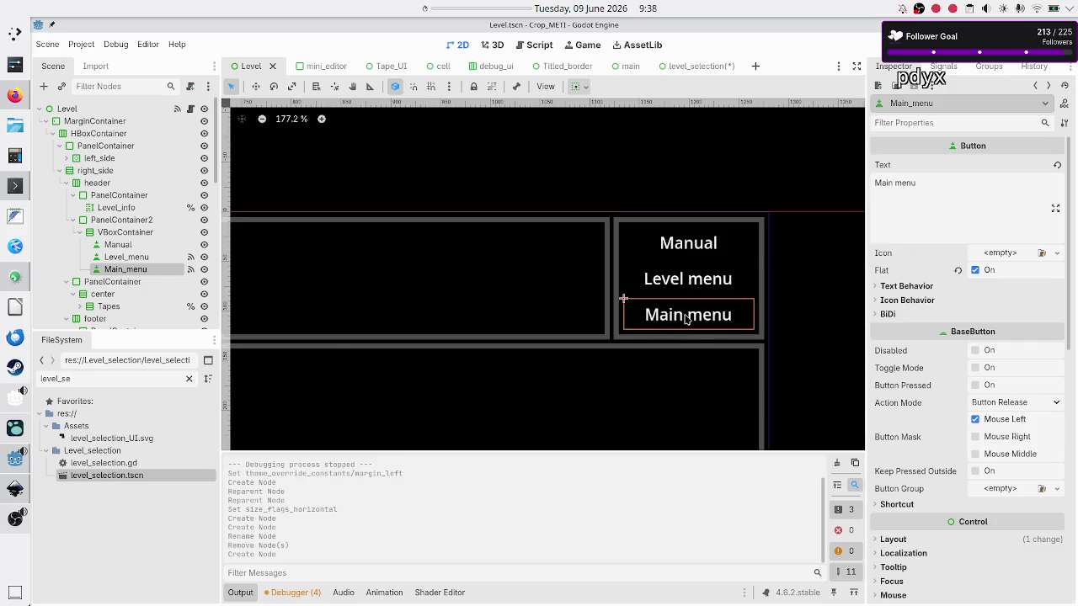
pyautogui.hotkey('alt', 'Tab')
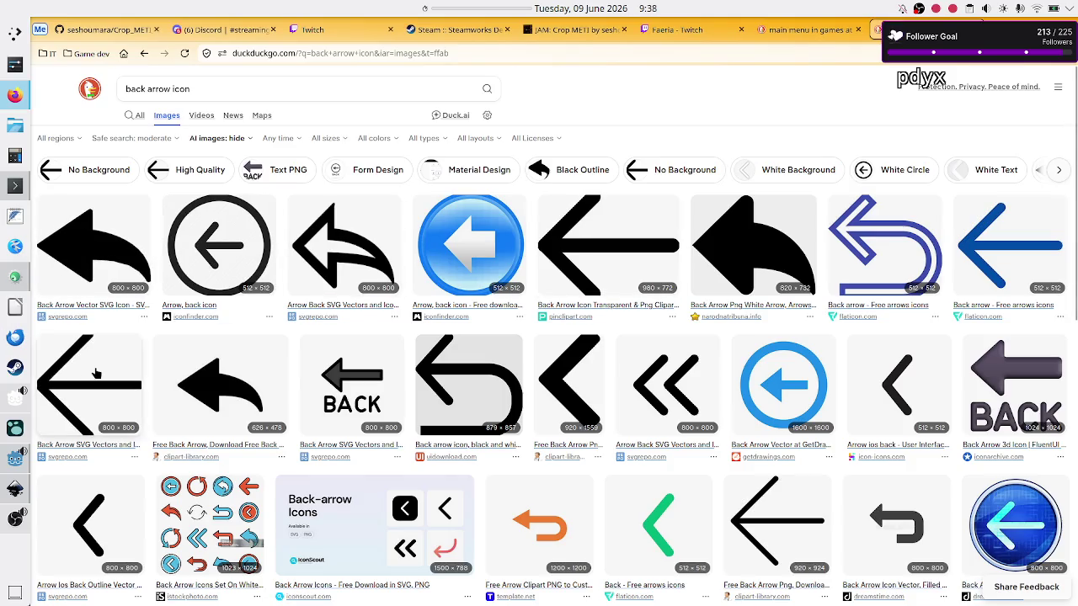
pyautogui.hotkey('alt', 'Tab')
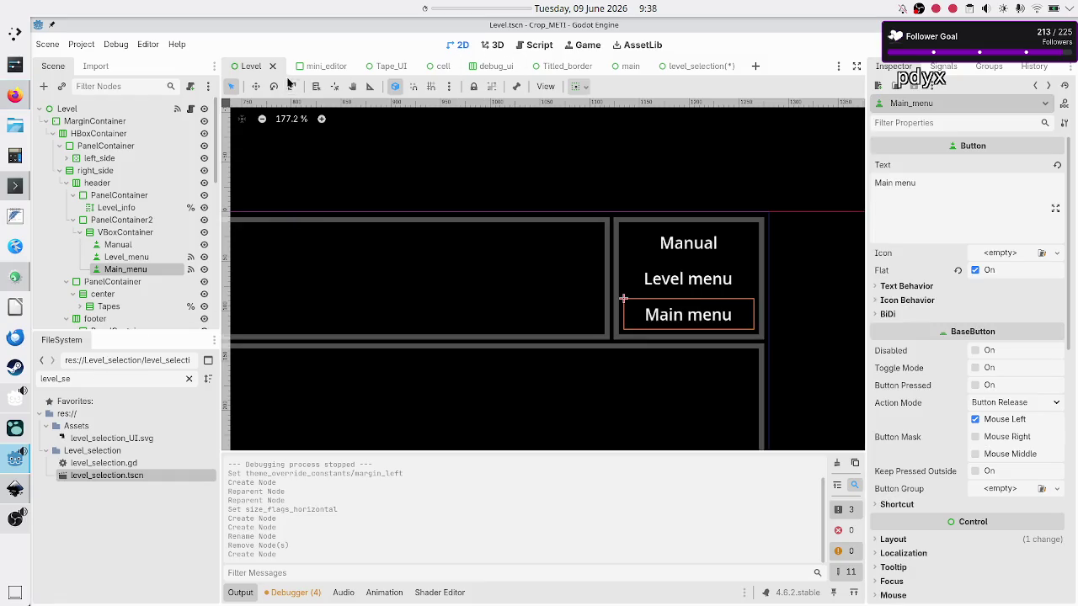
pyautogui.click(681, 68)
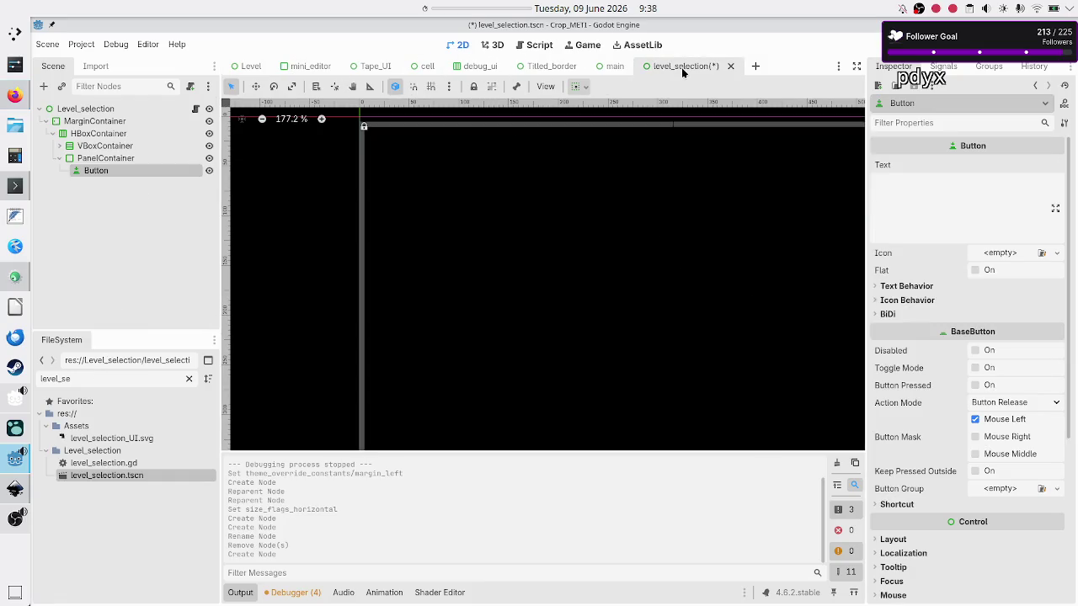
pyautogui.doubleClick(130, 169)
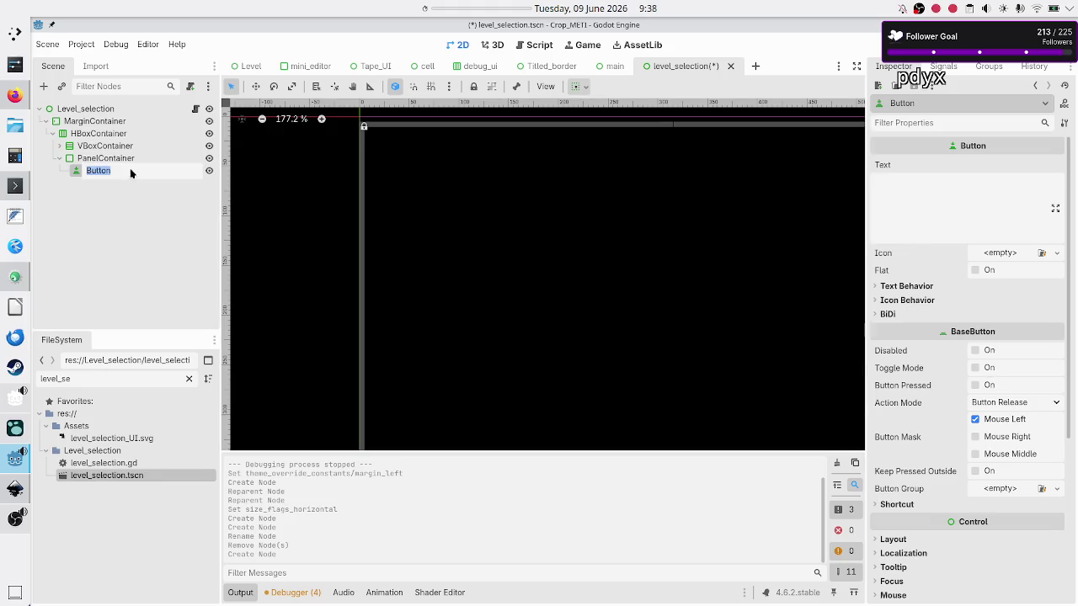
pyautogui.write('Menu')
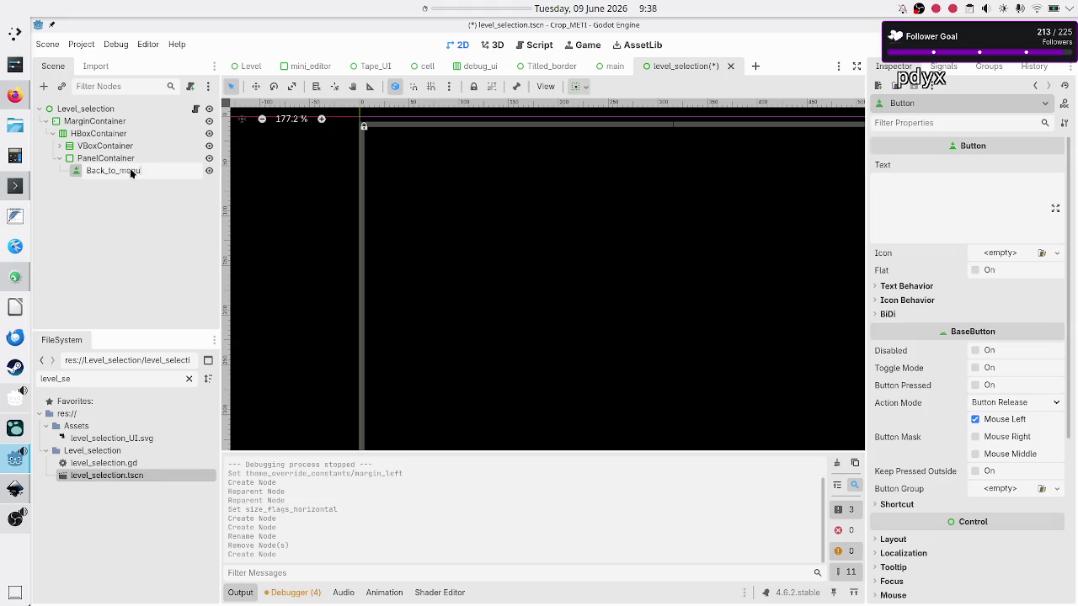
pyautogui.press('Return')
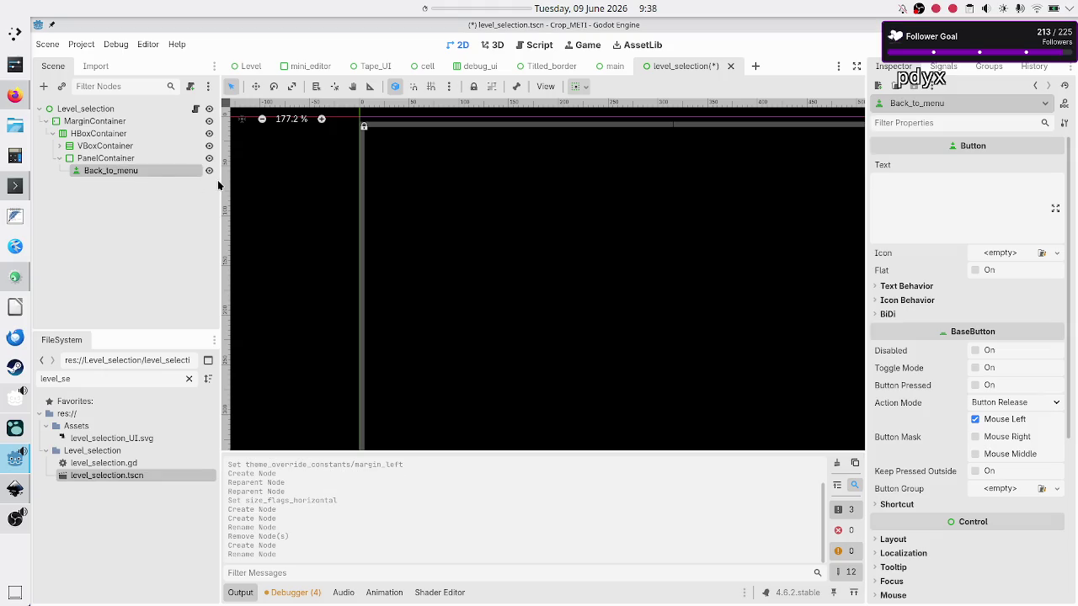
pyautogui.click(195, 108)
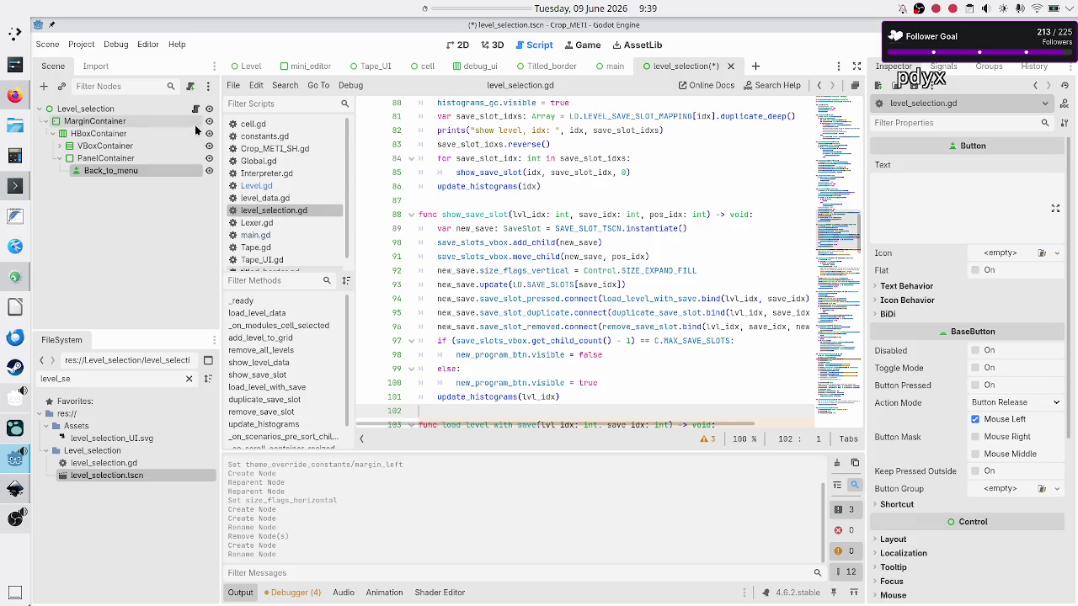
# Connect Back_to_menu's pressed signal to a new _on_back_to_menu_pressed function
pyautogui.scroll(-20, 497, 266)
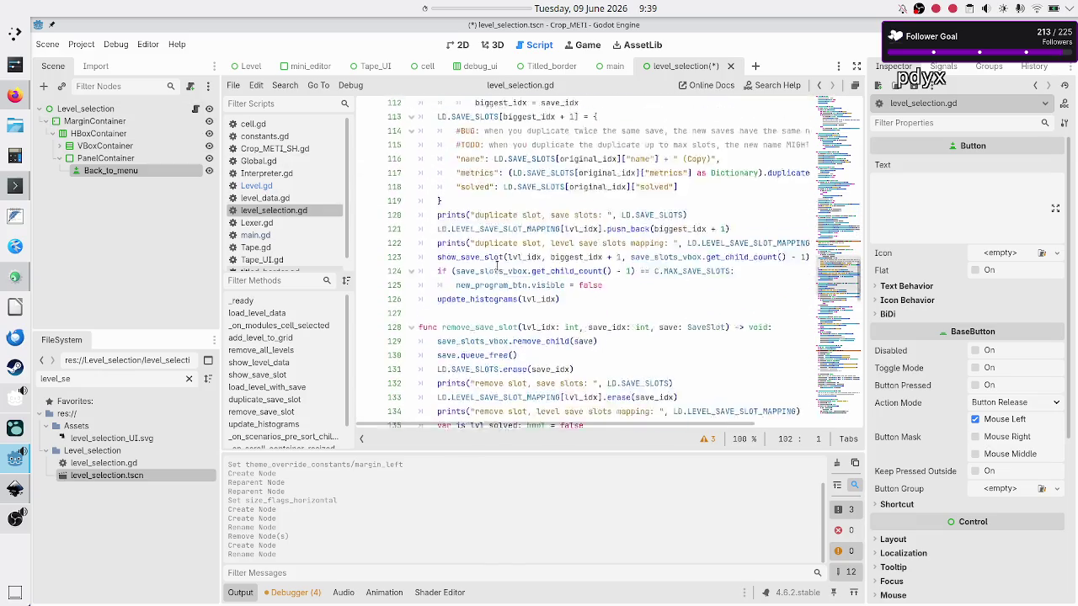
pyautogui.scroll(-1, 497, 266)
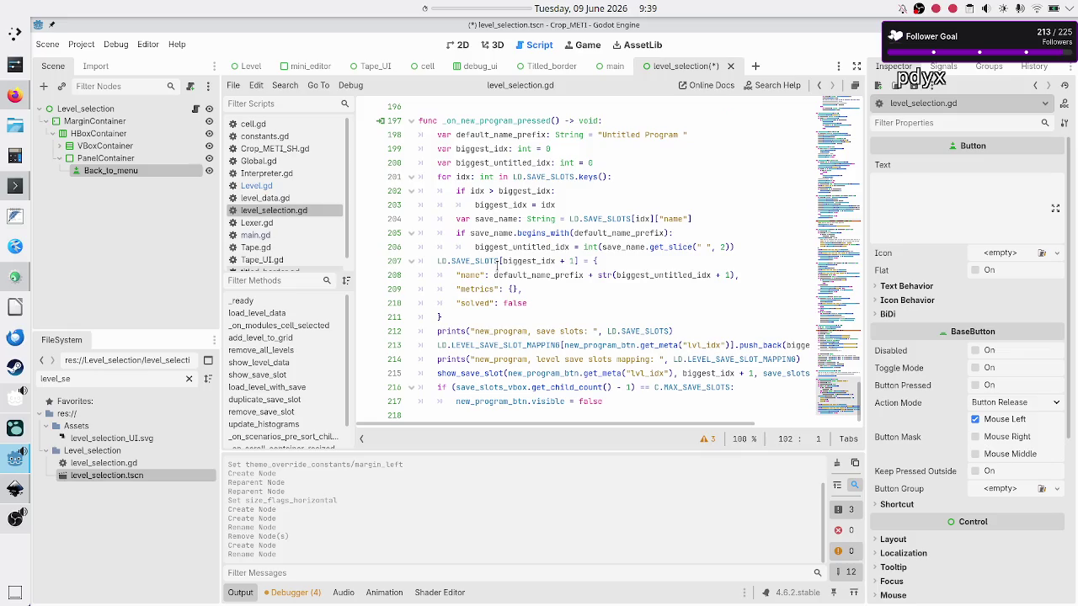
pyautogui.scroll(20, 519, 284)
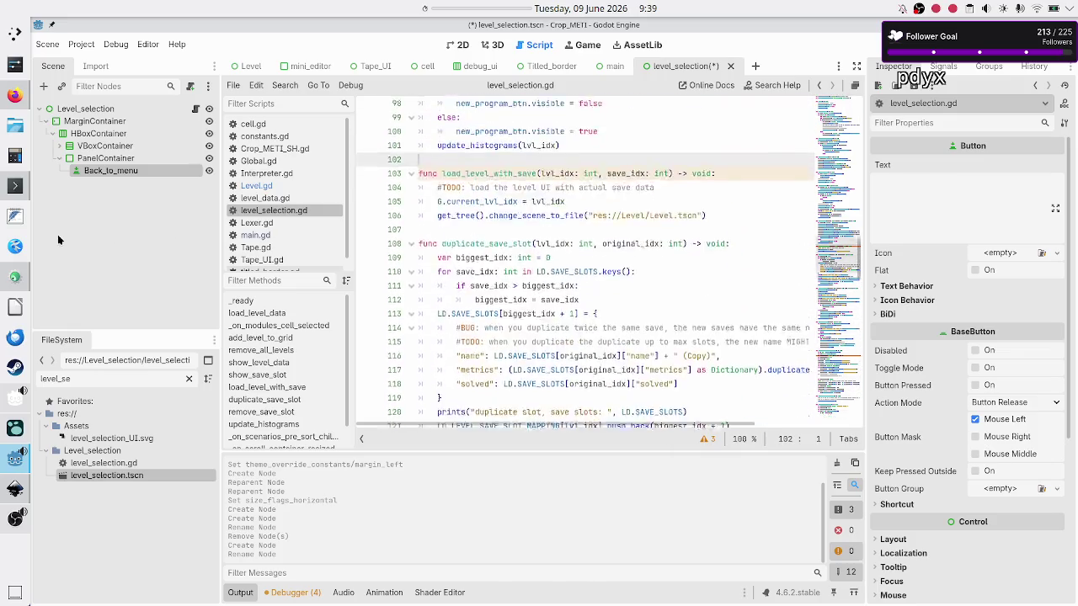
pyautogui.click(952, 73)
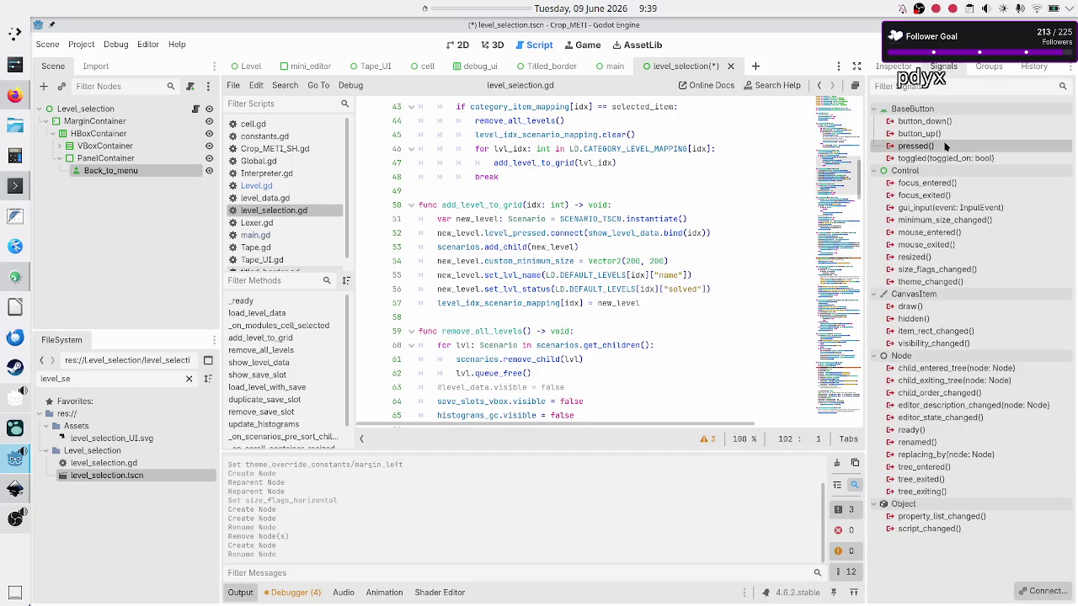
pyautogui.doubleClick(910, 146)
pyautogui.click(505, 431)
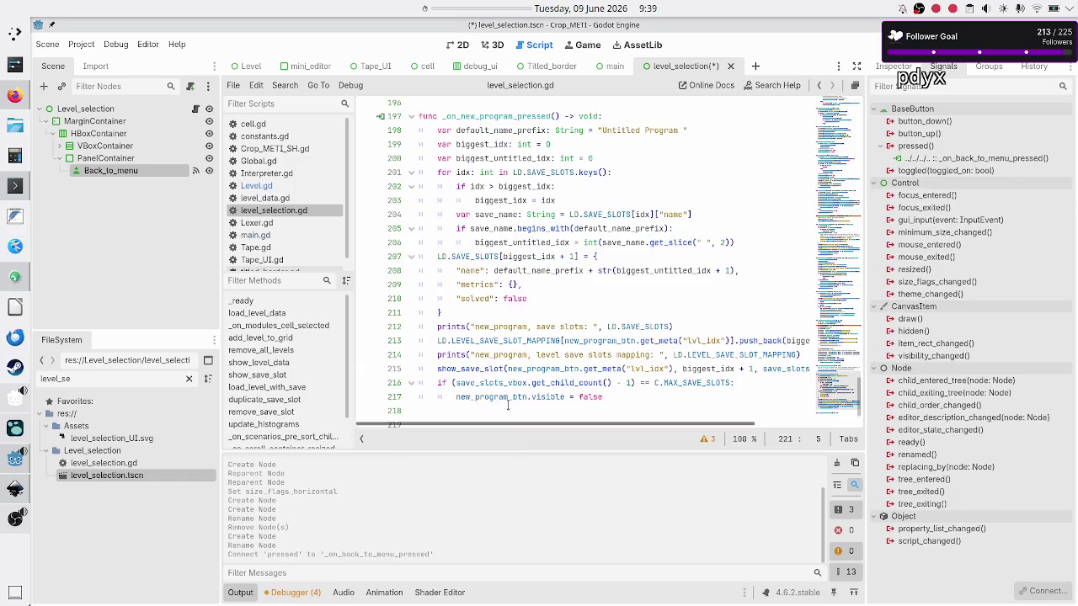
# Make the function call get_tree().change_scene_to_file("res://Main_menu/main.tscn") and save
pyautogui.click(488, 370)
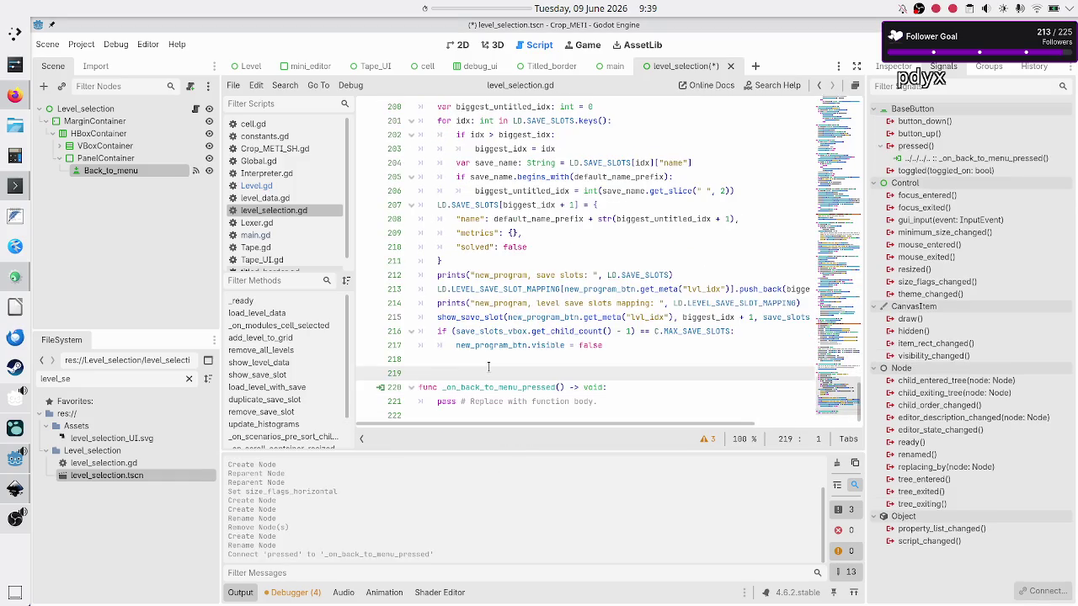
pyautogui.press('Delete')
pyautogui.press('Down')
pyautogui.press('End')
pyautogui.hotkey('shift', 'Home')
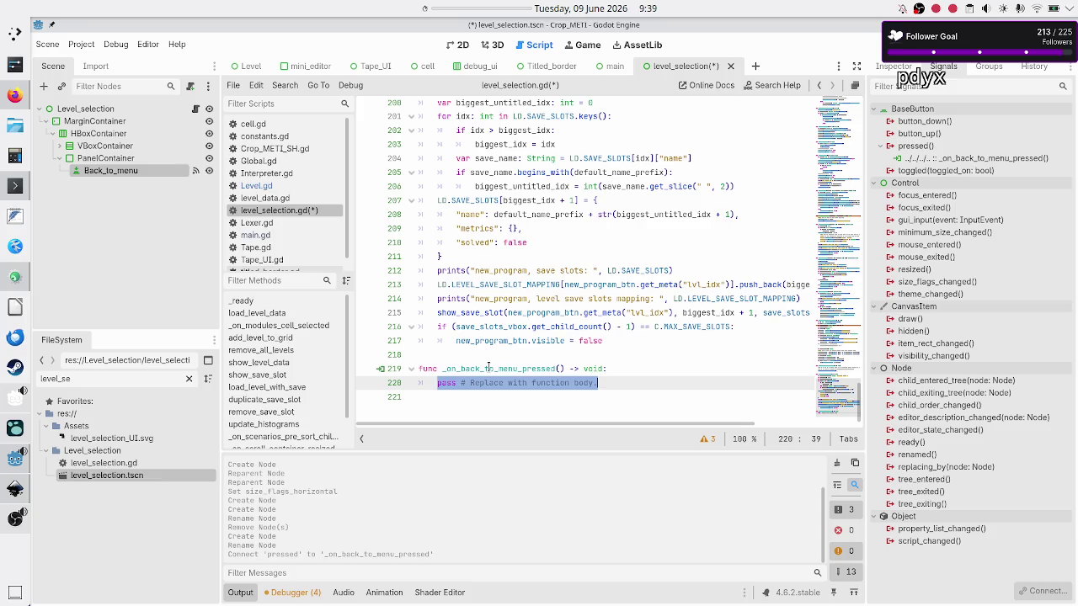
pyautogui.write('get_tr')
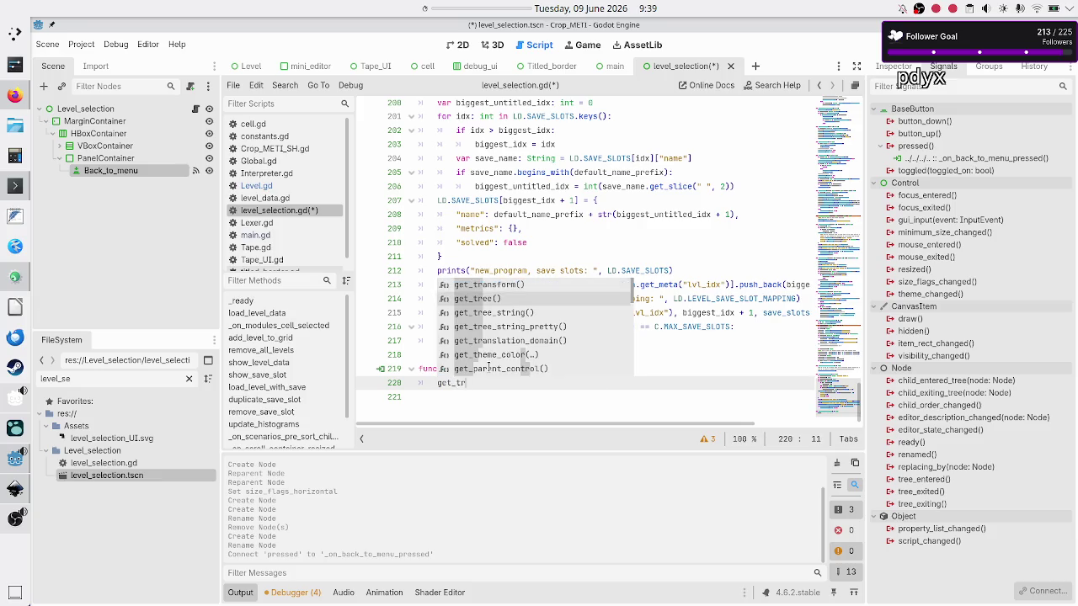
pyautogui.write('ee().change_s')
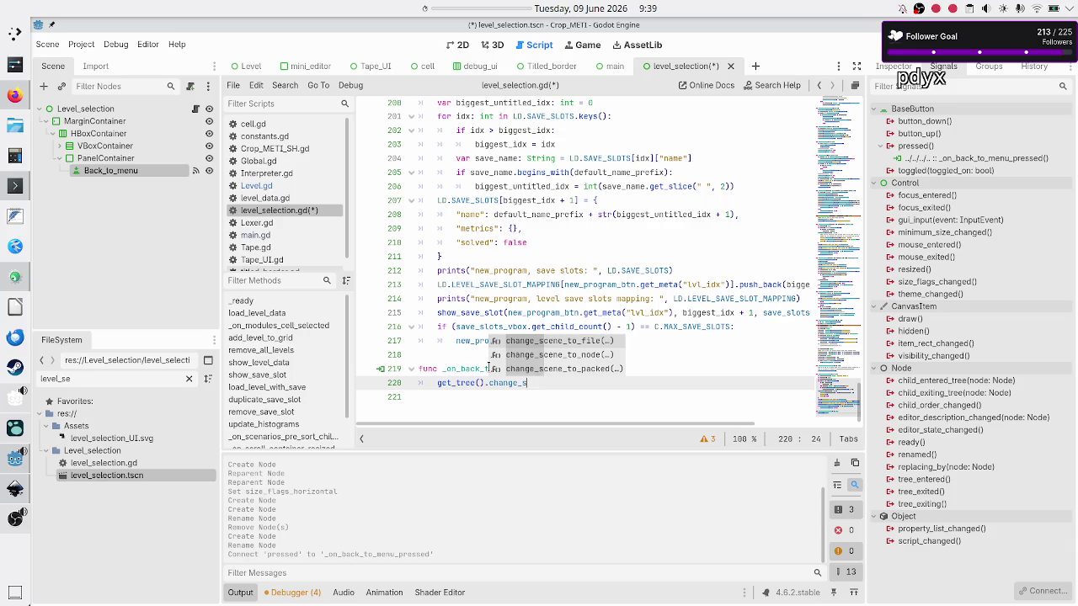
pyautogui.write('c')
pyautogui.press('Return')
pyautogui.write('ma')
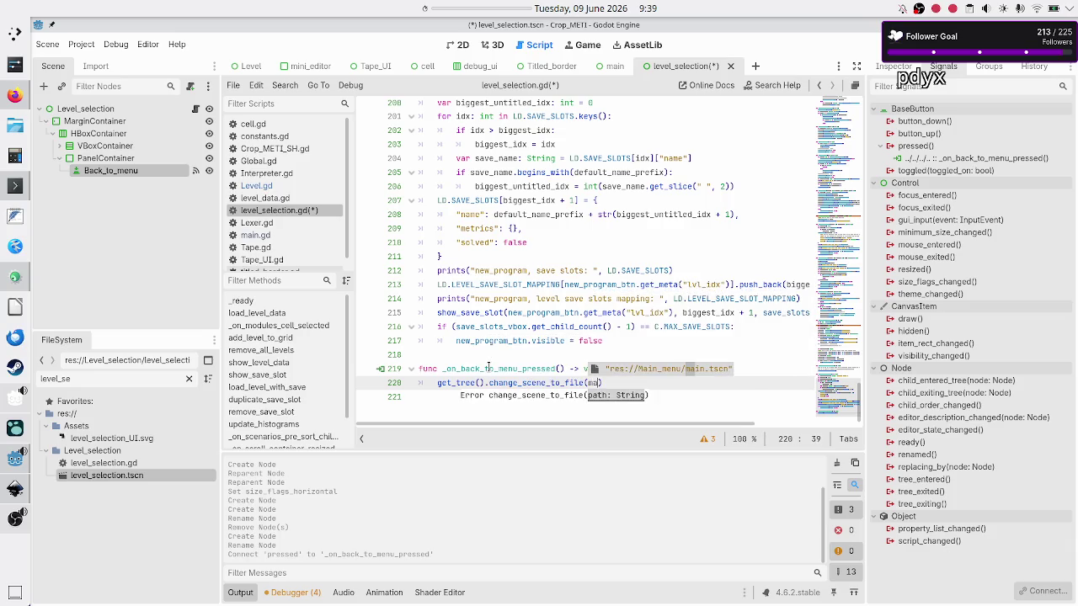
pyautogui.press('Return')
pyautogui.press('Right')
pyautogui.press('Down')
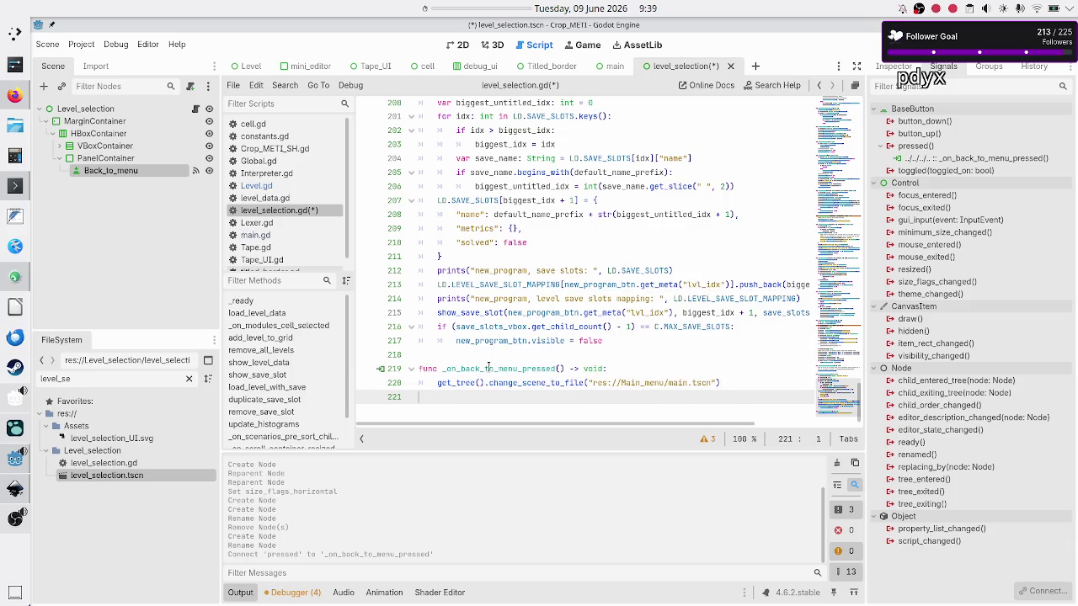
pyautogui.hotkey('ctrl', 's')
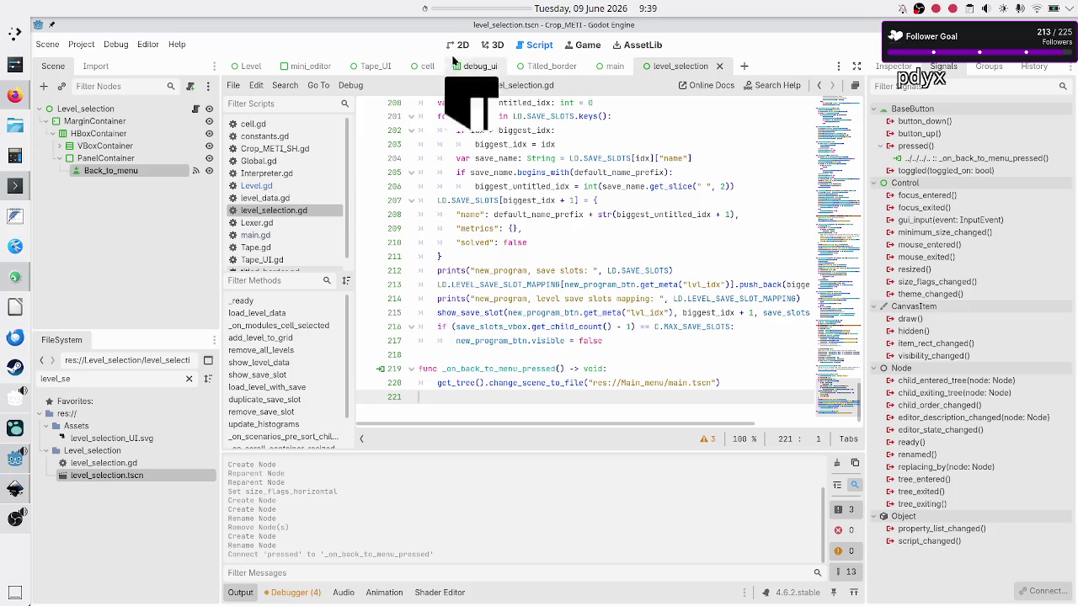
pyautogui.click(455, 44)
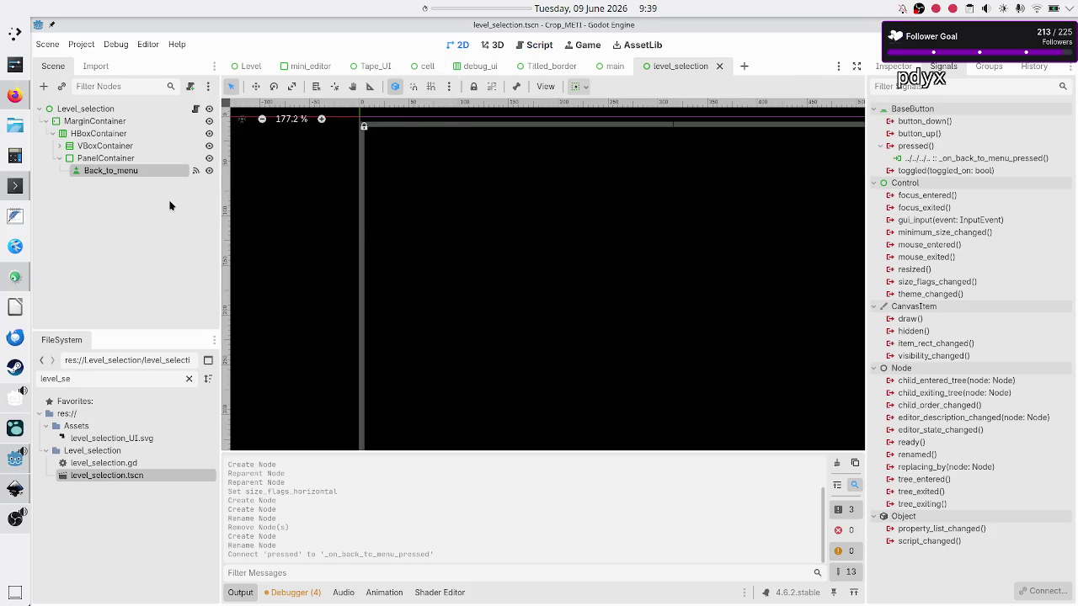
# Move the PanelContainer above the VBoxContainer inside the HBoxContainer
pyautogui.click(105, 160)
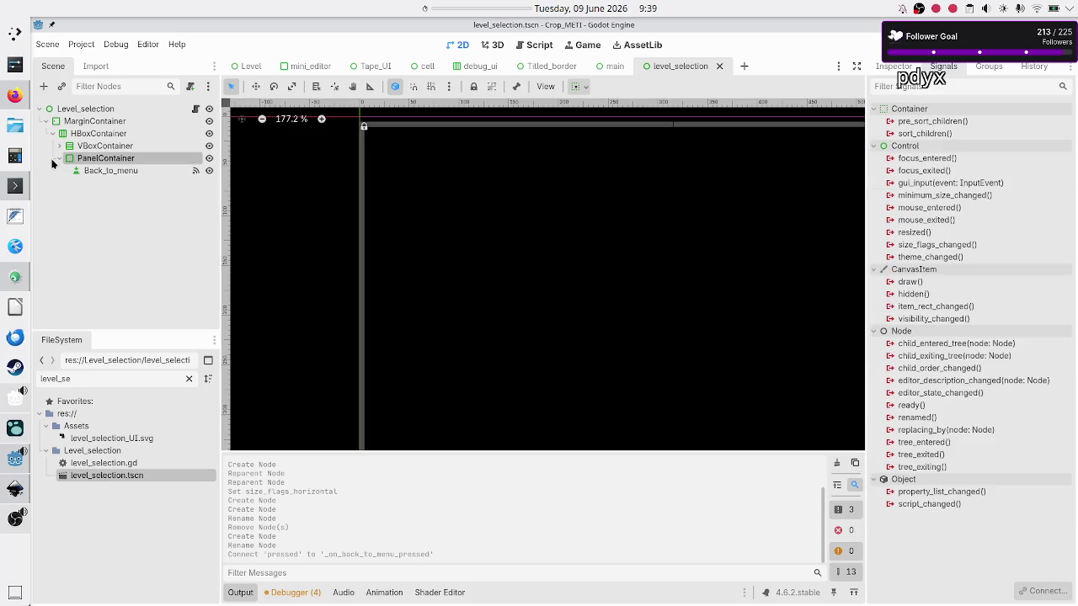
pyautogui.moveTo(99, 159); pyautogui.dragTo(94, 140)
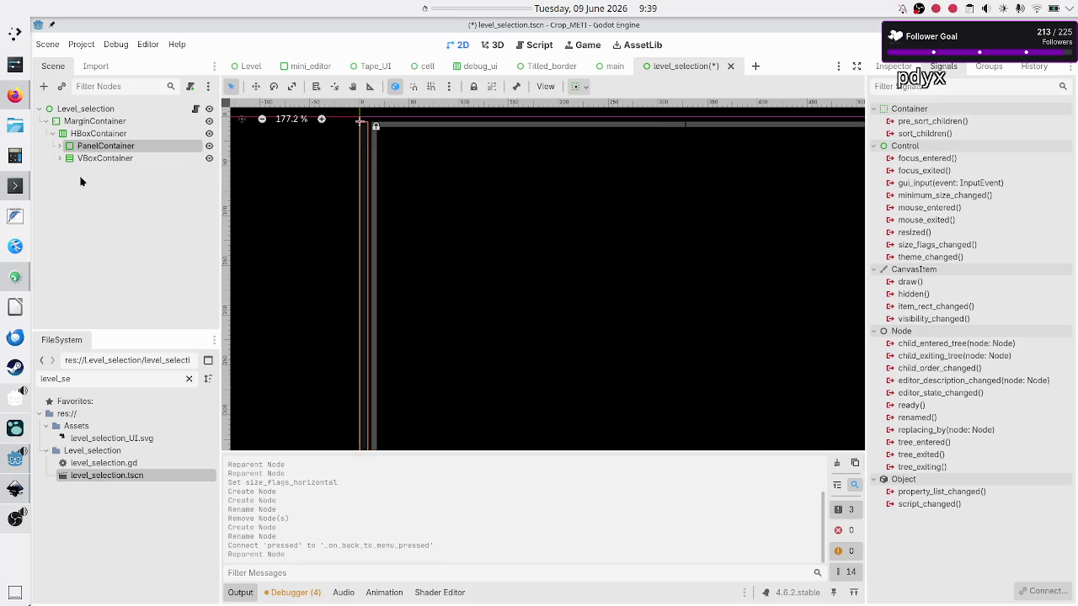
pyautogui.click(93, 134)
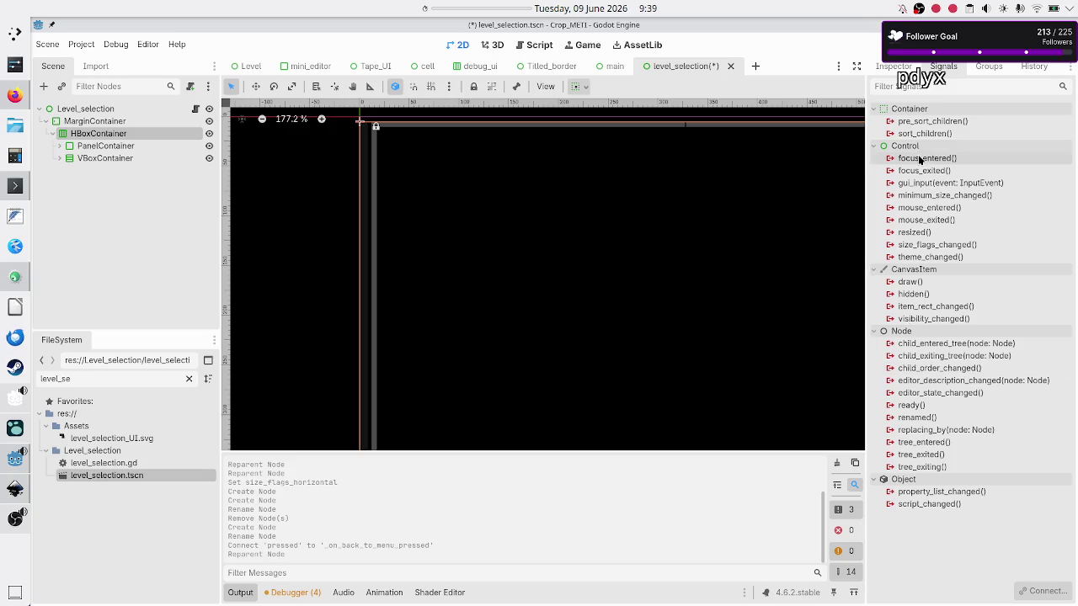
pyautogui.click(894, 66)
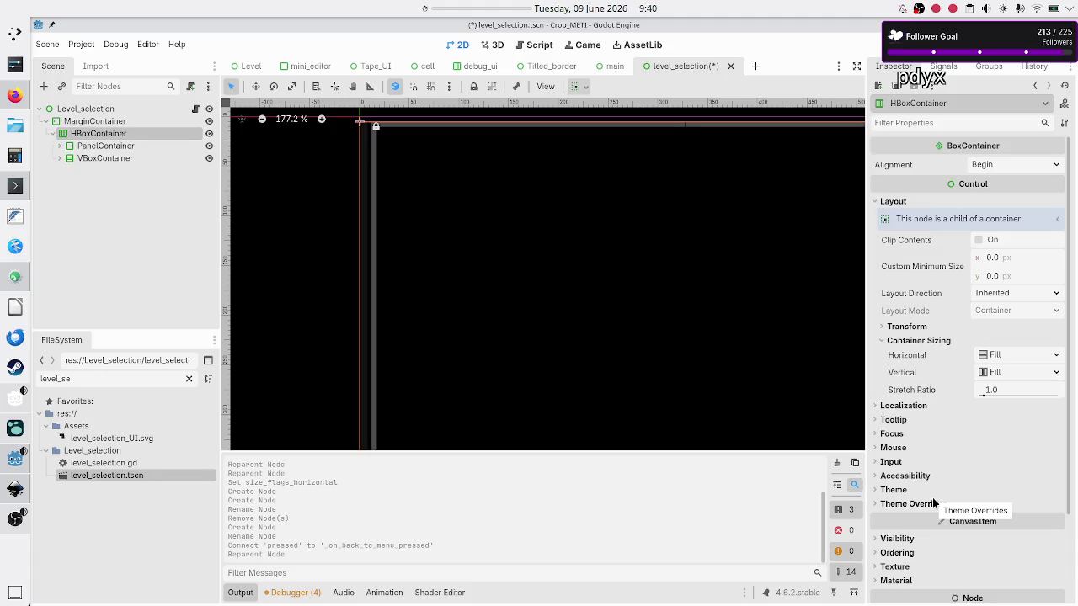
# Enable the HBoxContainer's Separation constant override and set it to 0
pyautogui.click(931, 504)
pyautogui.click(929, 516)
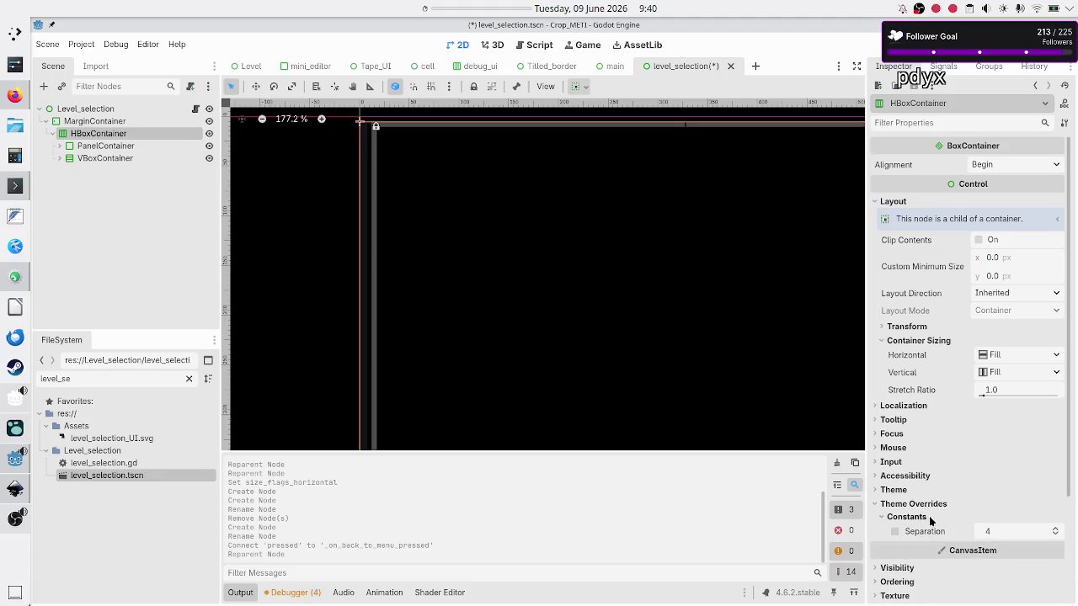
pyautogui.click(1003, 536)
pyautogui.click(894, 534)
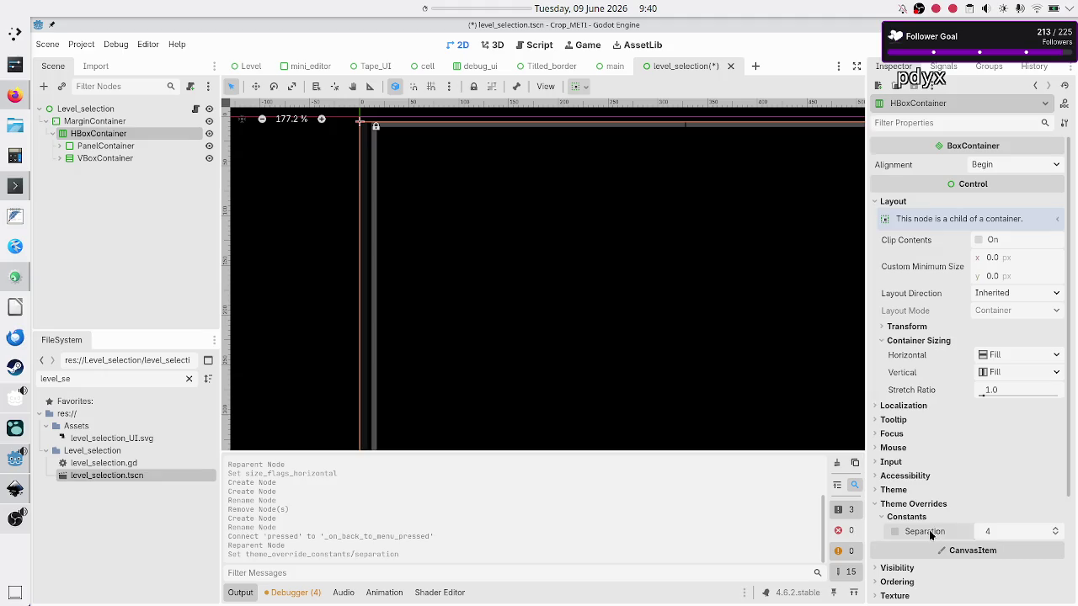
pyautogui.click(1012, 537)
pyautogui.write('0')
pyautogui.press('Return')
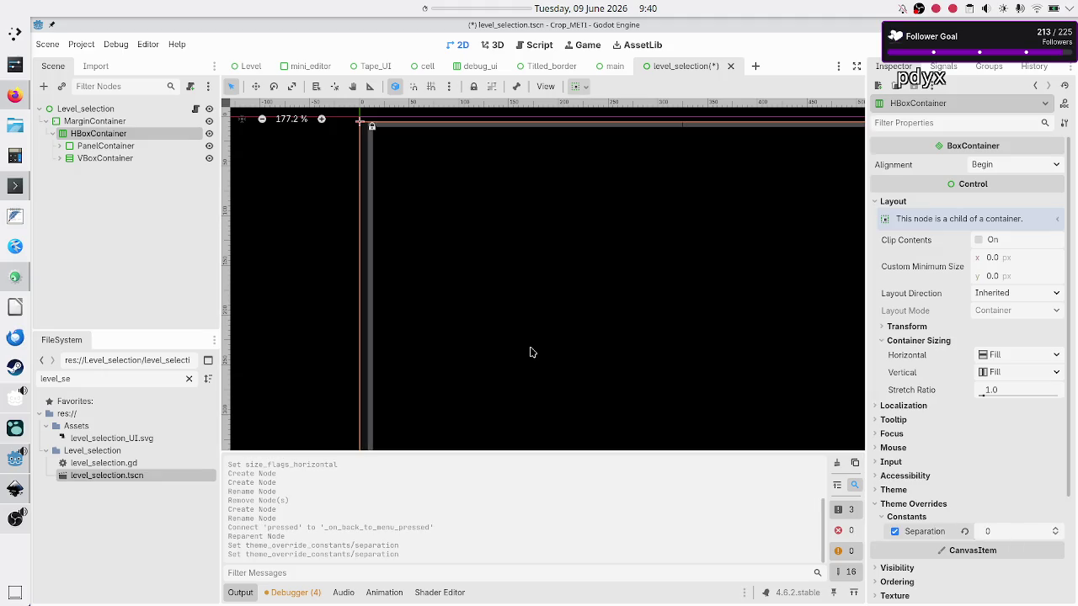
pyautogui.click(106, 147)
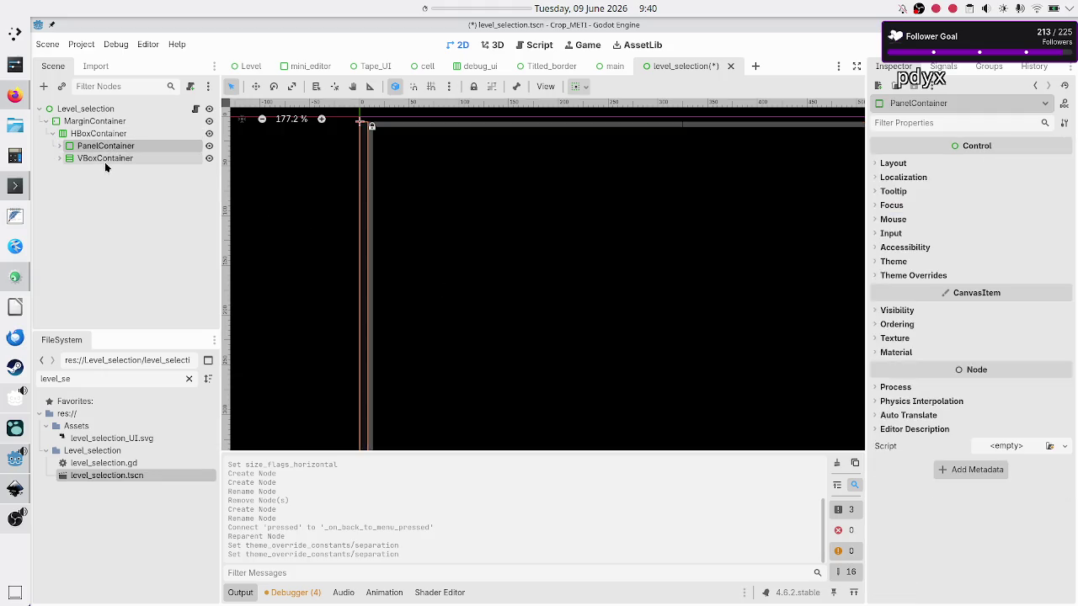
pyautogui.click(105, 162)
pyautogui.click(100, 148)
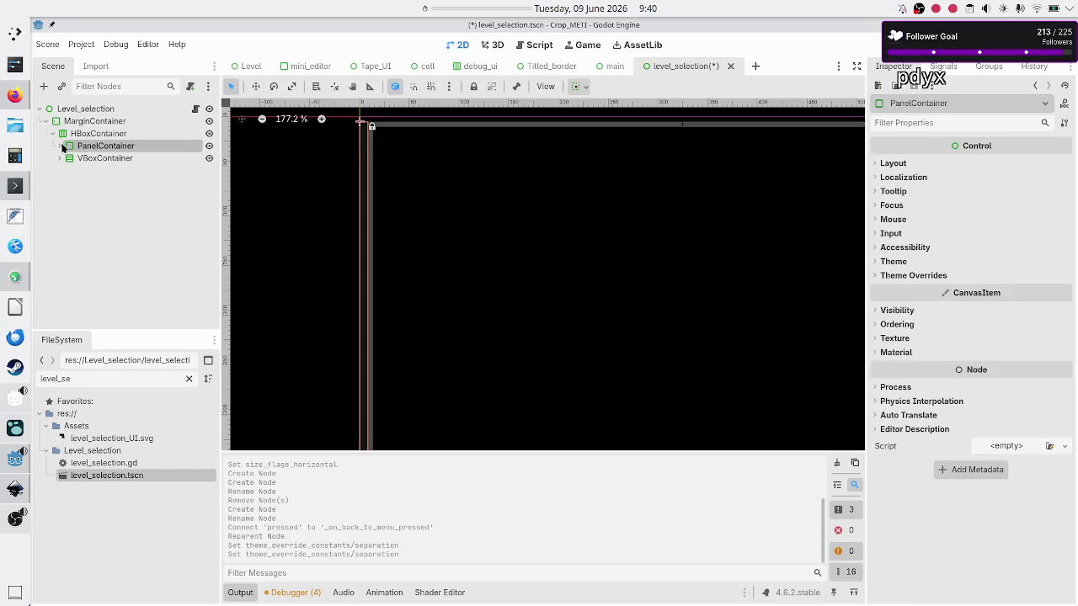
# Label the Back_to_menu button 'Main Menu' split across two lines
pyautogui.click(58, 145)
pyautogui.click(106, 159)
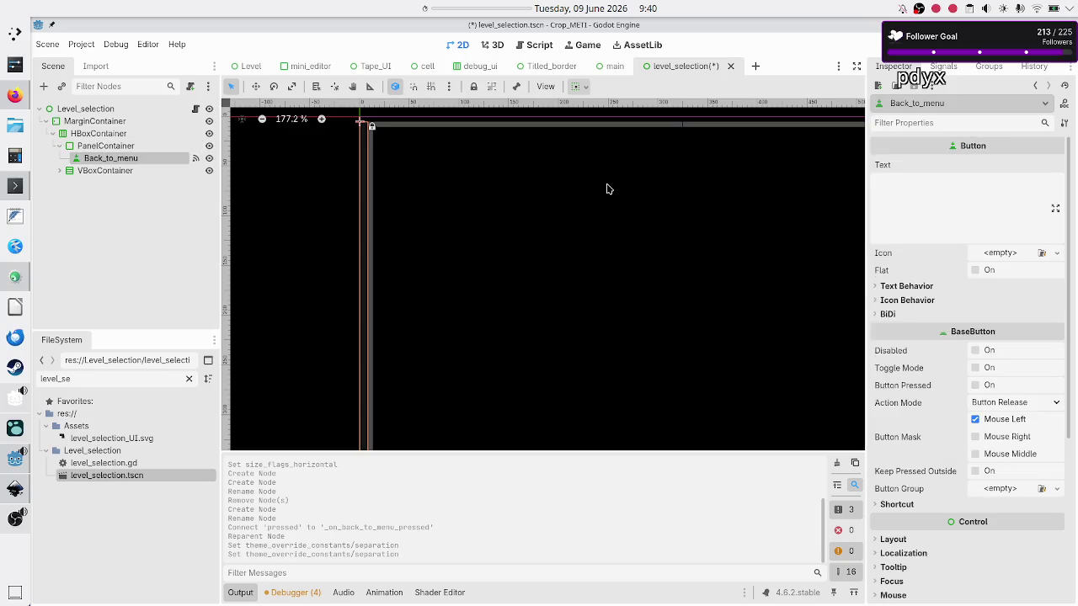
pyautogui.click(951, 214)
pyautogui.write('Main')
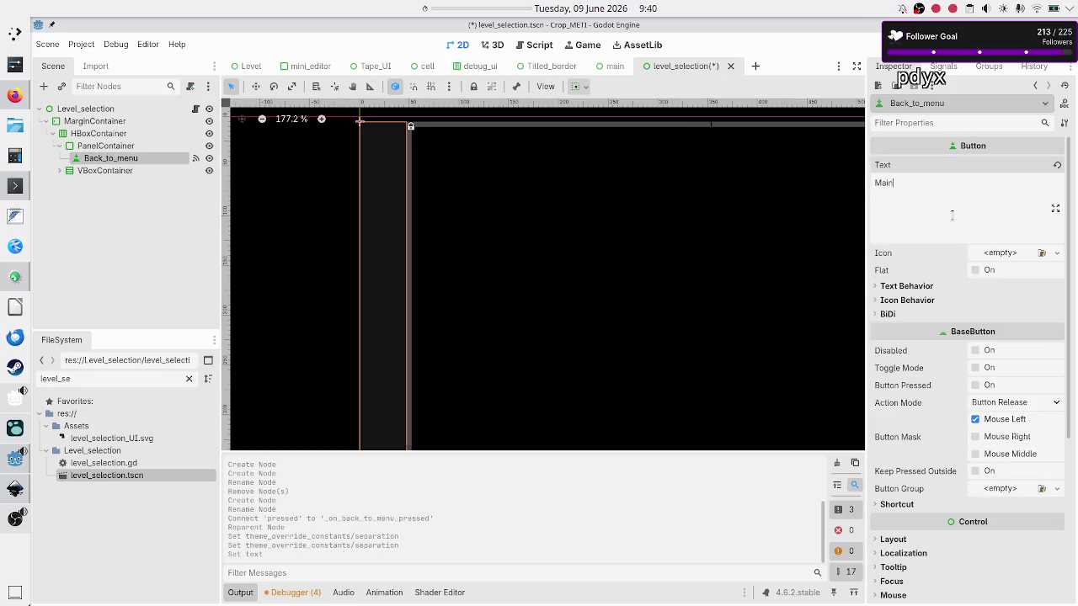
pyautogui.press('Return')
pyautogui.write('enu')
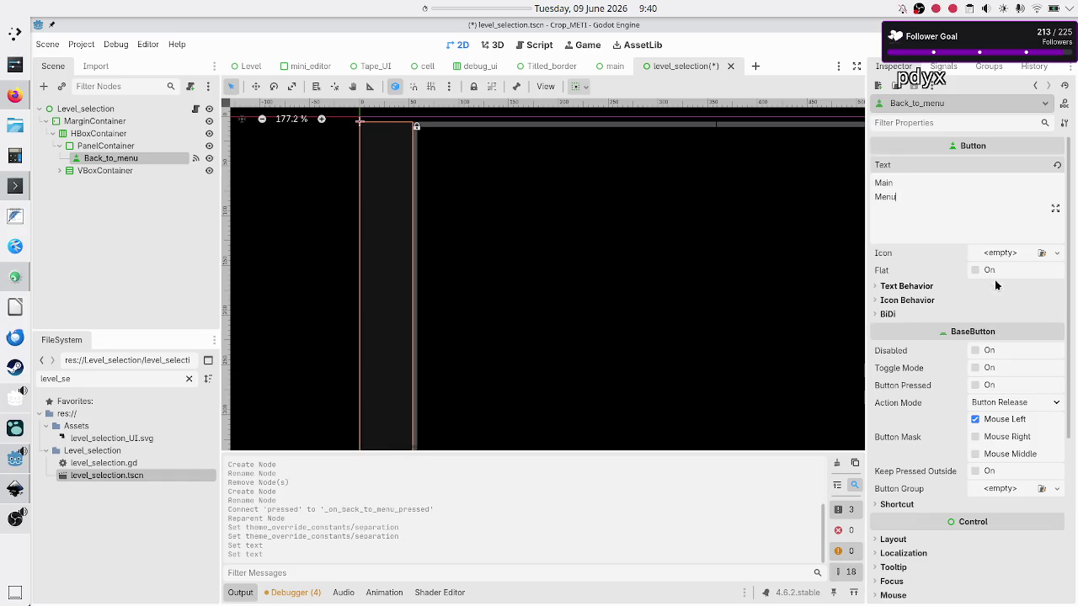
pyautogui.click(919, 287)
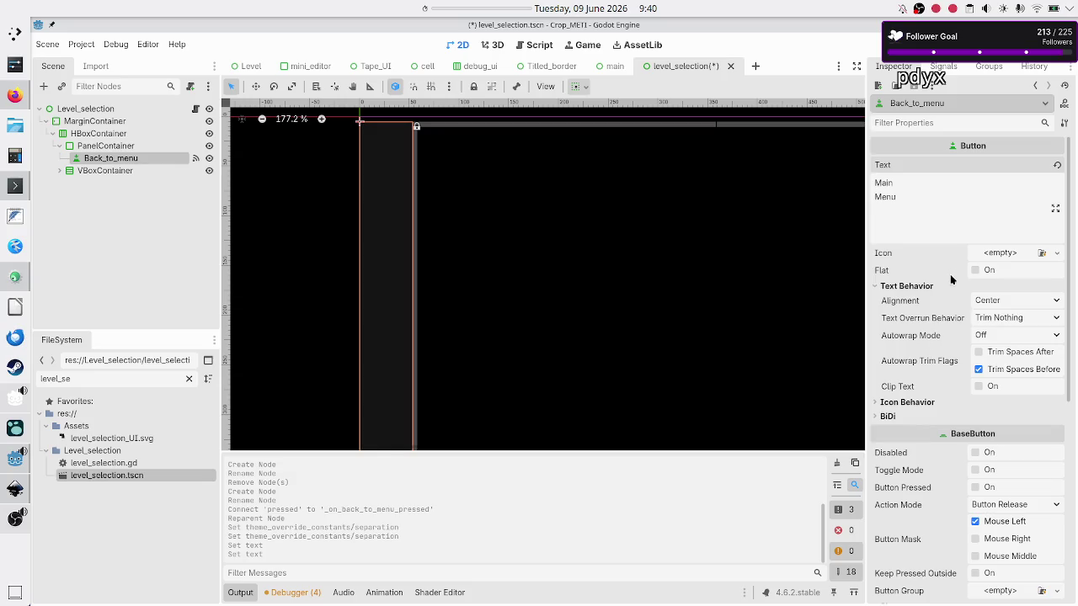
# Give the button a 9 px font size override, then save and run the scene
pyautogui.click(248, 593)
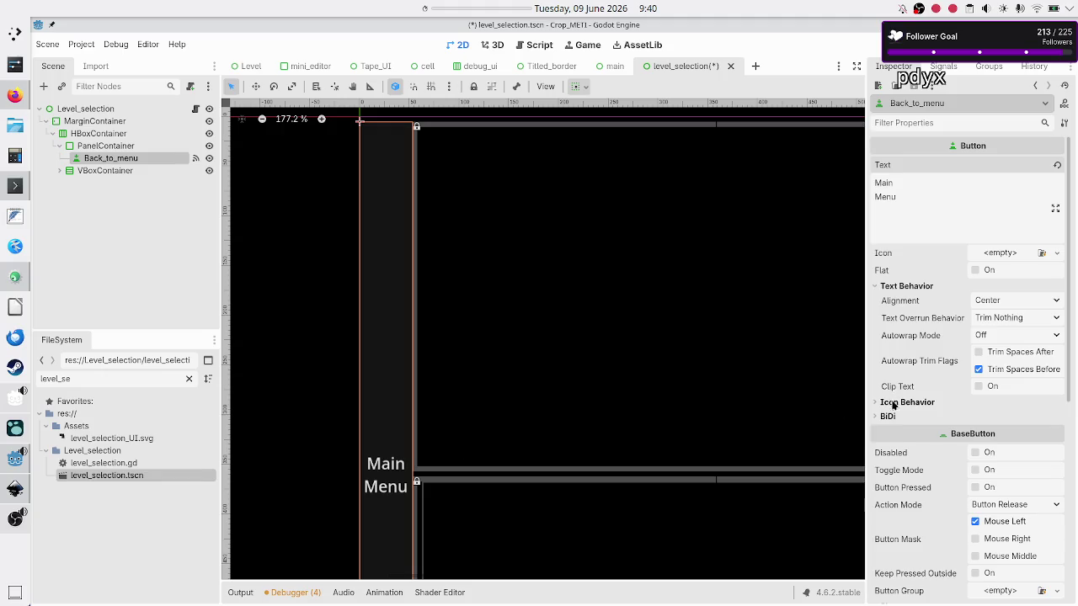
pyautogui.scroll(-2, 896, 434)
pyautogui.scroll(-5, 909, 412)
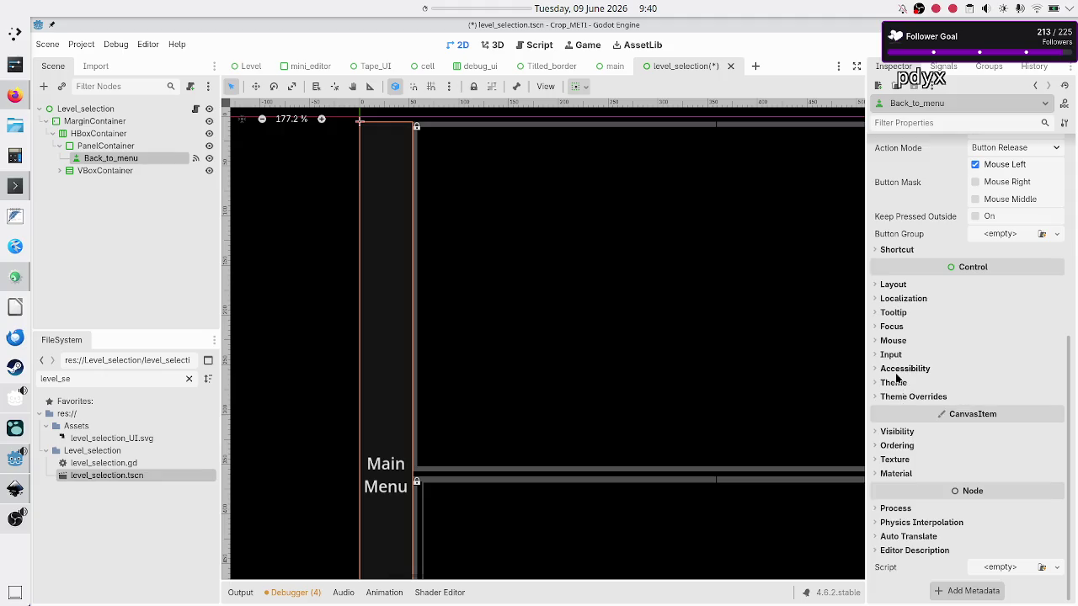
pyautogui.click(899, 398)
pyautogui.click(899, 479)
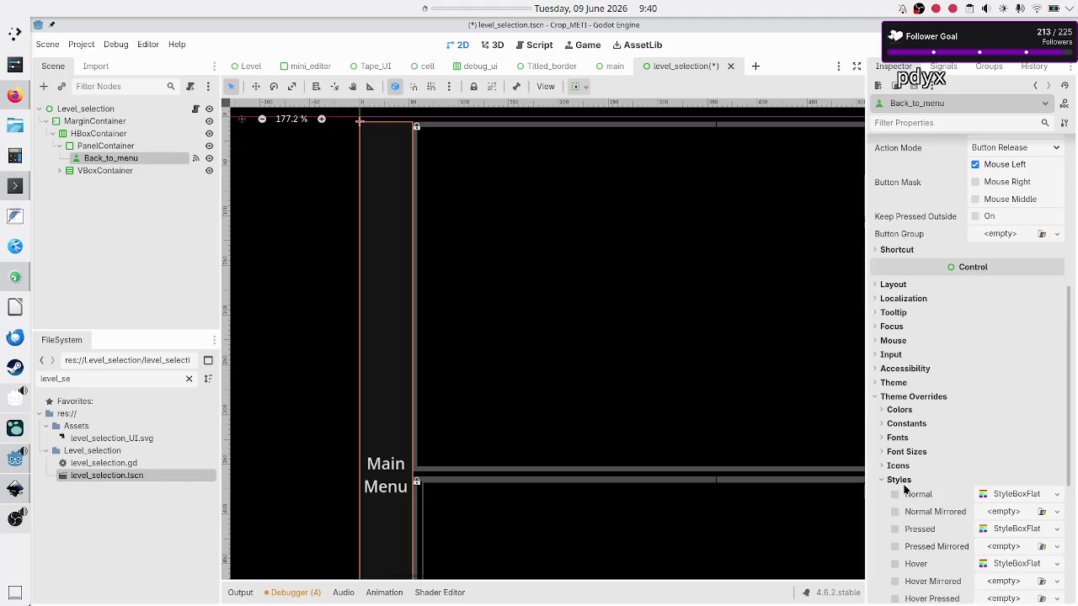
pyautogui.click(903, 483)
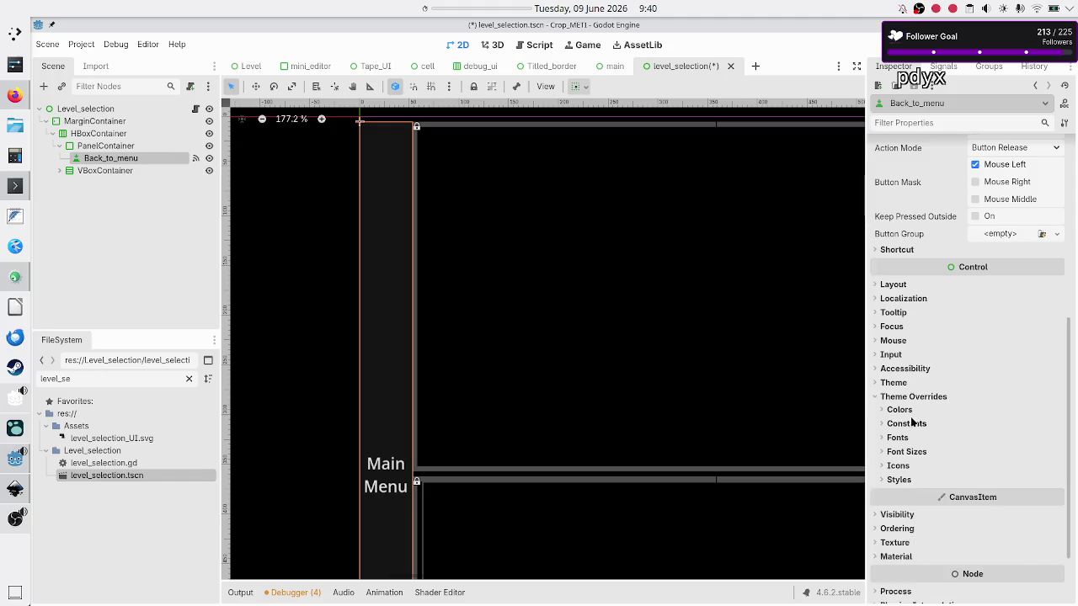
pyautogui.click(914, 452)
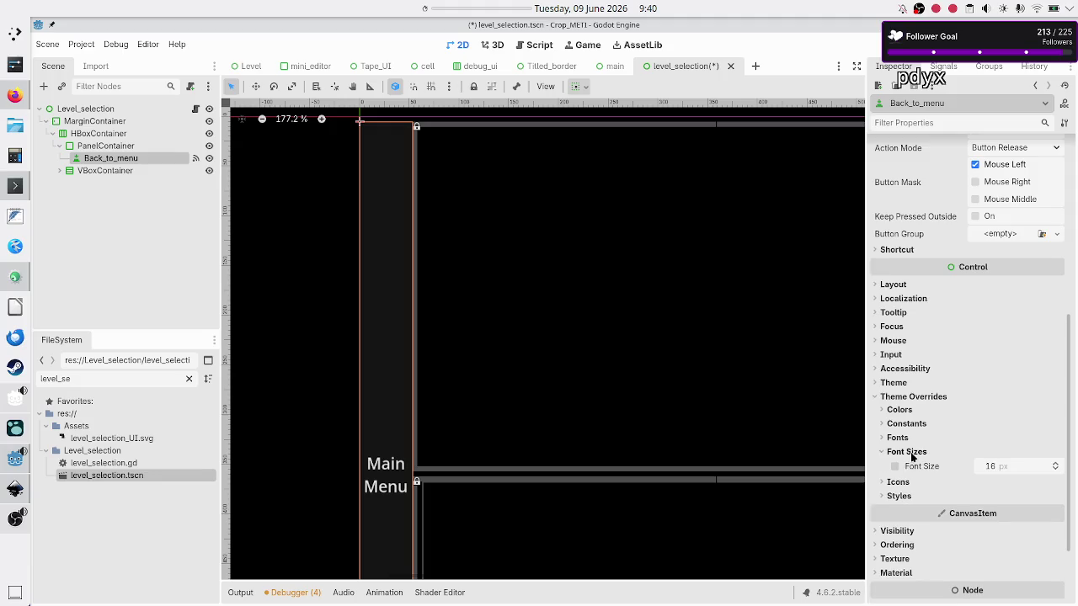
pyautogui.click(1009, 464)
pyautogui.write('9')
pyautogui.press('Return')
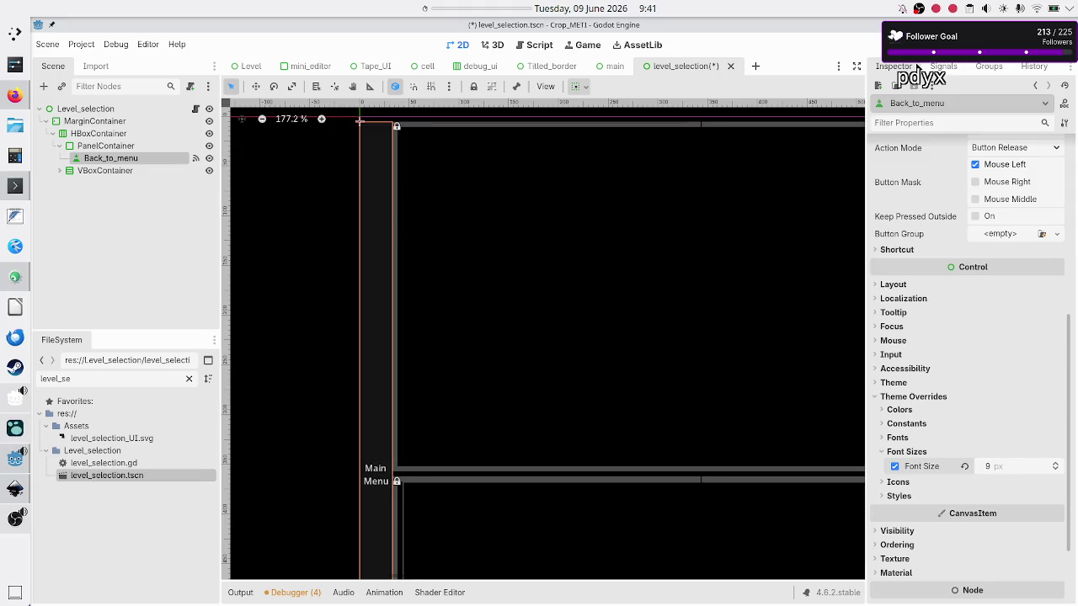
pyautogui.click(880, 44)
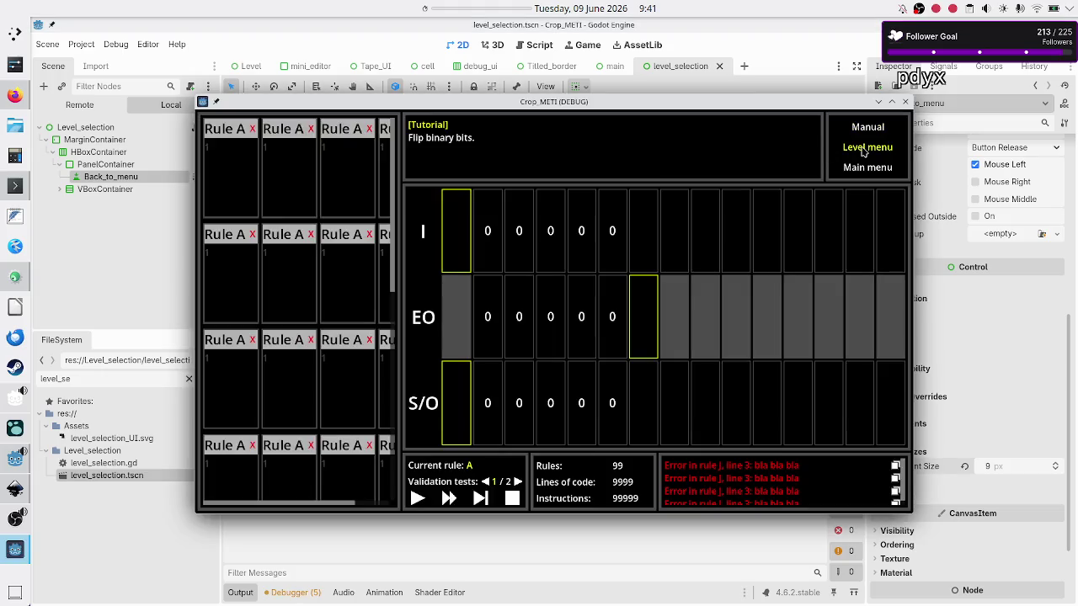
# Check the narrow Main Menu button on the level selection screen, then stop the test run
pyautogui.click(864, 150)
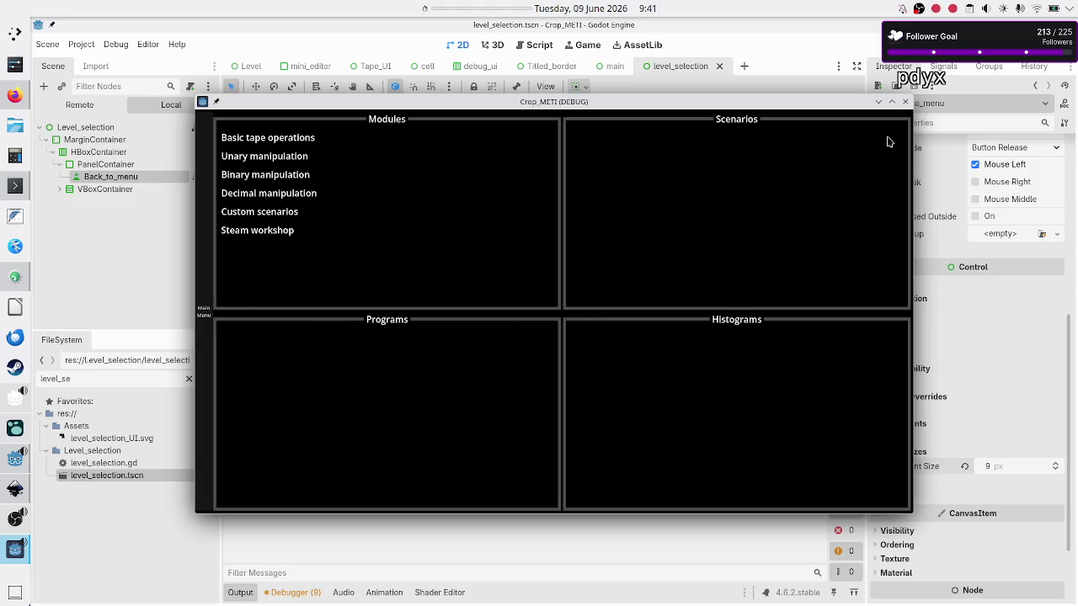
pyautogui.click(905, 101)
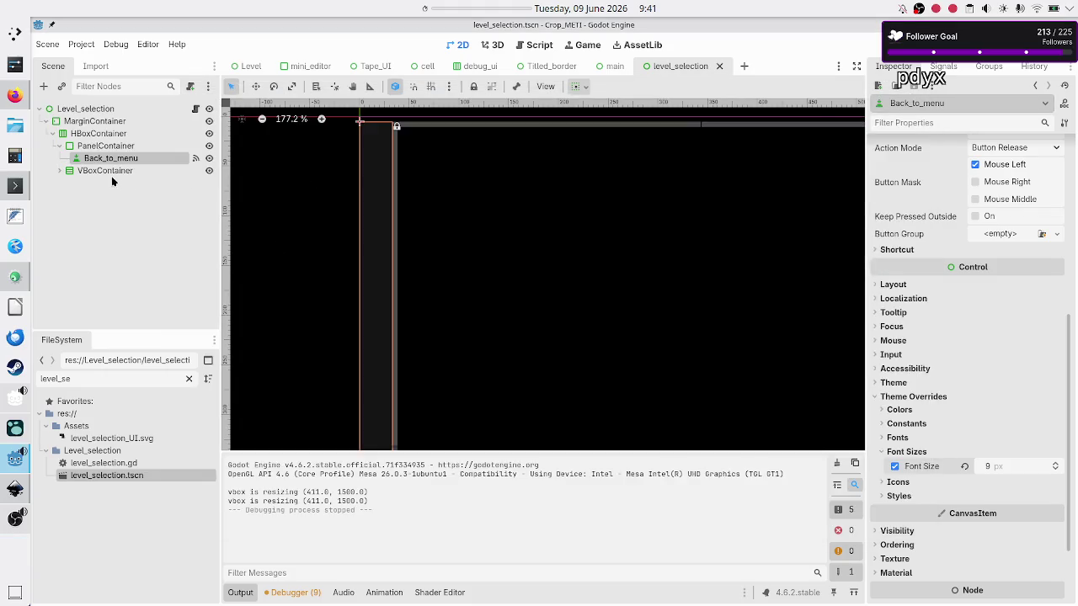
pyautogui.click(118, 148)
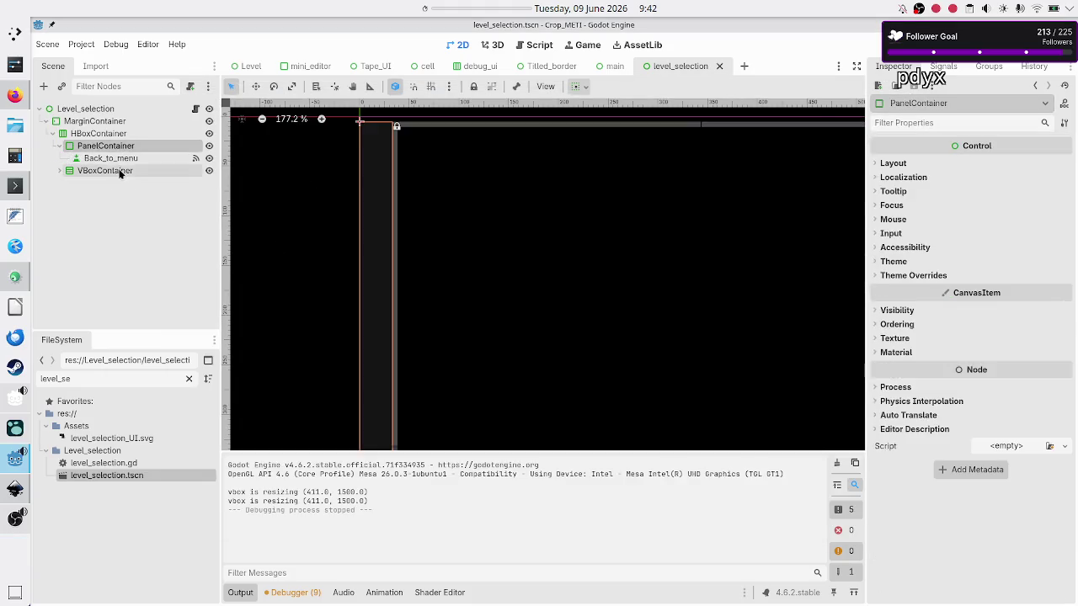
# Delete the Back_to_menu button node from the PanelContainer
pyautogui.click(118, 159)
pyautogui.press('Delete')
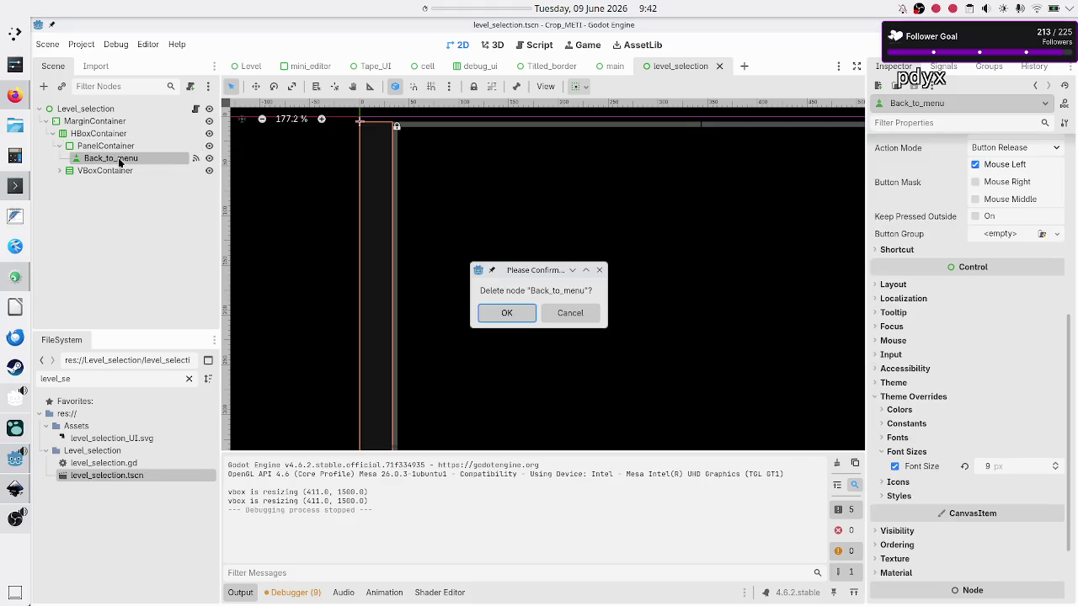
pyautogui.press('Return')
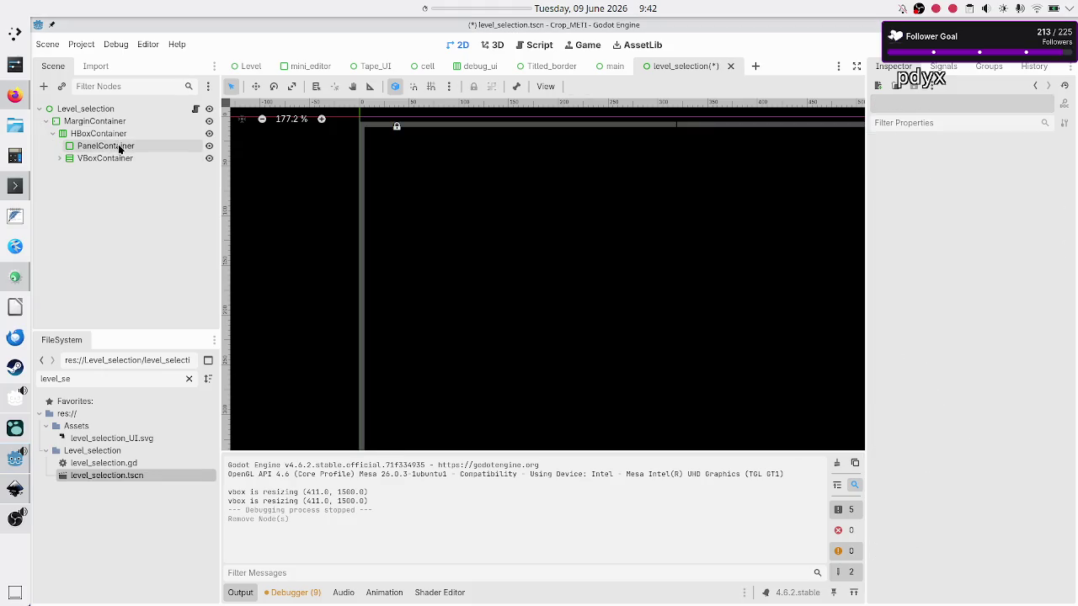
# Add a TextureButton child under PanelContainer and open the level_selection.gd script
pyautogui.click(118, 146)
pyautogui.click(43, 86)
pyautogui.write('text')
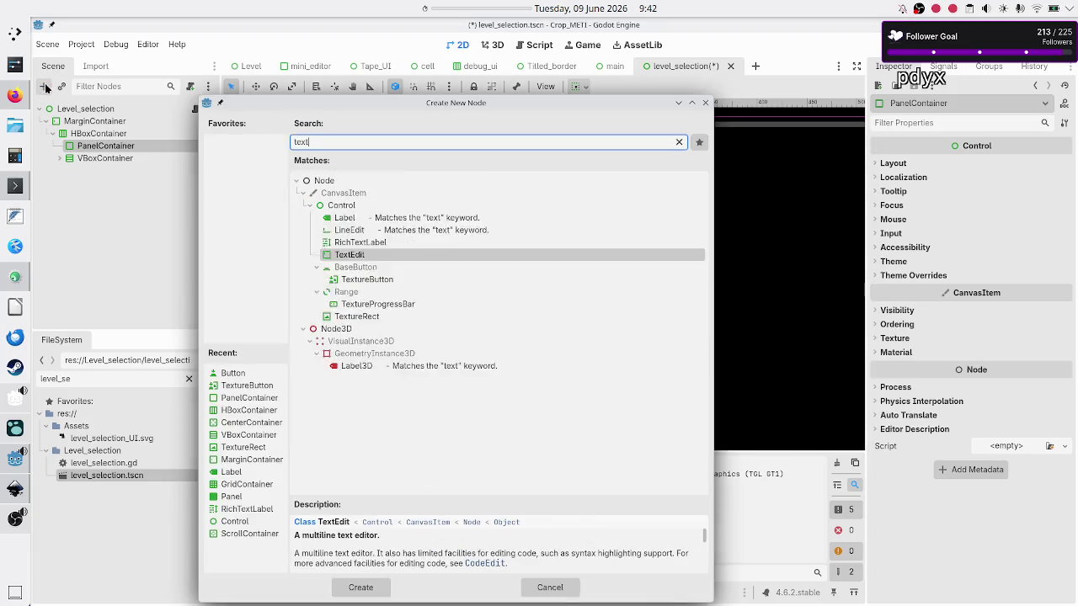
pyautogui.write('ur')
pyautogui.press('Up')
pyautogui.press('Up')
pyautogui.press('Up')
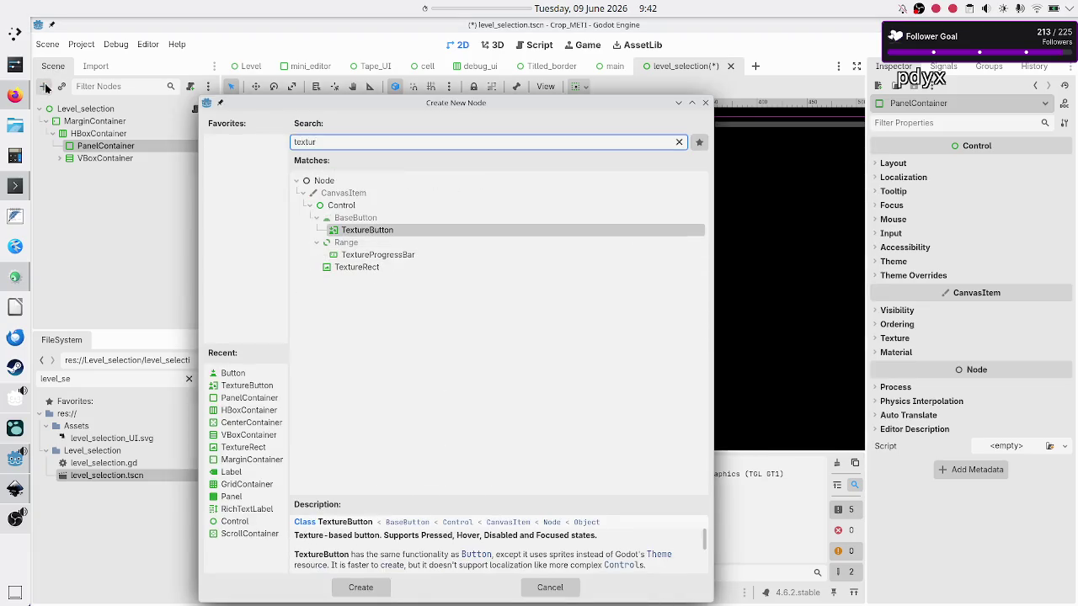
pyautogui.press('Return')
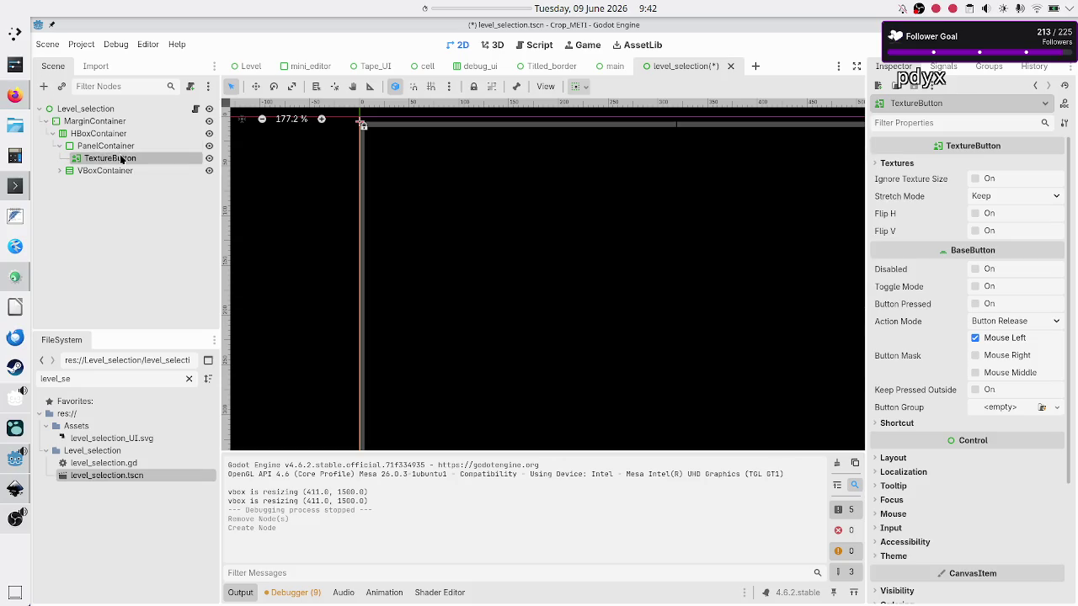
pyautogui.click(196, 110)
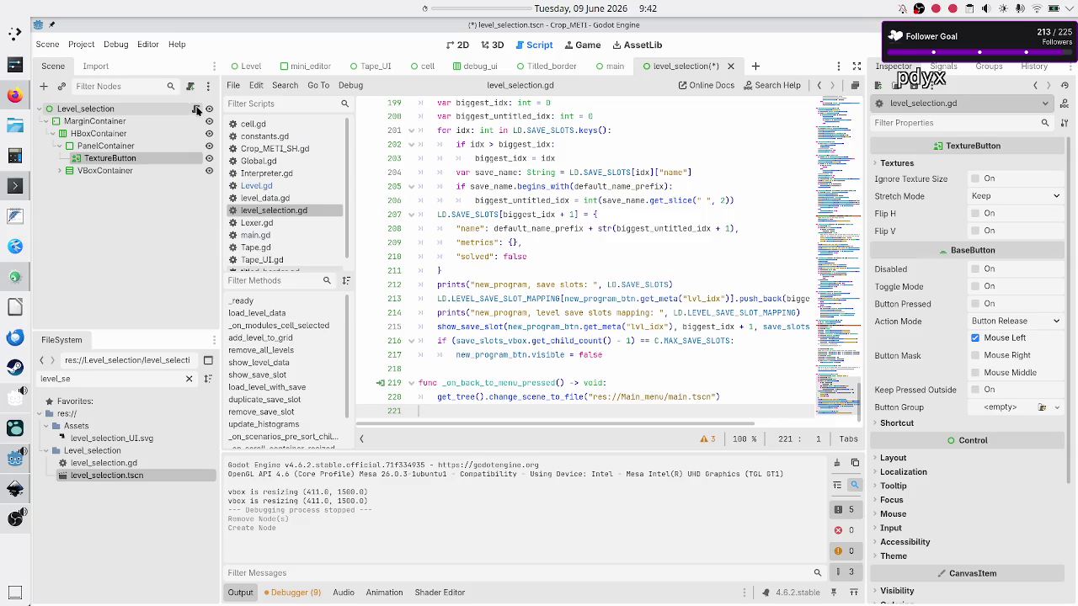
# Rename the new TextureButton to Back_to_menu
pyautogui.click(121, 193)
pyautogui.click(124, 159)
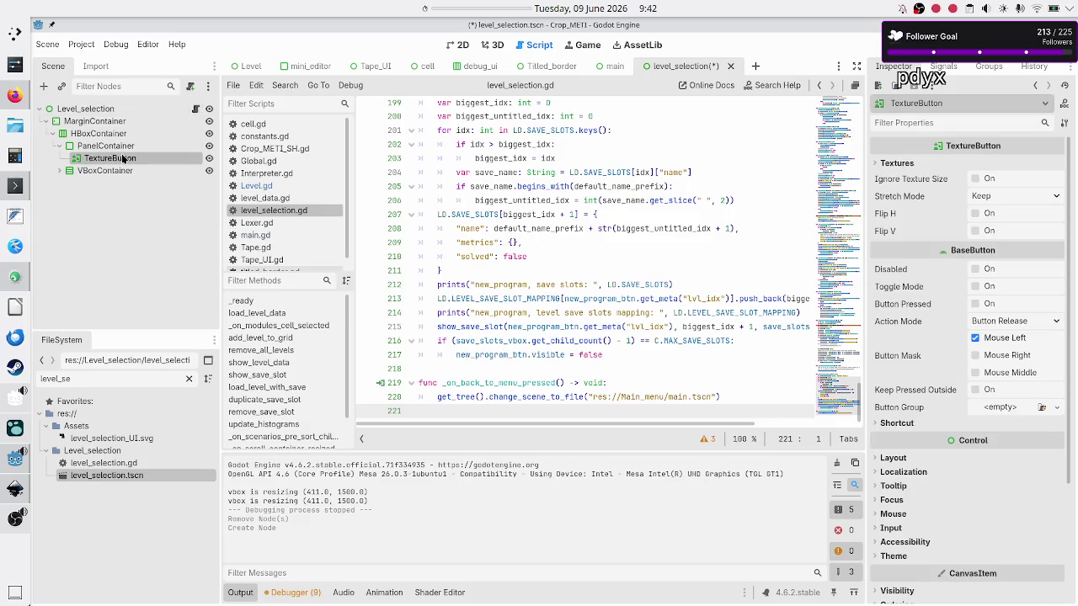
pyautogui.click(124, 159)
pyautogui.write('Back_to')
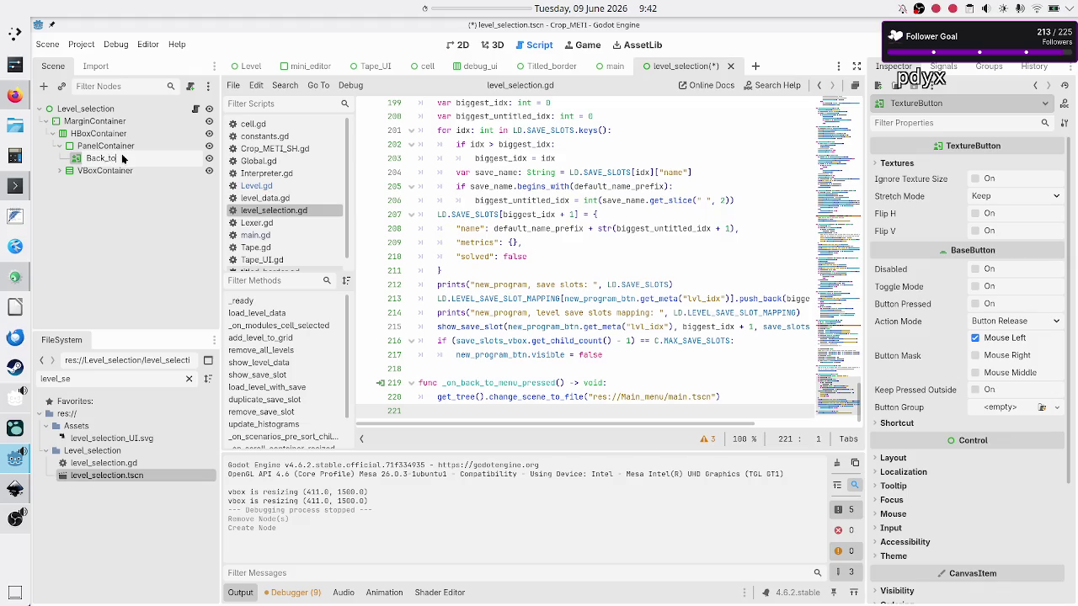
pyautogui.write('_menu')
pyautogui.press('Return')
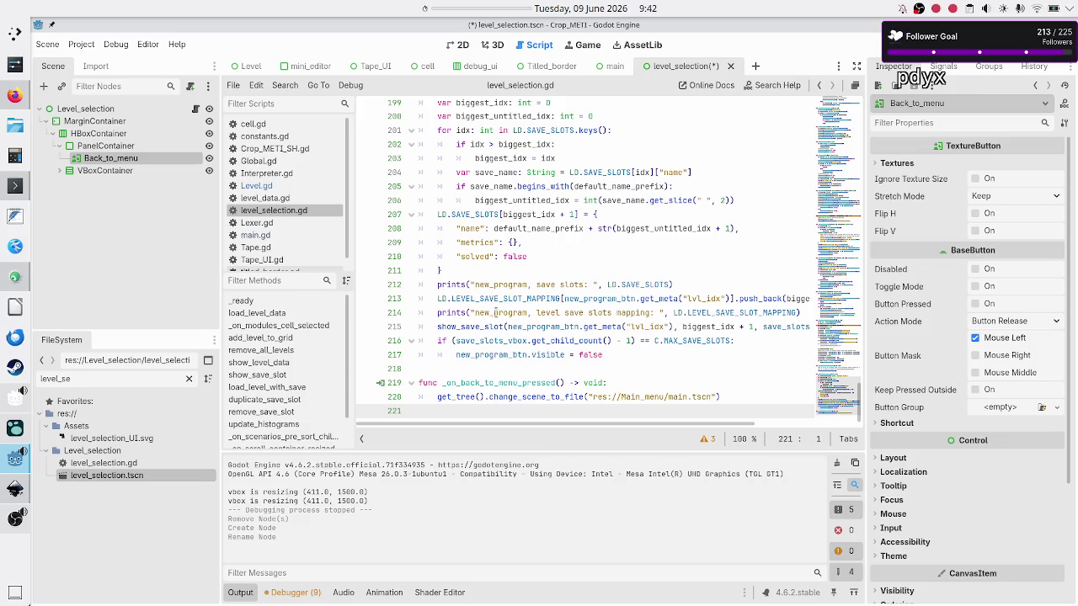
# Connect Back_to_menu's pressed() signal to _on_back_to_menu_pressed in level_selection.gd
pyautogui.click(500, 340)
pyautogui.click(462, 369)
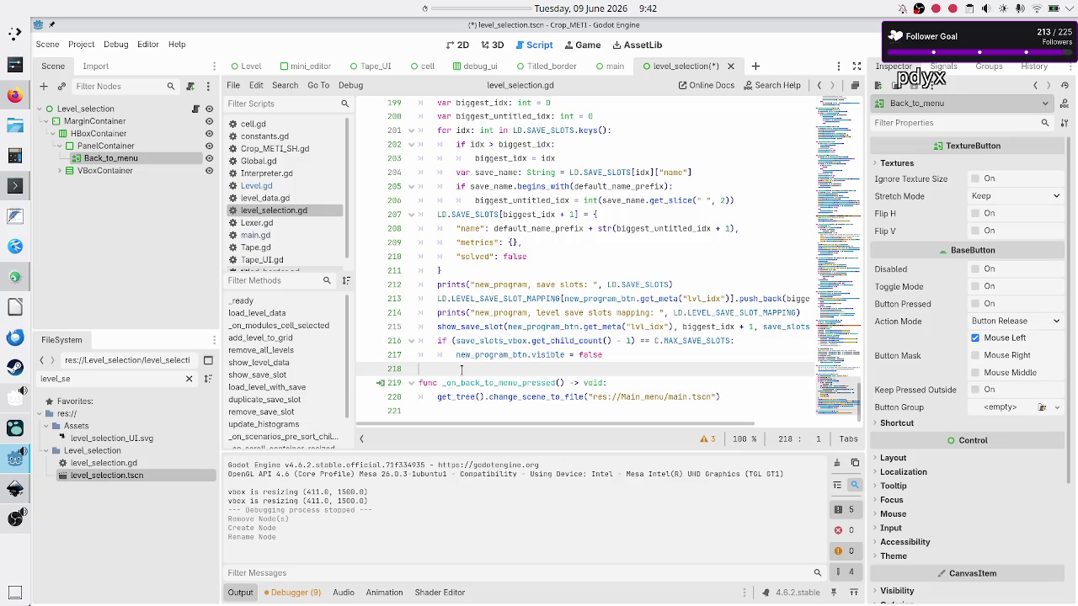
pyautogui.press('Return')
pyautogui.press('BackSpace')
pyautogui.click(943, 67)
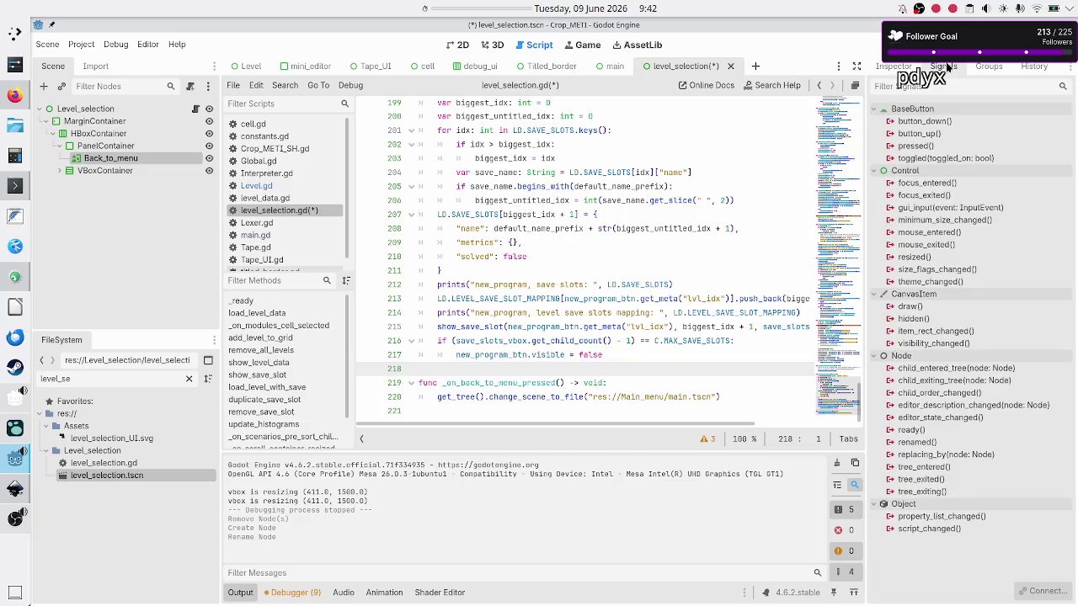
pyautogui.doubleClick(920, 147)
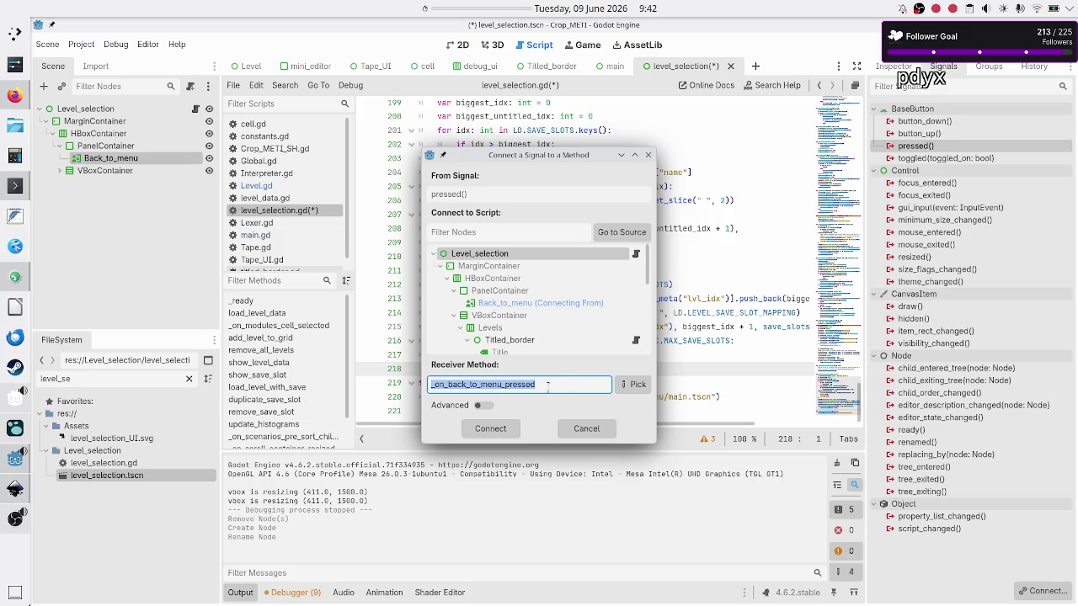
pyautogui.click(499, 431)
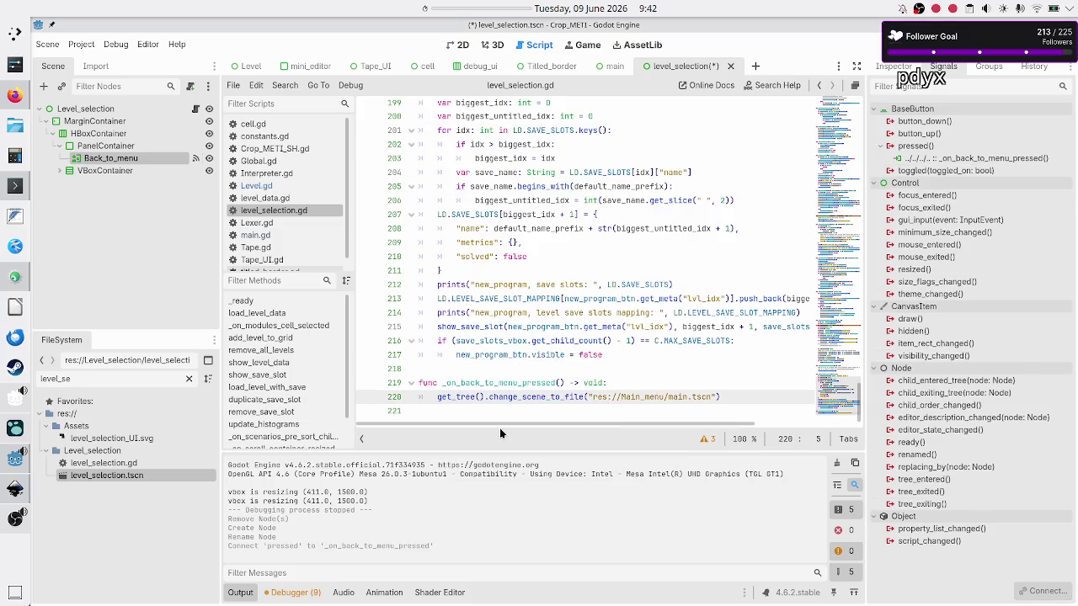
pyautogui.click(486, 372)
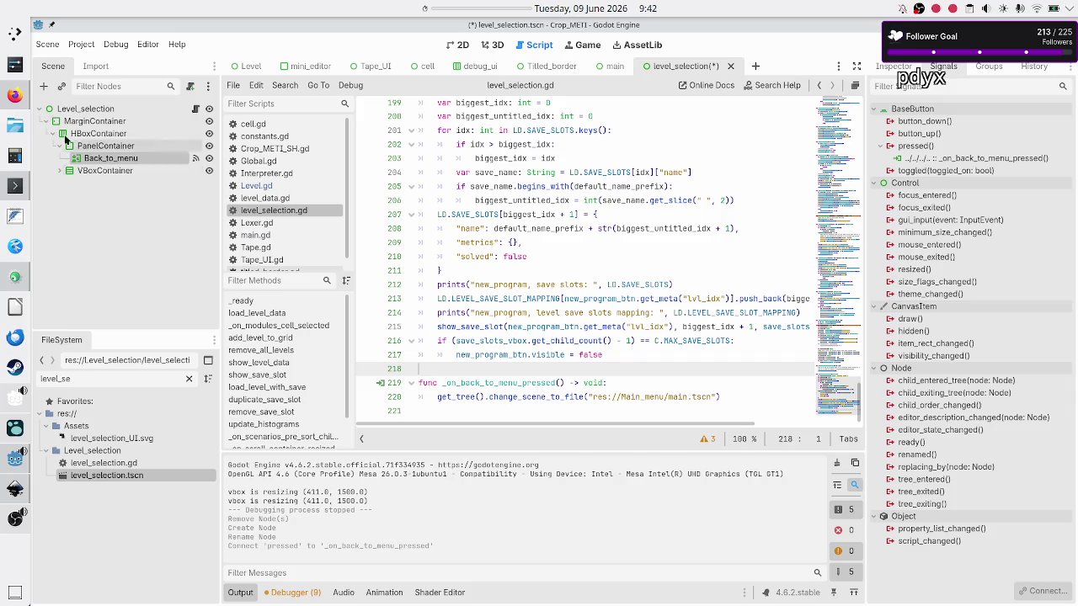
pyautogui.click(15, 95)
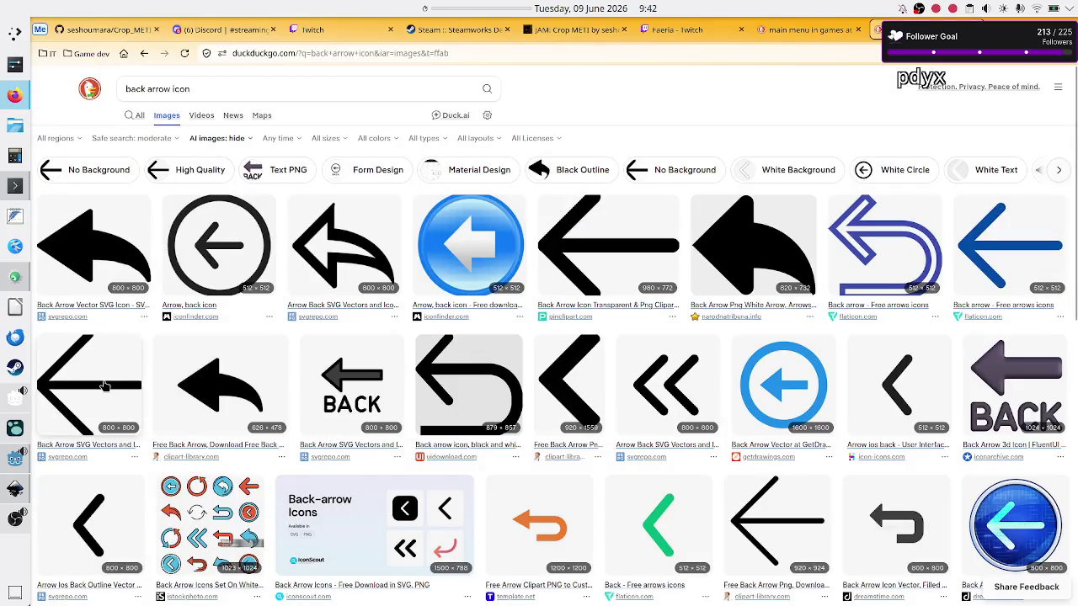
# Change the image search query from back arrow to 'main menu' icons
pyautogui.doubleClick(136, 84)
pyautogui.hotkey('shift', 'Right')
pyautogui.hotkey('shift', 'Right')
pyautogui.hotkey('shift', 'Right')
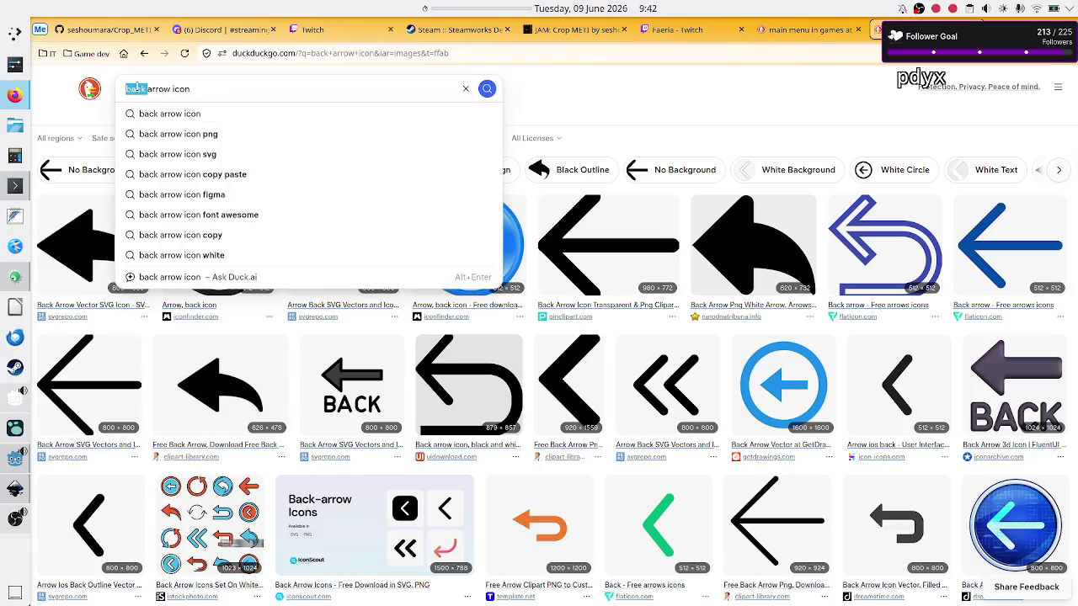
pyautogui.hotkey('shift', 'Right')
pyautogui.hotkey('shift', 'Right')
pyautogui.hotkey('shift', 'Right')
pyautogui.write('main menu')
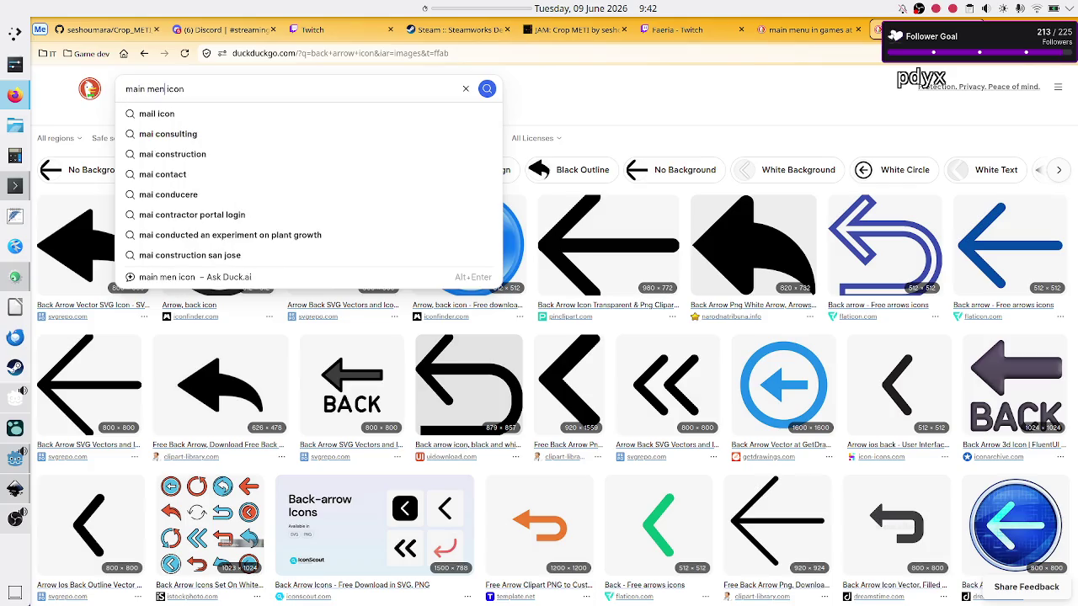
pyautogui.press('Return')
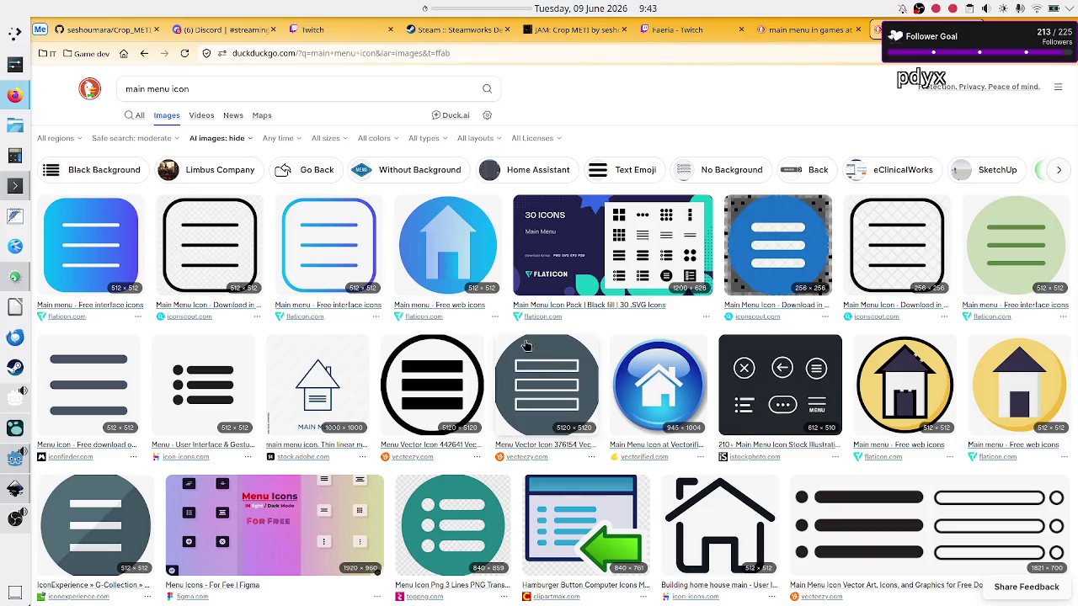
# Preview the iconscout line-style Main Menu Icon result, then return to Inkscape
pyautogui.click(216, 250)
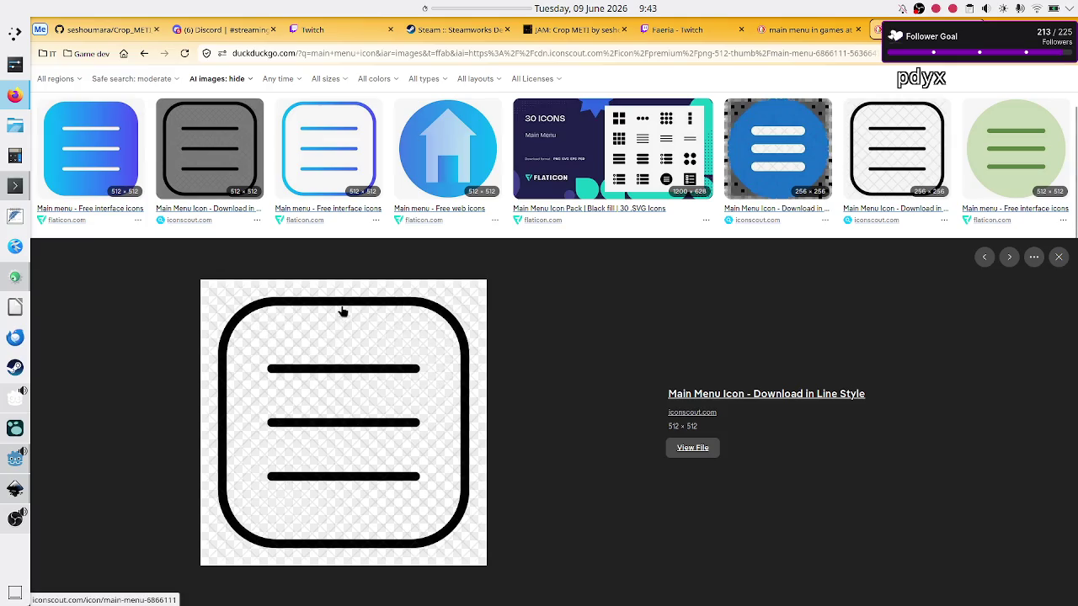
pyautogui.scroll(2, 327, 377)
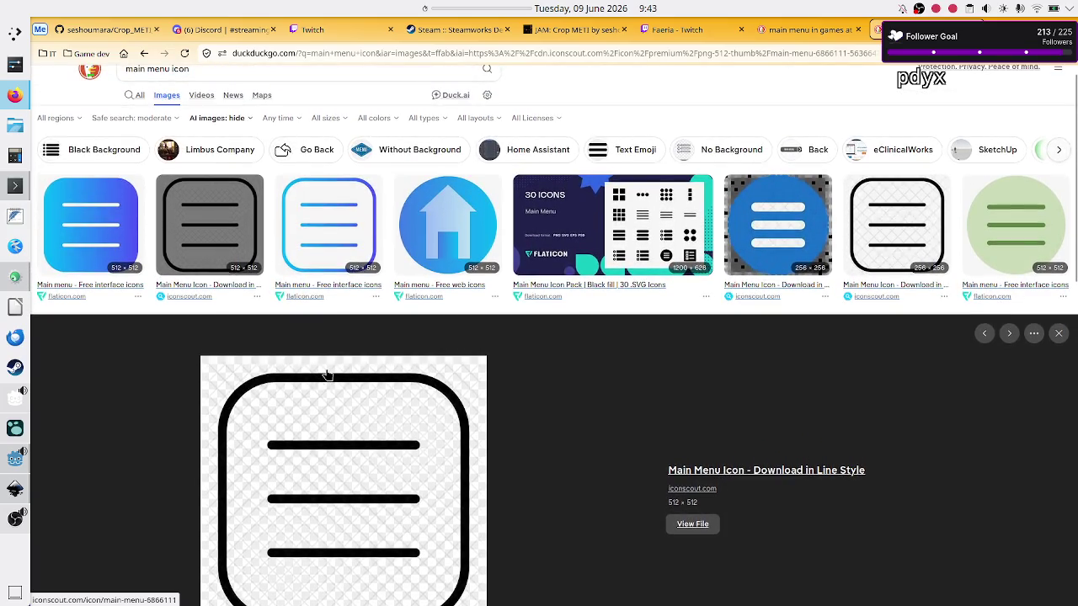
pyautogui.scroll(-2, 327, 375)
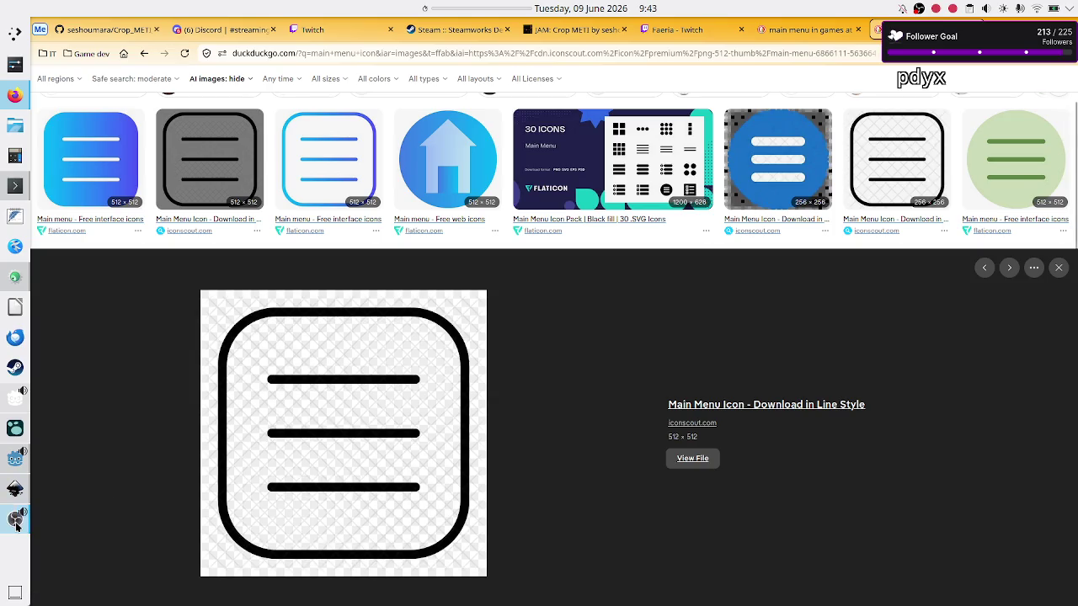
pyautogui.click(10, 491)
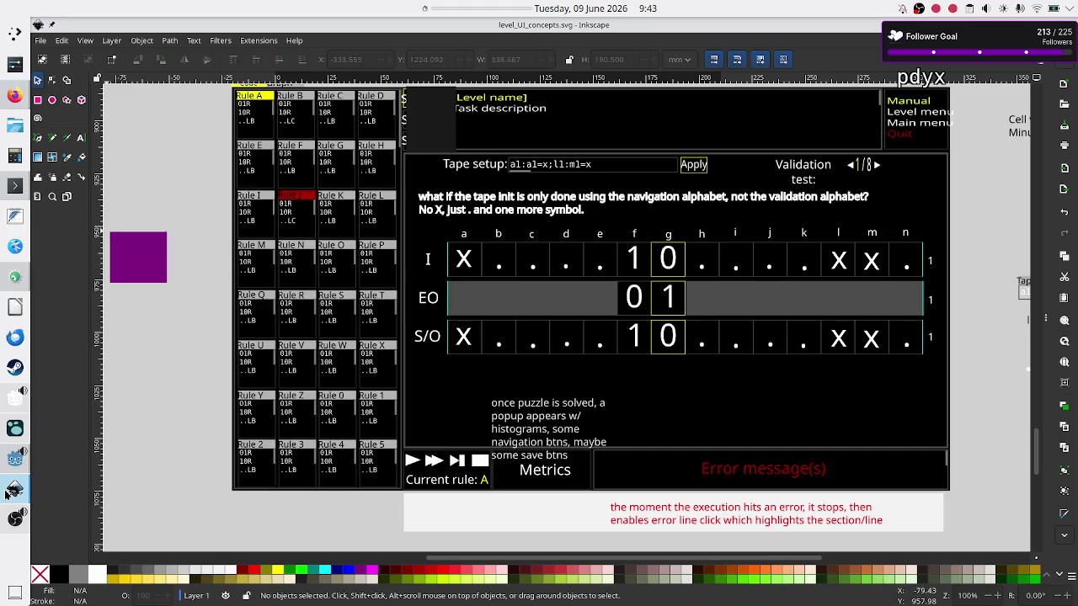
# Open stop_btn.svg from Inkscape's recent files list
pyautogui.click(39, 39)
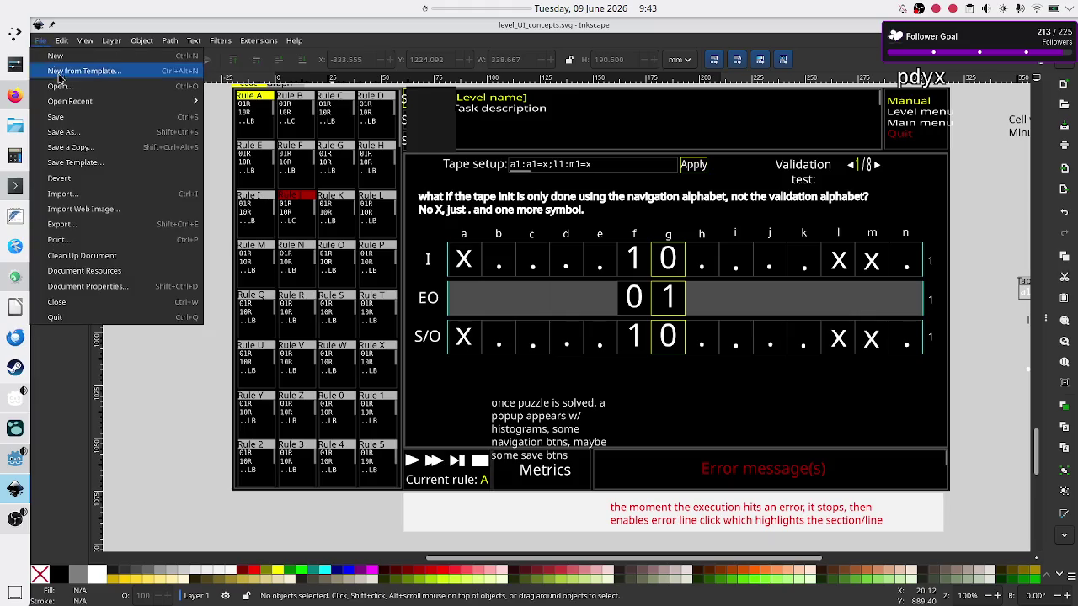
pyautogui.moveTo(103, 102)
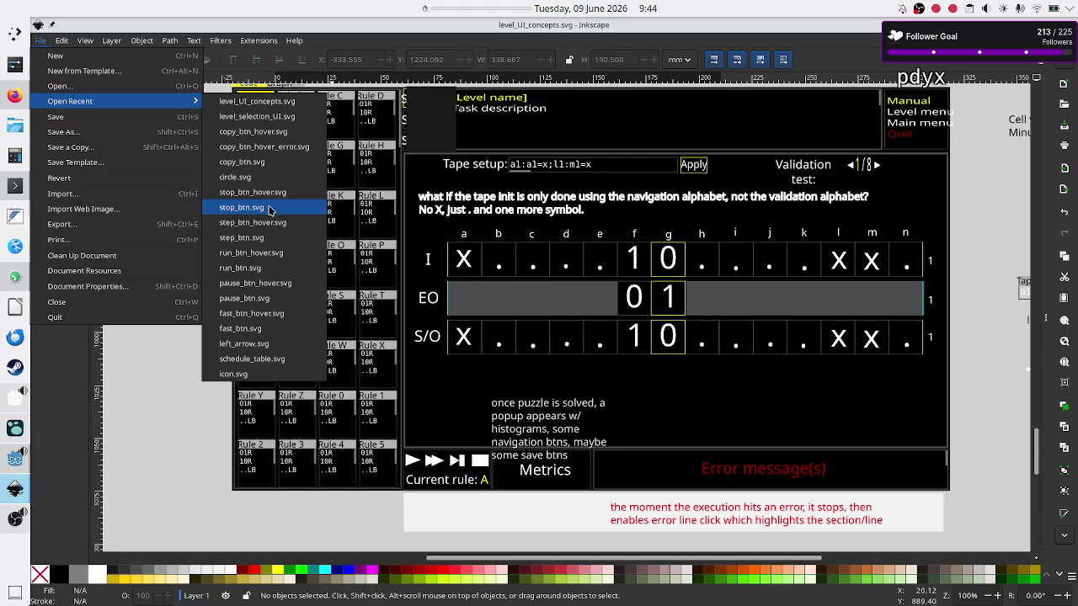
pyautogui.click(269, 210)
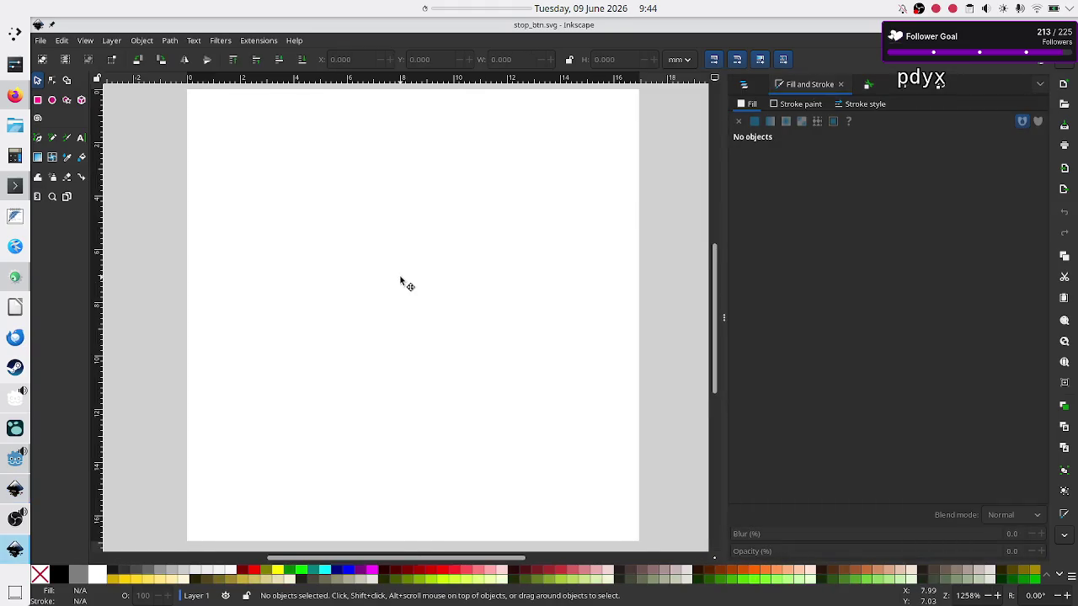
# Select and inspect the white page-sized rectangle in stop_btn.svg, then deselect it
pyautogui.click(400, 278)
pyautogui.click(432, 256)
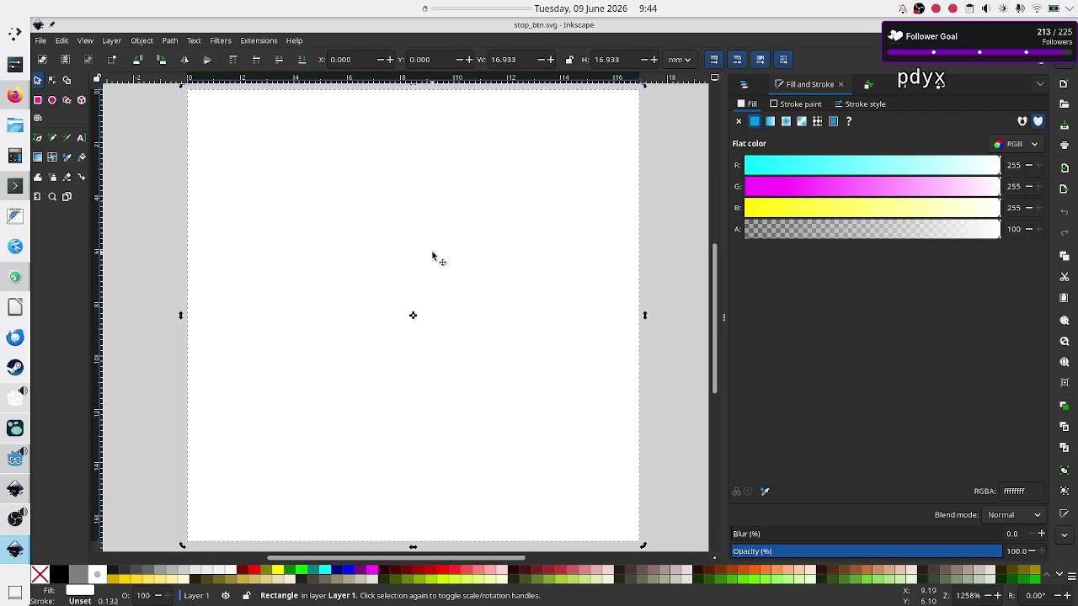
pyautogui.click(666, 254)
pyautogui.scroll(-5, 462, 256)
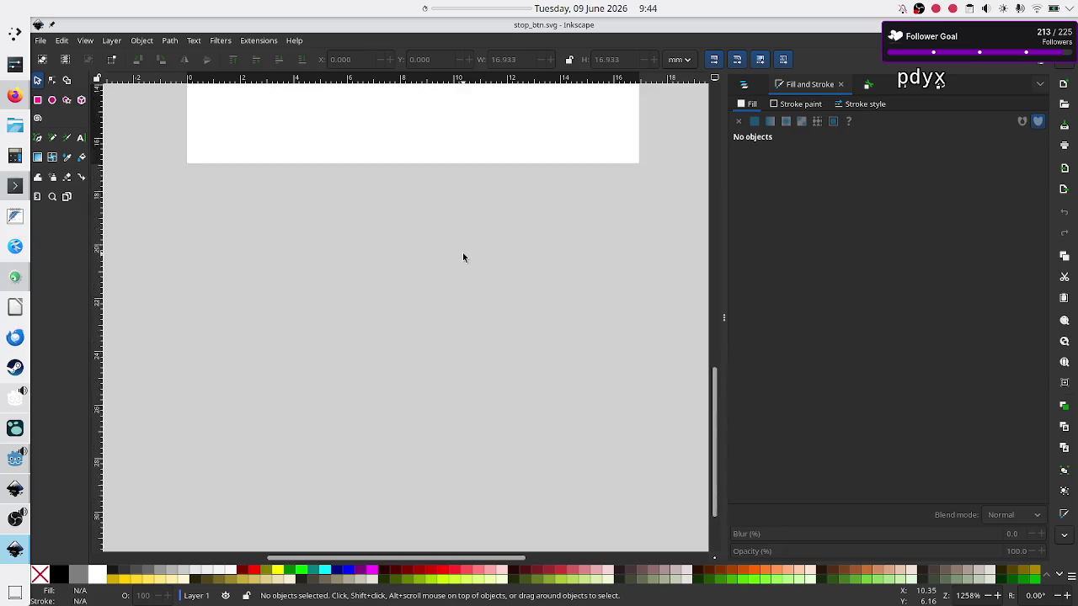
pyautogui.scroll(8, 462, 256)
pyautogui.scroll(-3, 462, 257)
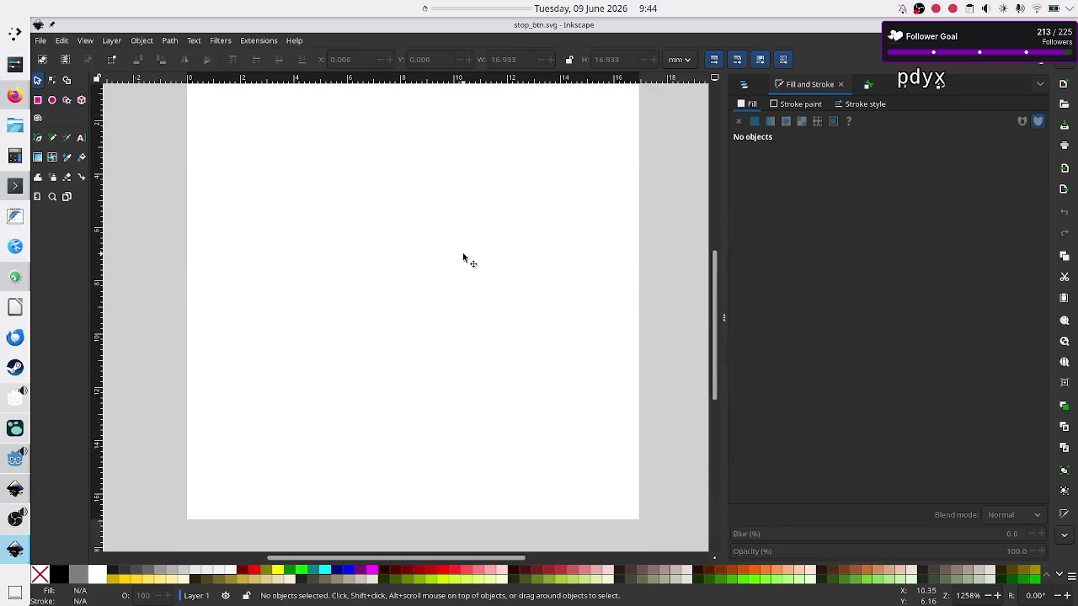
# Reselect the rectangle, toggle its rotate and resize handles, view its context menu, then deselect
pyautogui.click(426, 267)
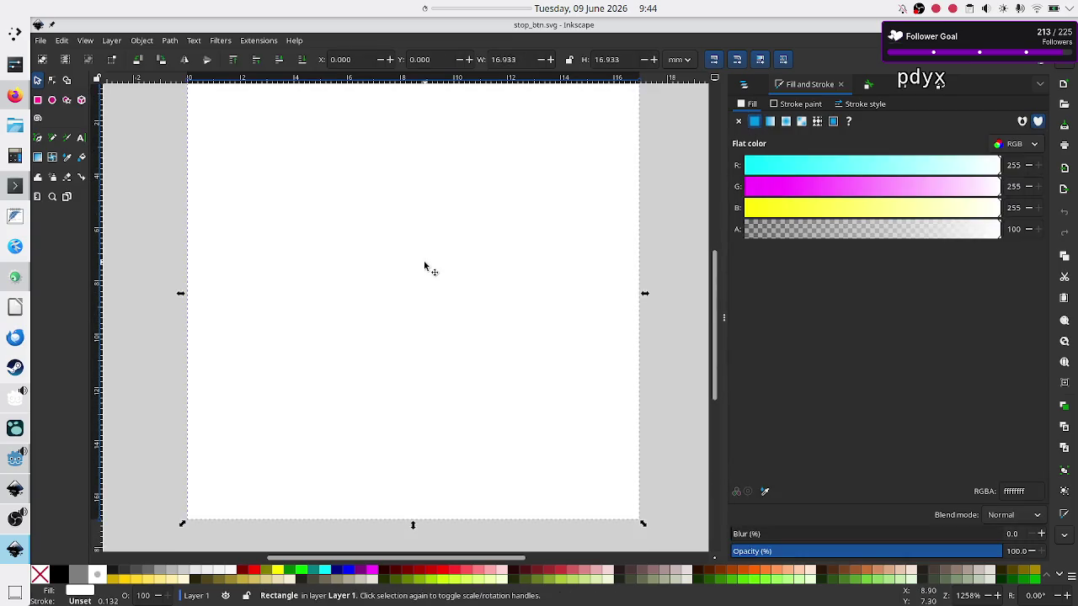
pyautogui.scroll(3, 594, 280)
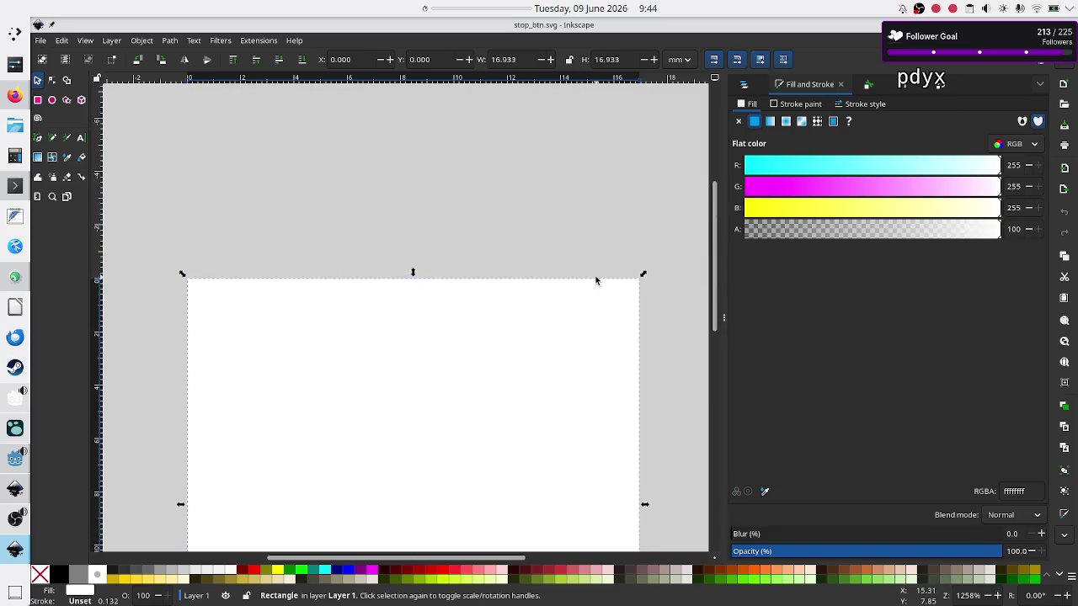
pyautogui.scroll(-3, 594, 275)
pyautogui.click(479, 217)
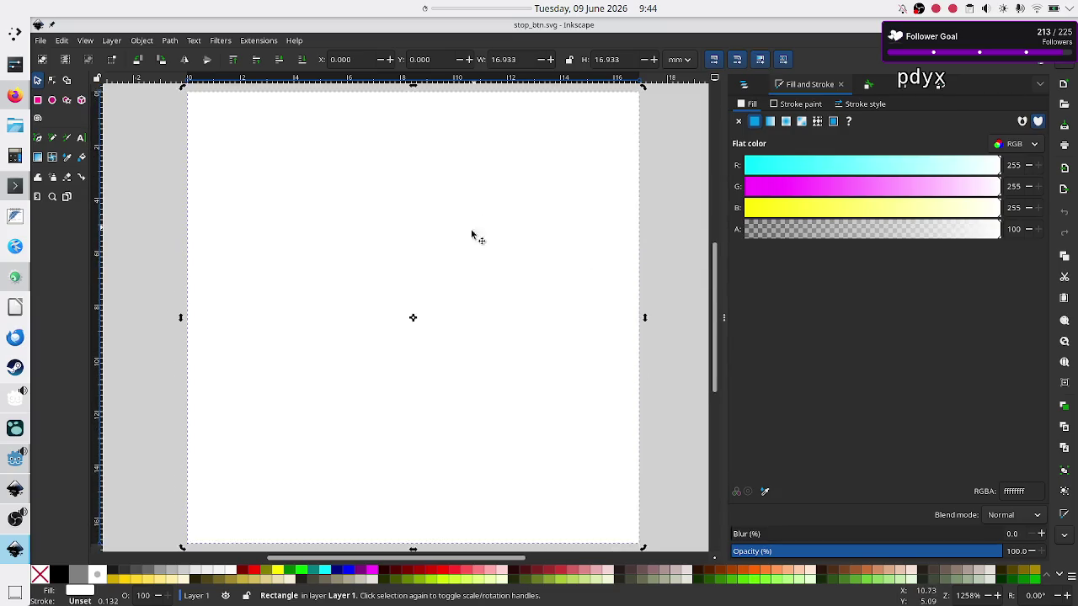
pyautogui.click(445, 310)
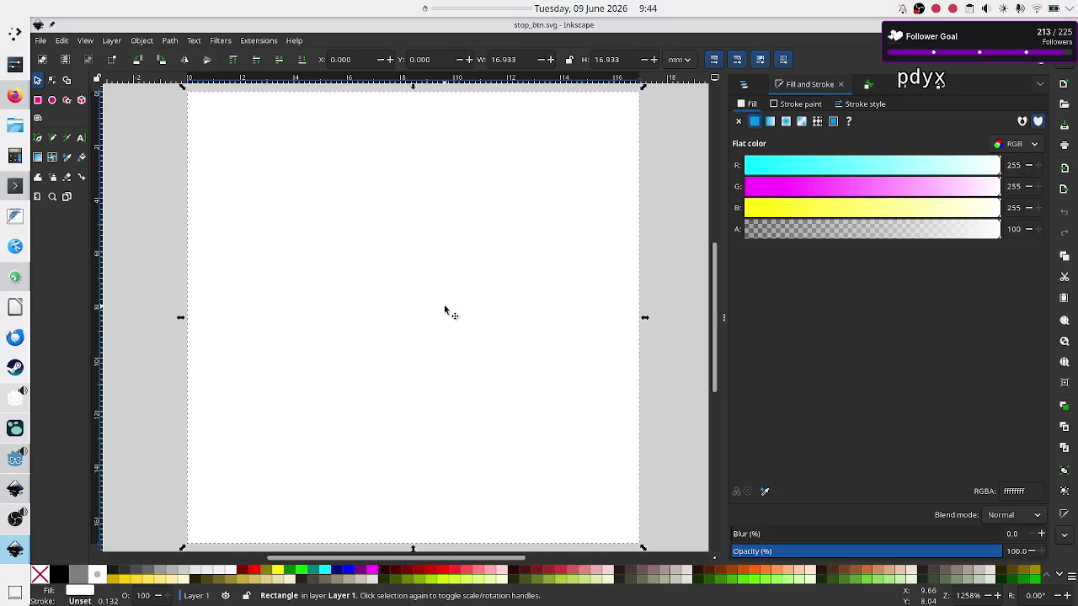
pyautogui.rightClick(445, 310)
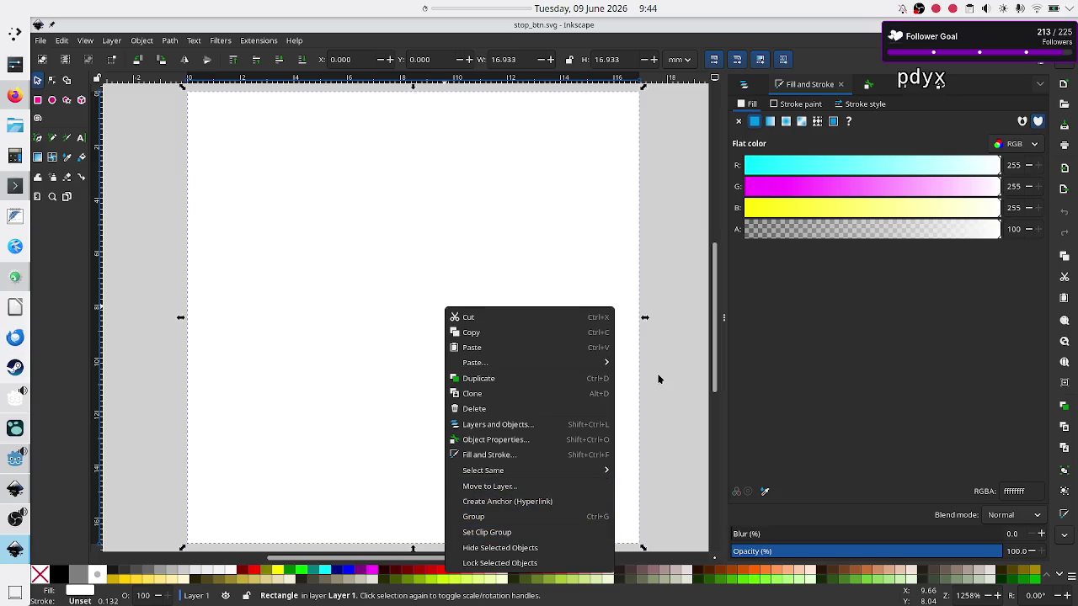
pyautogui.click(683, 364)
pyautogui.click(683, 363)
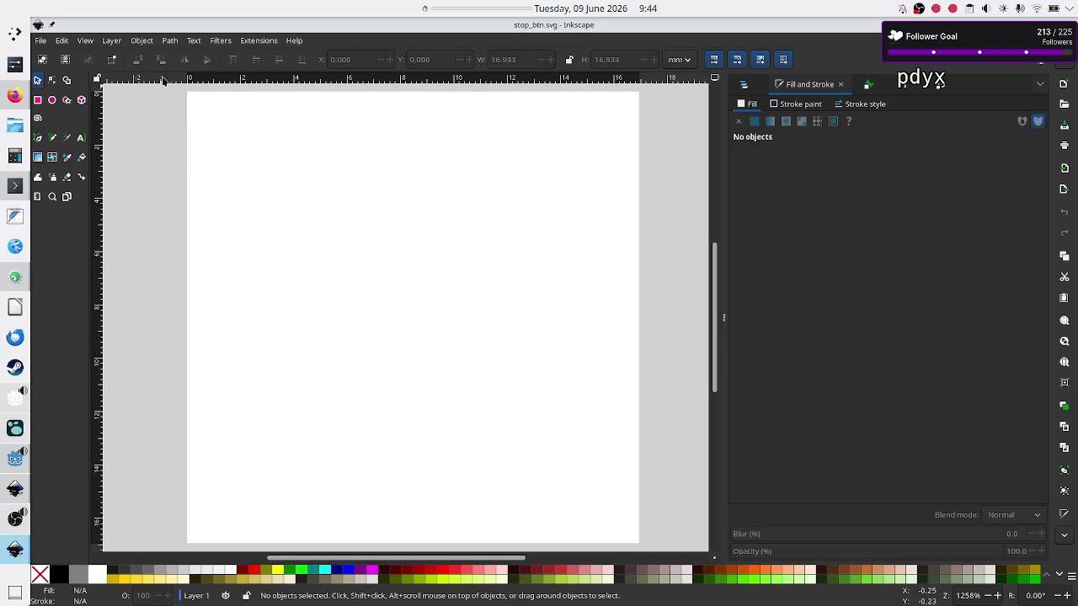
pyautogui.click(40, 41)
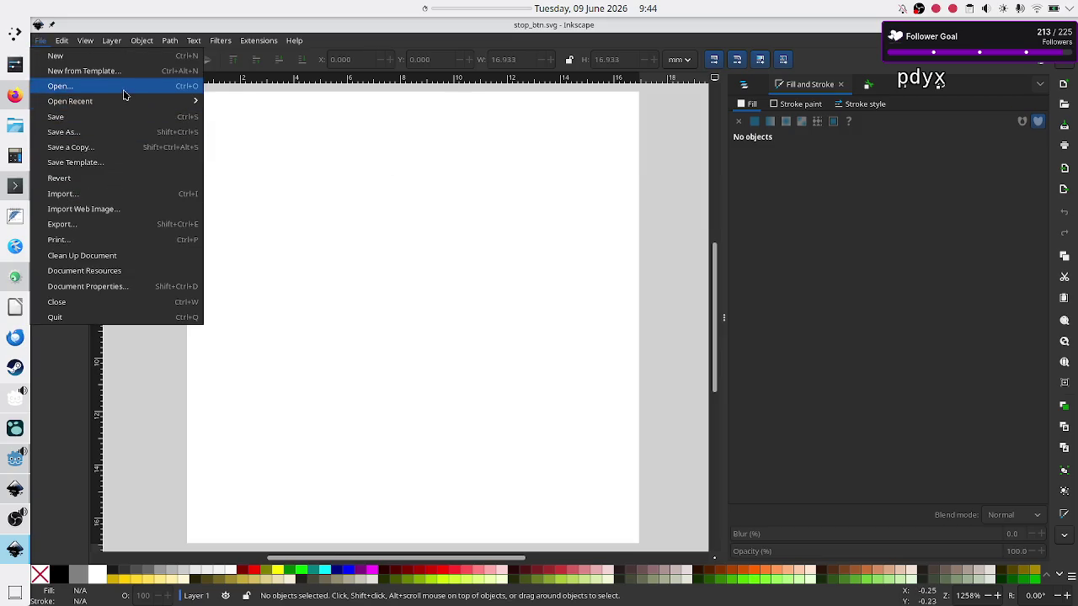
# Open pause_btn_hover.svg from recent files and bring its window to the front
pyautogui.moveTo(123, 103)
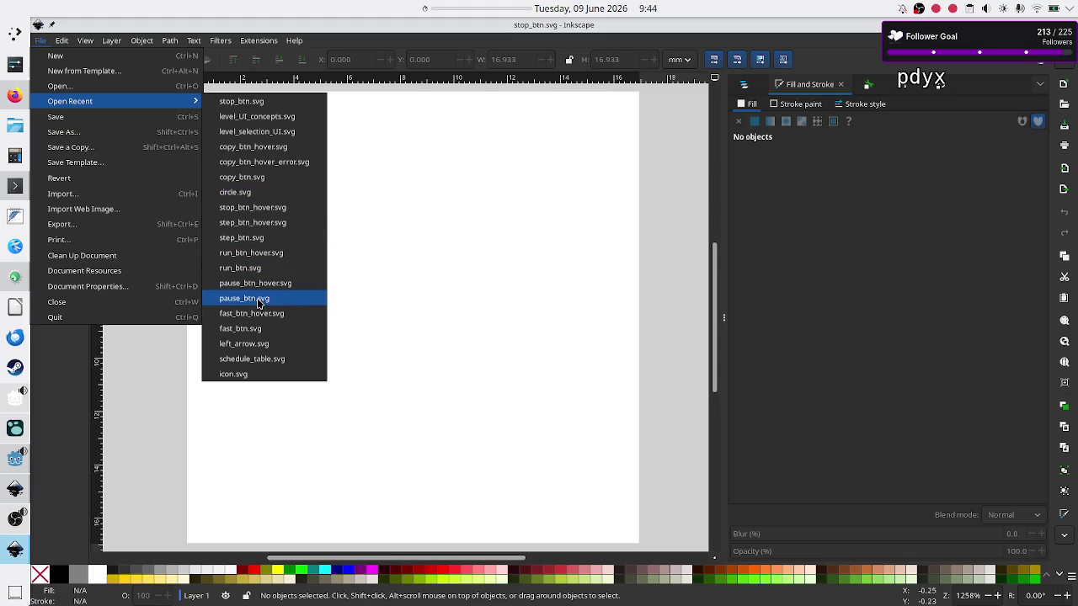
pyautogui.click(267, 287)
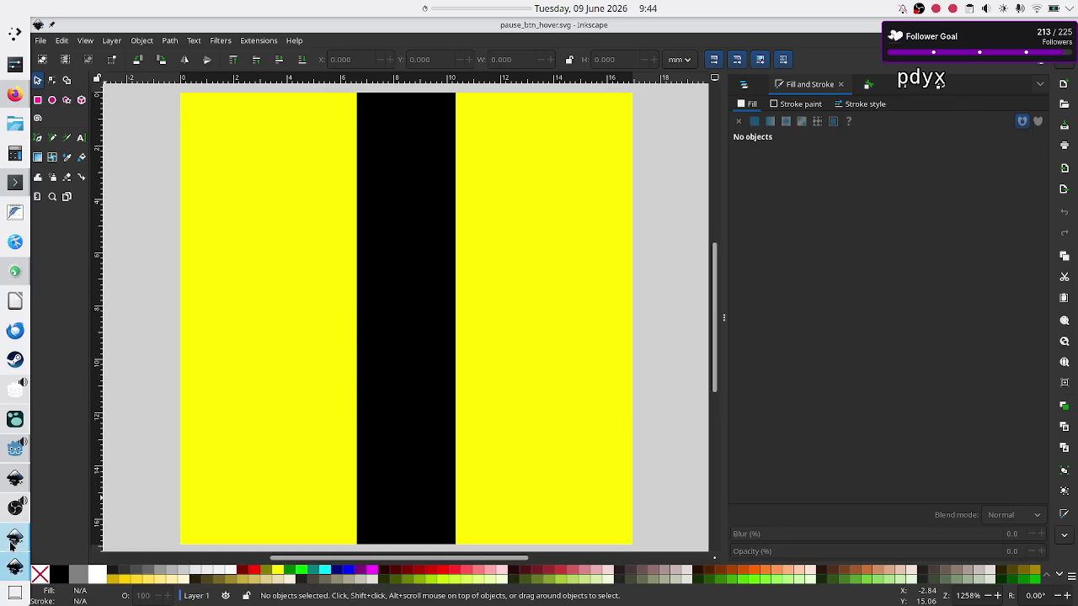
pyautogui.click(14, 567)
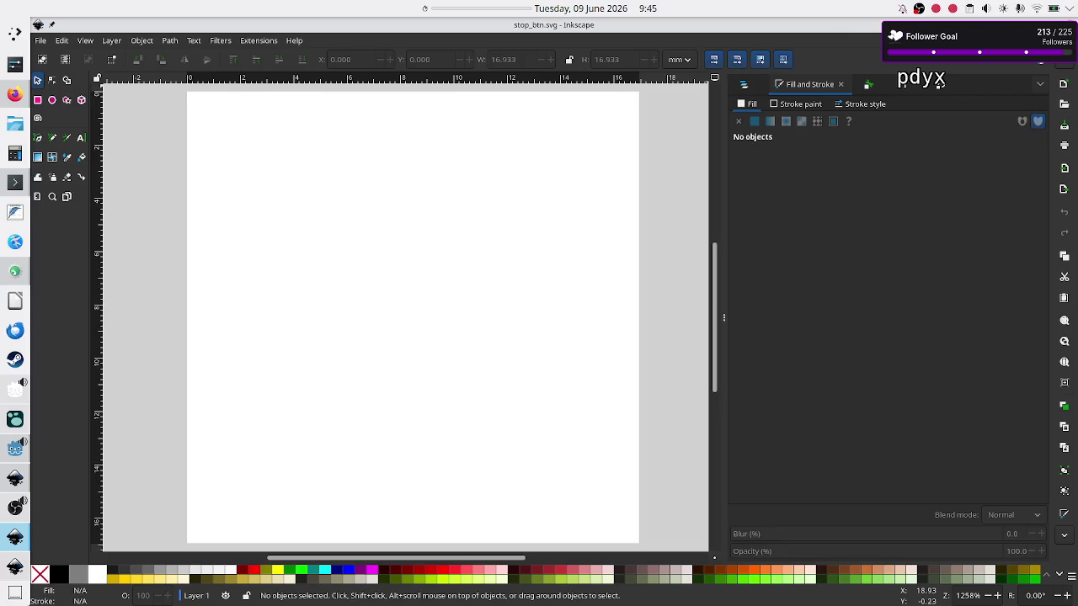
pyautogui.hotkey('ctrl', 'Tab')
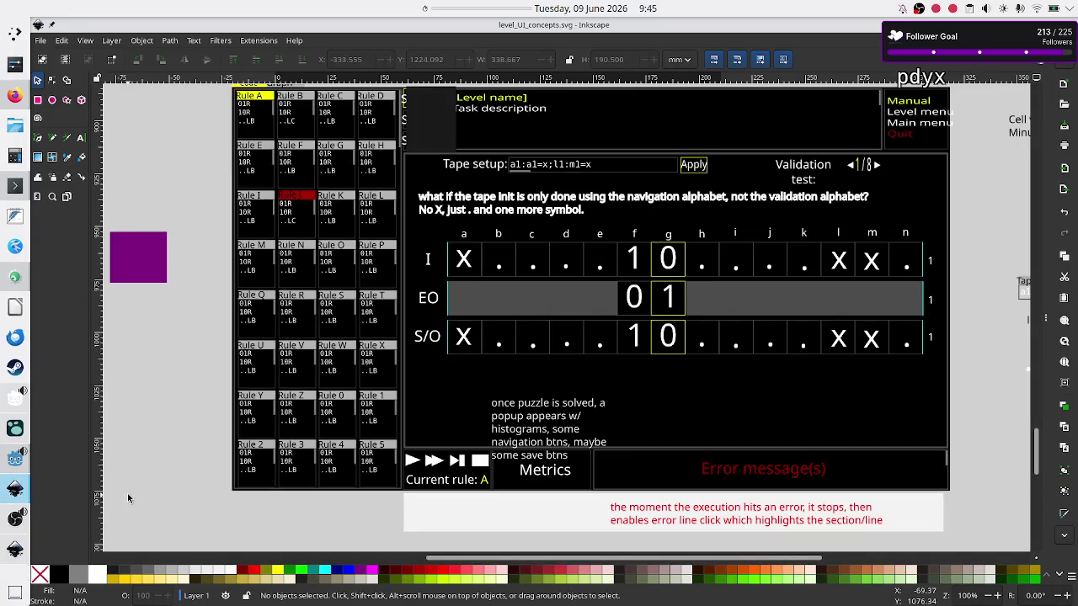
pyautogui.click(19, 554)
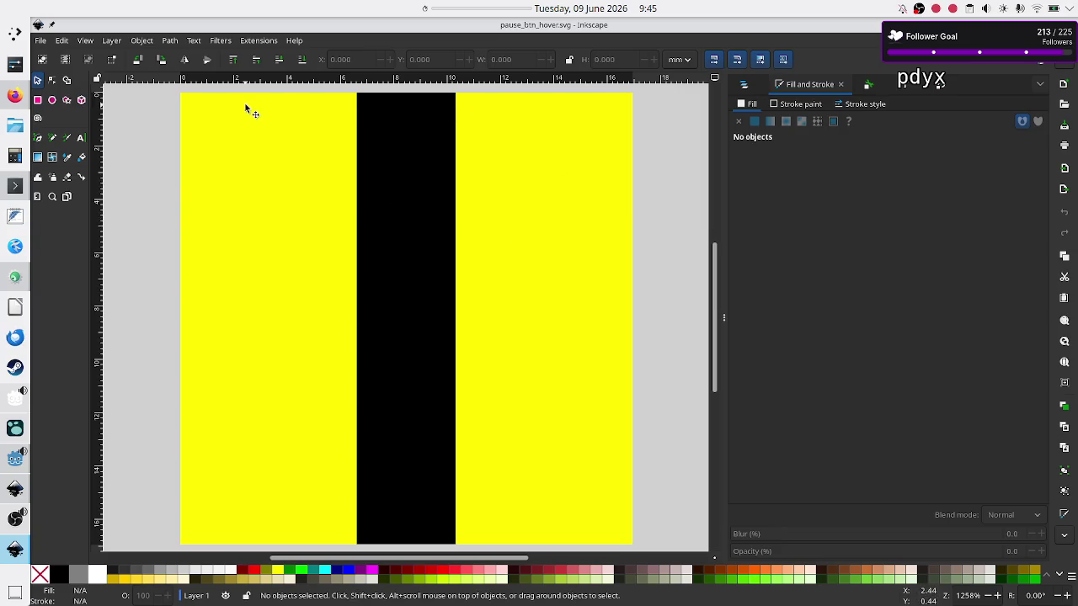
# Start a Save As copy and replace the old file name with 'menu_'
pyautogui.click(39, 42)
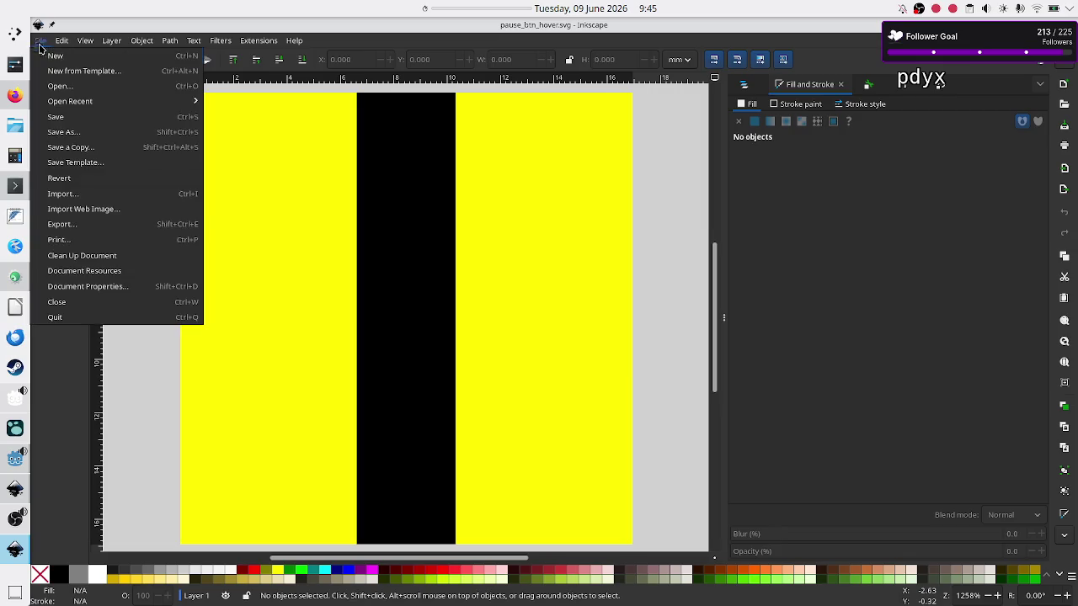
pyautogui.click(91, 132)
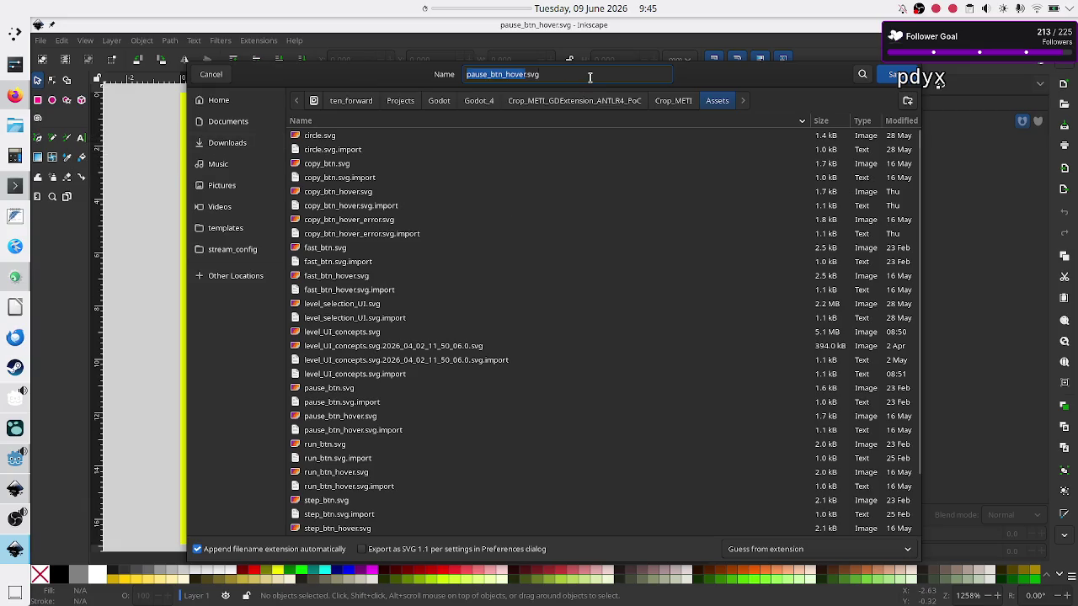
pyautogui.press('Right')
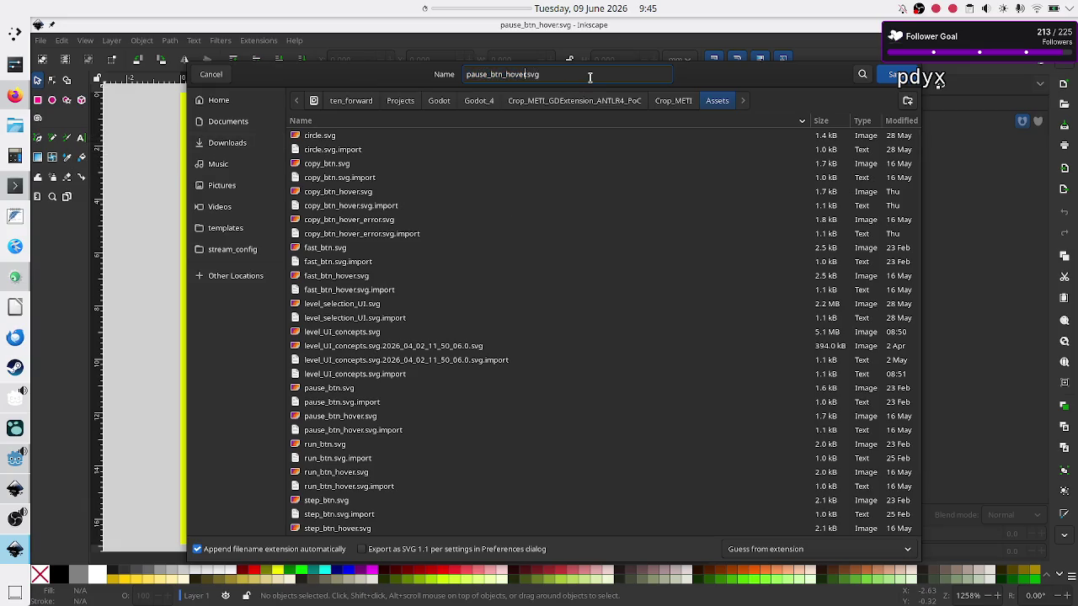
pyautogui.press('BackSpace')
pyautogui.press('BackSpace')
pyautogui.press('BackSpace')
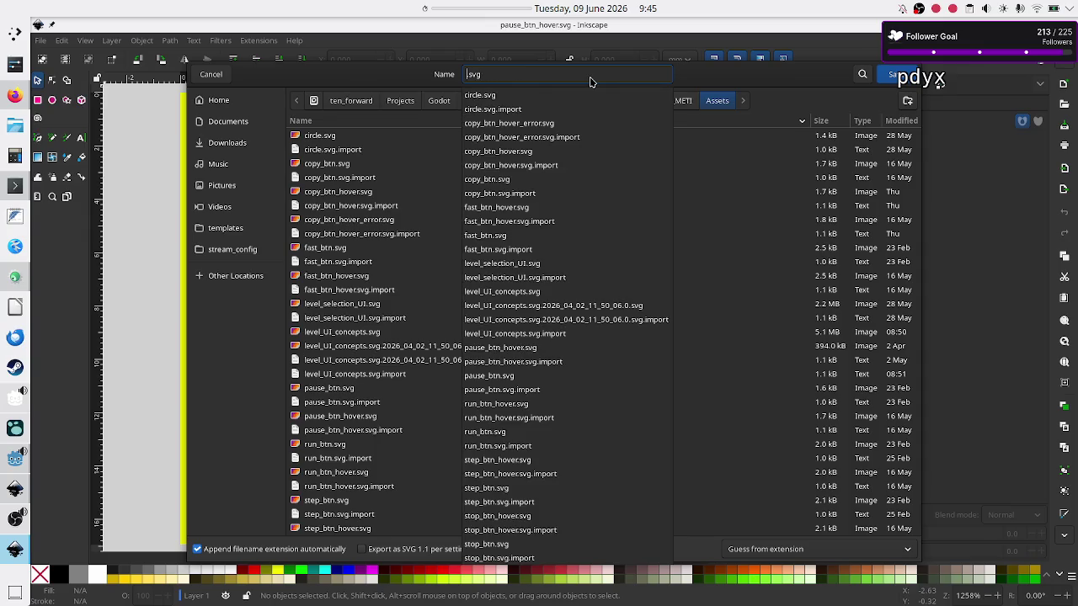
pyautogui.write('main_menu')
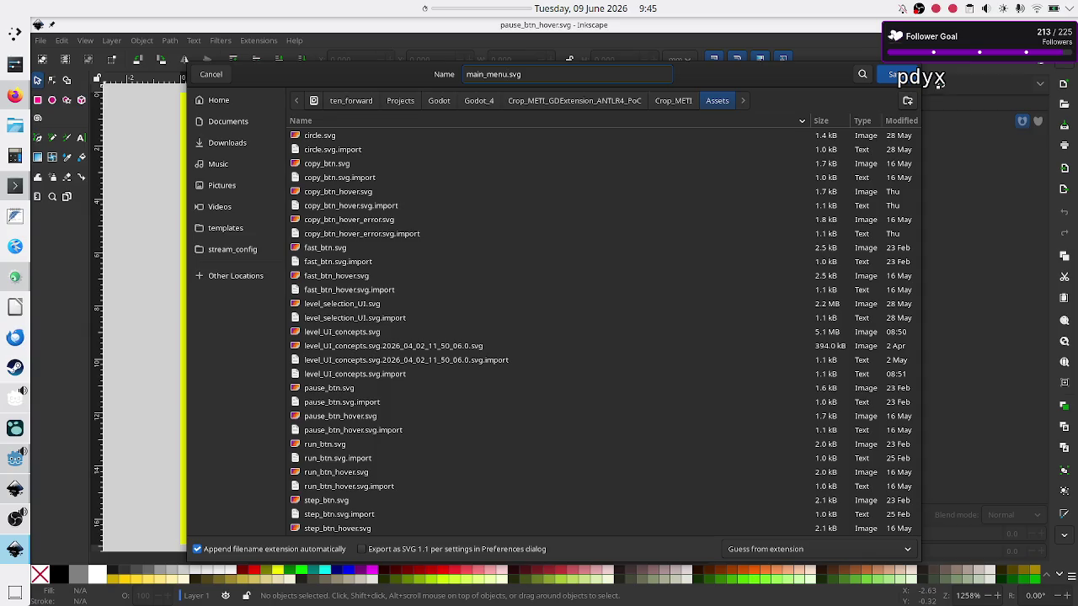
pyautogui.press('BackSpace')
pyautogui.press('BackSpace')
pyautogui.press('BackSpace')
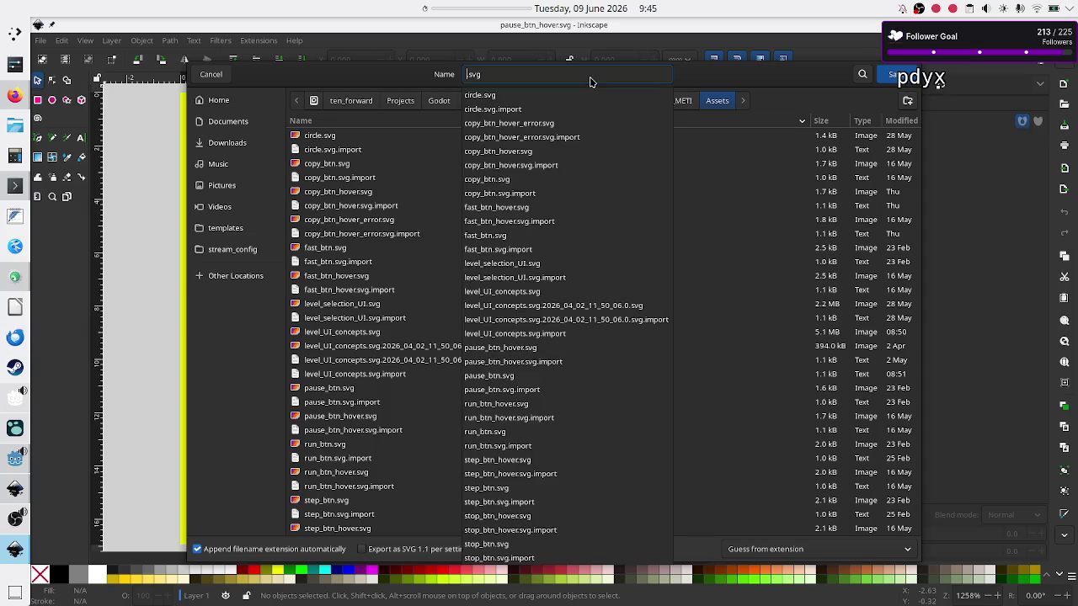
pyautogui.write('menu_')
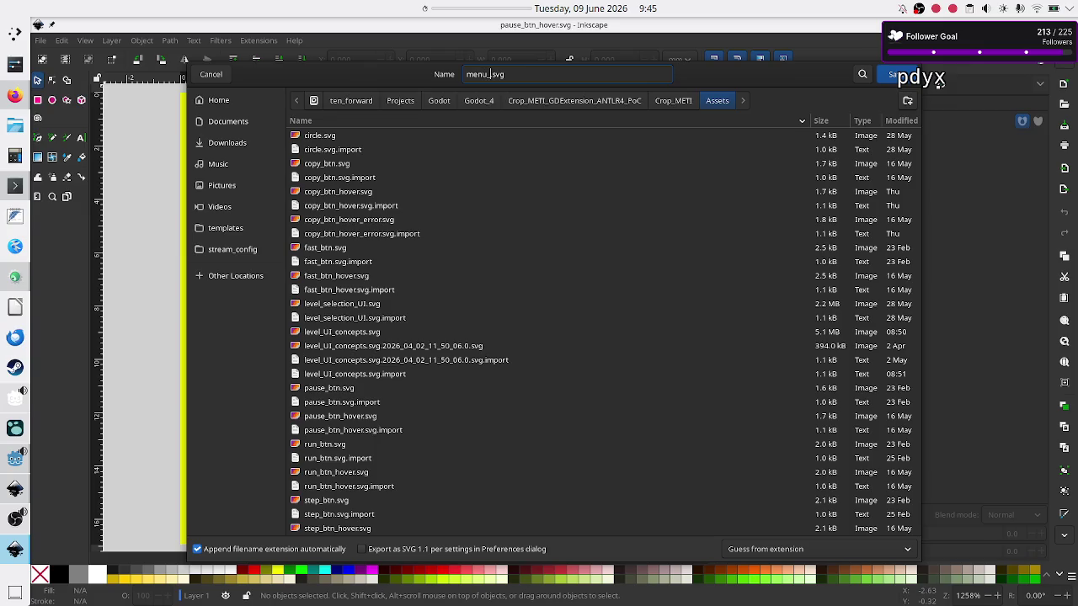
pyautogui.press('BackSpace')
pyautogui.write('_')
pyautogui.write('btn')
# Complete the name as menu_btn_hover.svg and save it in the Assets folder
pyautogui.click(612, 75)
pyautogui.write('_')
pyautogui.press('End')
pyautogui.press('BackSpace')
pyautogui.write('g')
pyautogui.write('hover')
pyautogui.click(538, 74)
pyautogui.click(899, 75)
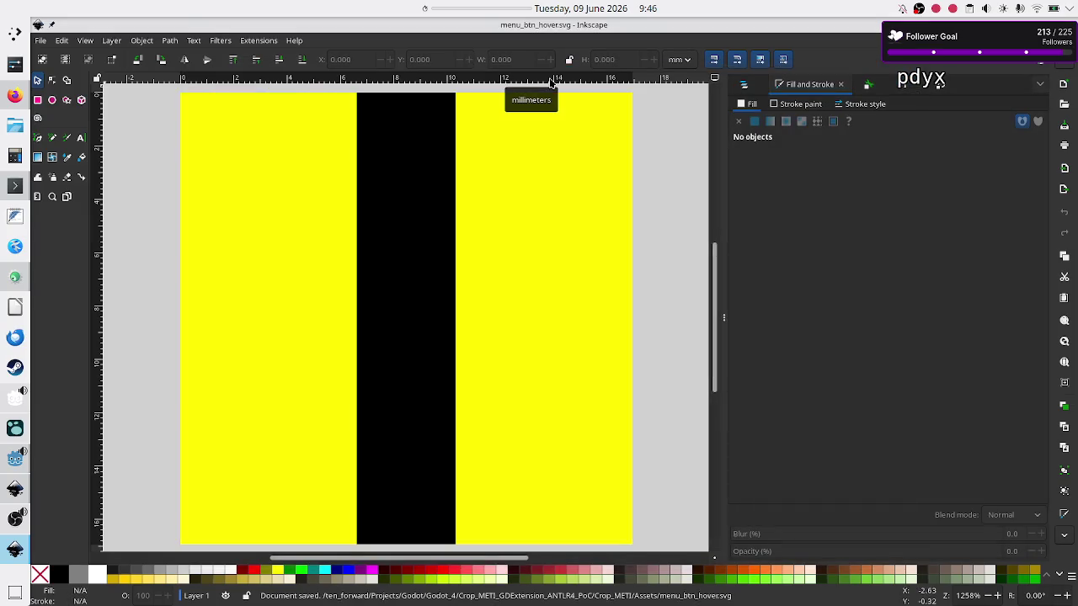
# Delete the left and right yellow bars, leaving only the black background
pyautogui.click(289, 274)
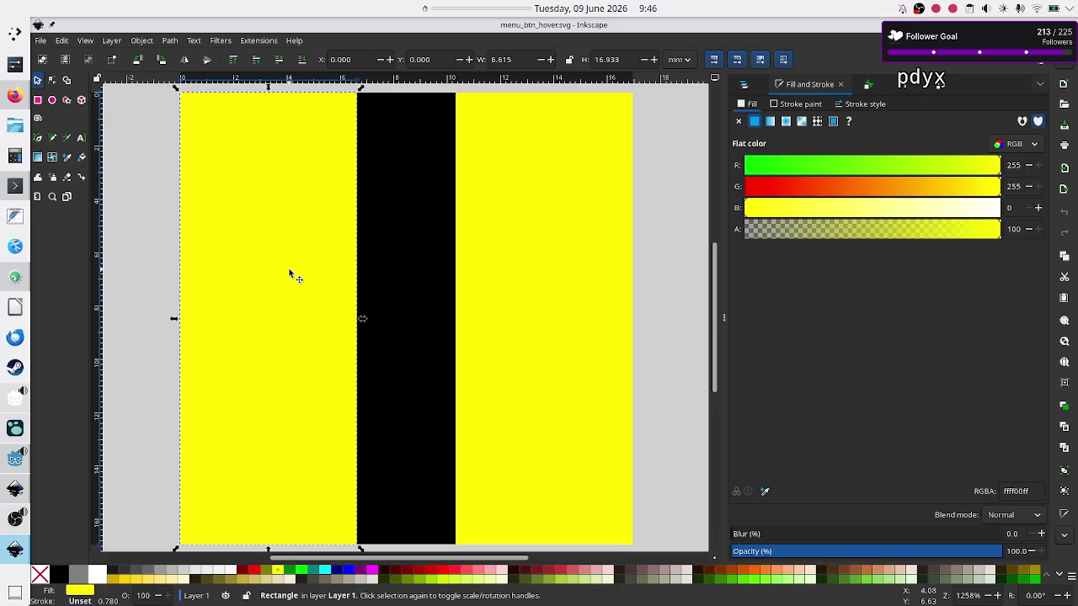
pyautogui.press('Delete')
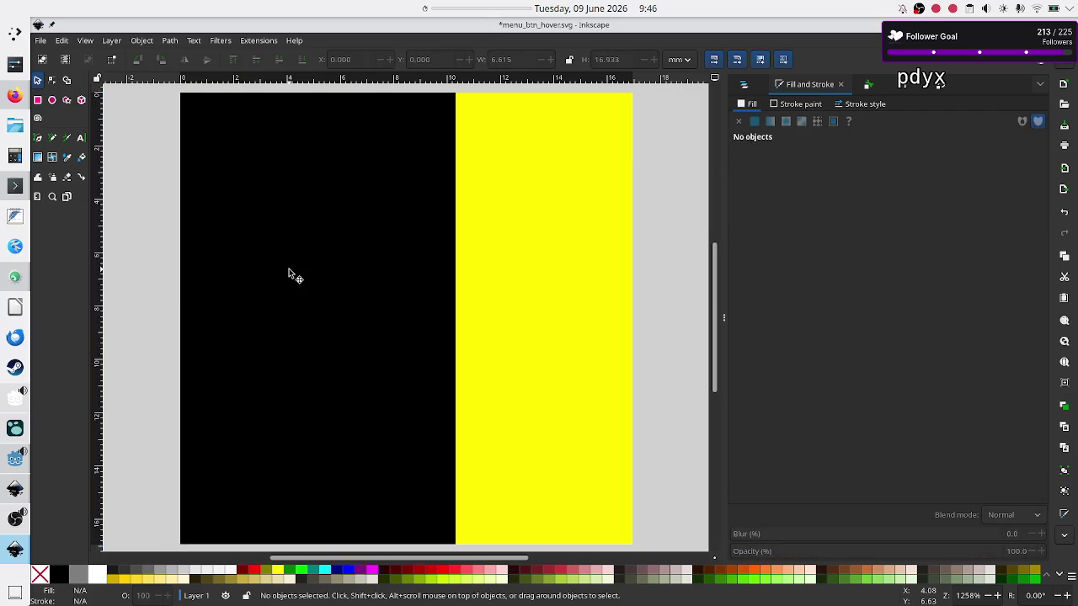
pyautogui.click(515, 261)
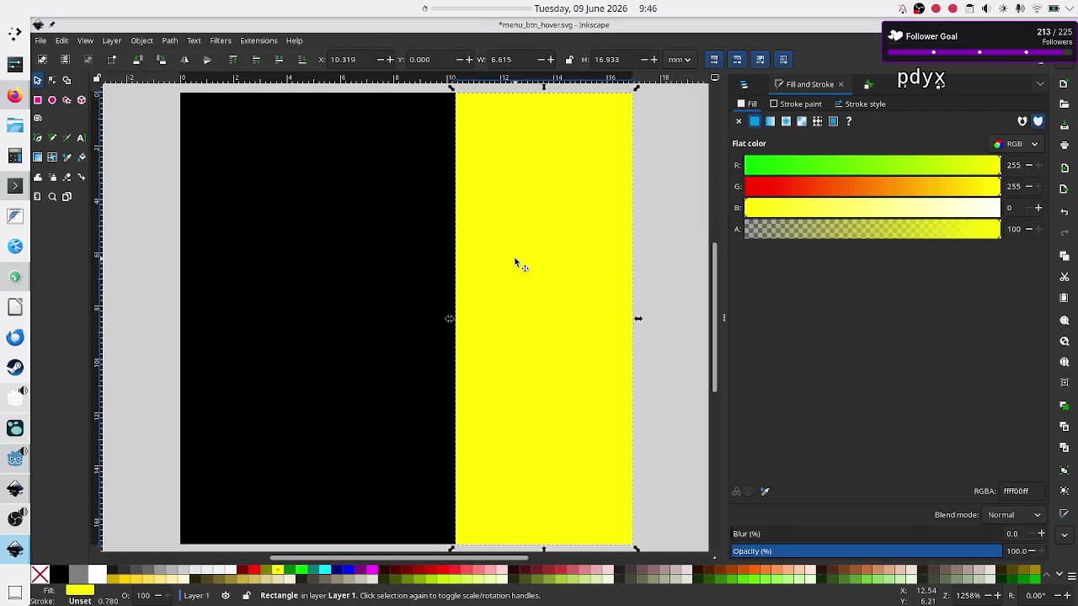
pyautogui.doubleClick(1022, 491)
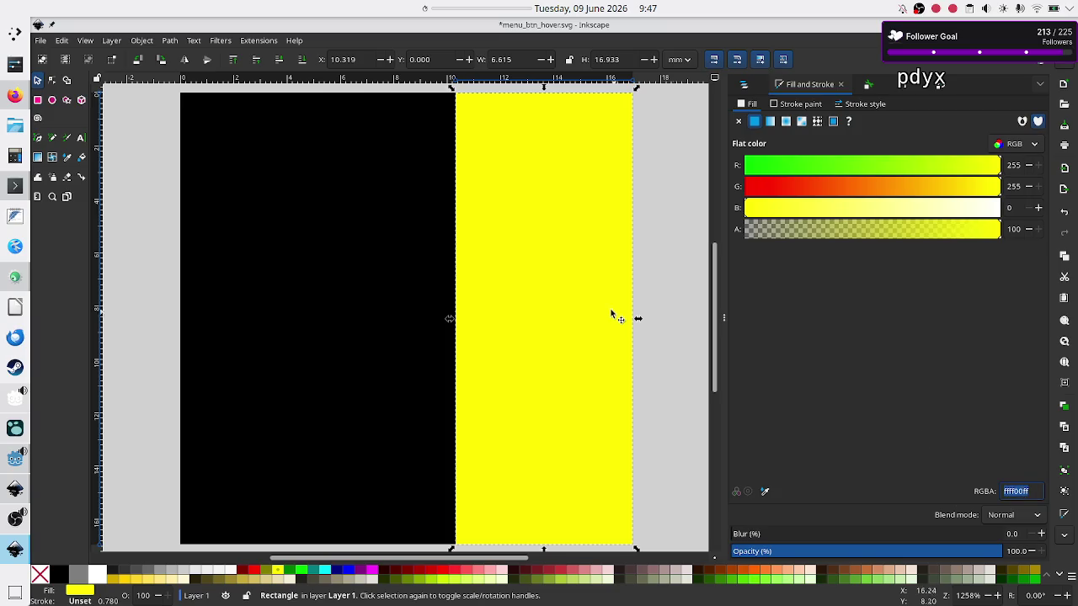
pyautogui.click(569, 296)
pyautogui.press('Delete')
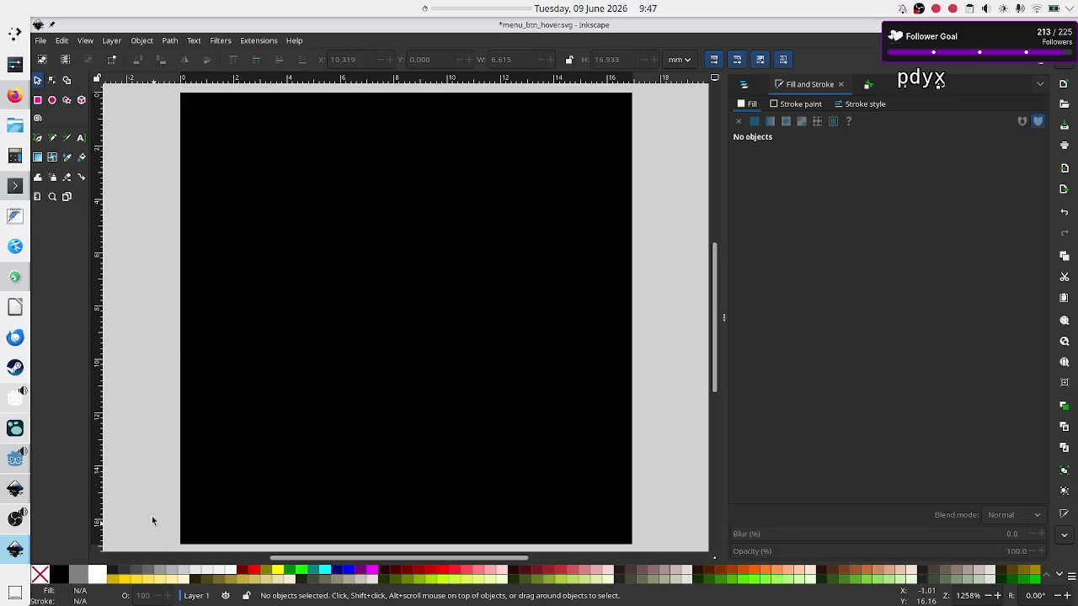
# Draw a yellow rectangle without outline near the top and resize it into a thin, wide bar
pyautogui.click(38, 98)
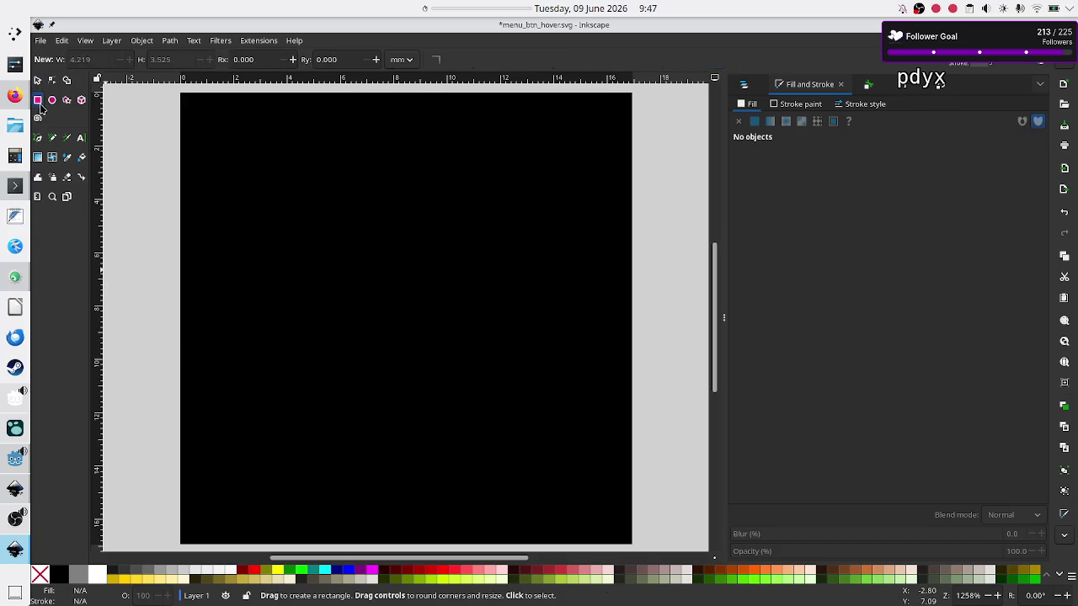
pyautogui.moveTo(264, 203)
pyautogui.mouseDown()
pyautogui.moveTo(435, 242)
pyautogui.moveTo(481, 259)
pyautogui.moveTo(484, 291)
pyautogui.moveTo(419, 270)
pyautogui.moveTo(509, 316)
pyautogui.moveTo(521, 300)
pyautogui.mouseUp()
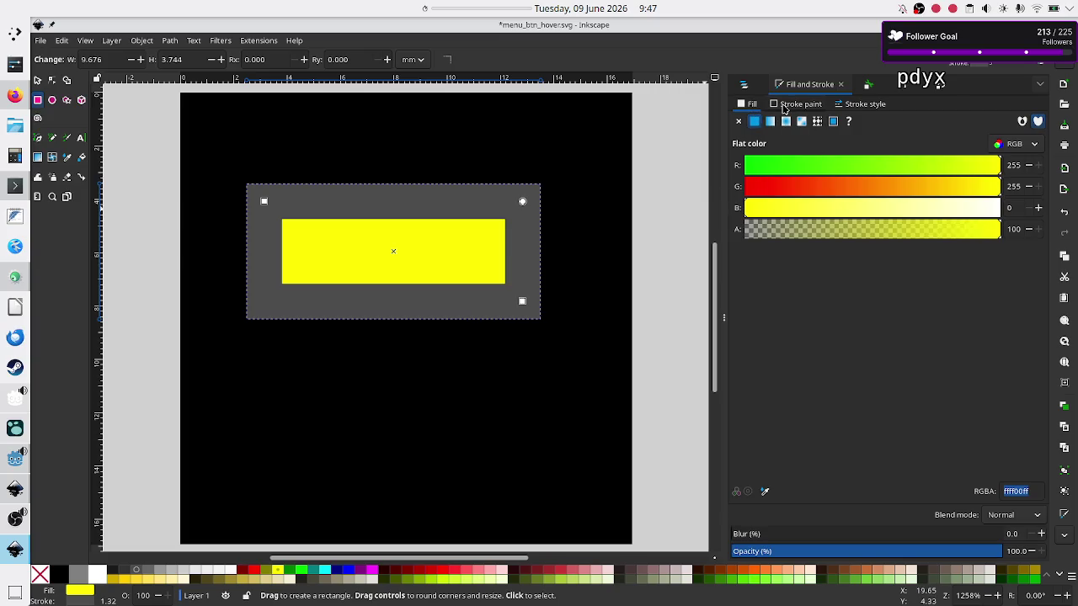
pyautogui.click(779, 106)
pyautogui.click(738, 122)
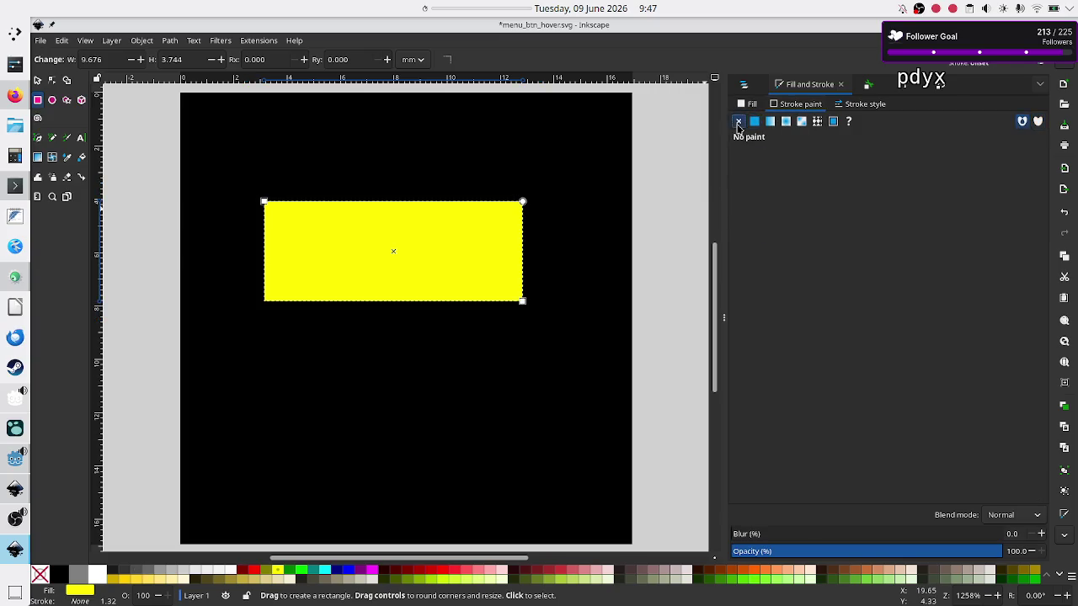
pyautogui.click(745, 106)
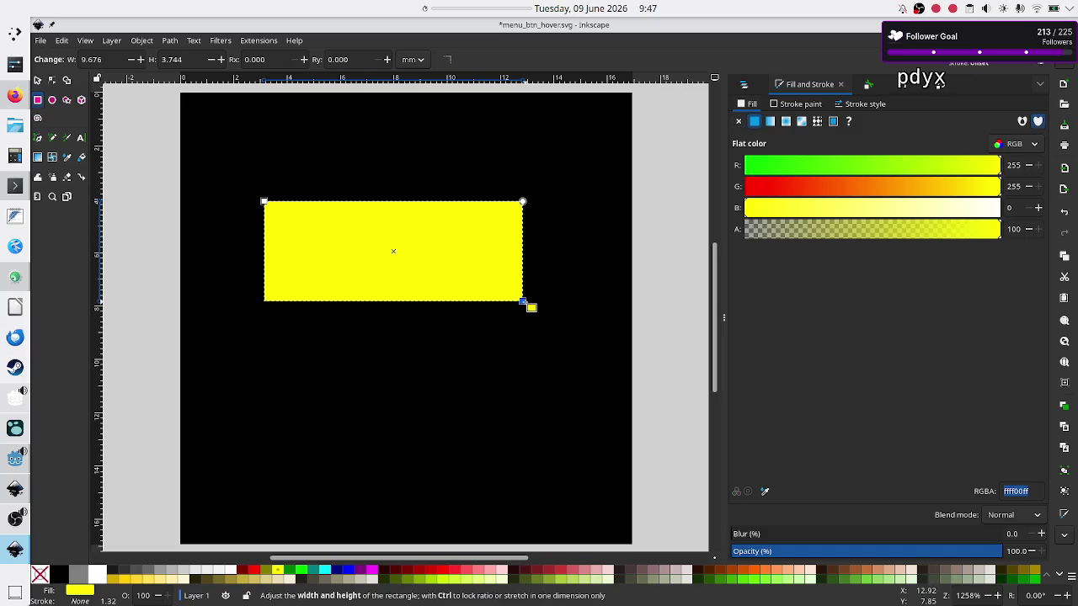
pyautogui.moveTo(522, 302)
pyautogui.mouseDown()
pyautogui.moveTo(522, 258)
pyautogui.moveTo(558, 258)
pyautogui.mouseUp()
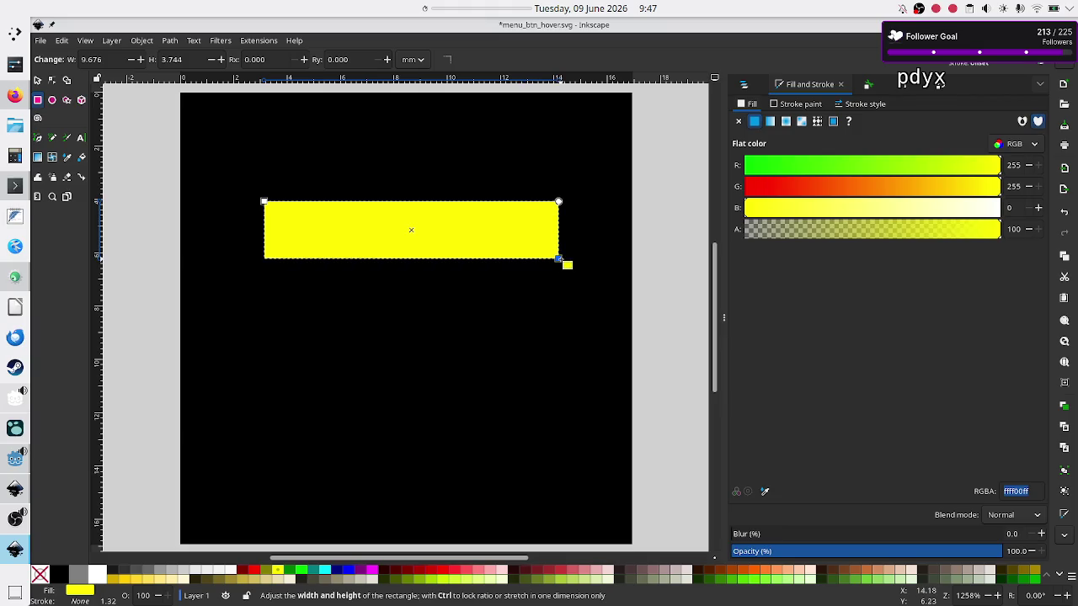
# Compare against the level UI concept mockup, then switch to the browser's menu icon references
pyautogui.hotkey('alt', 'Tab')
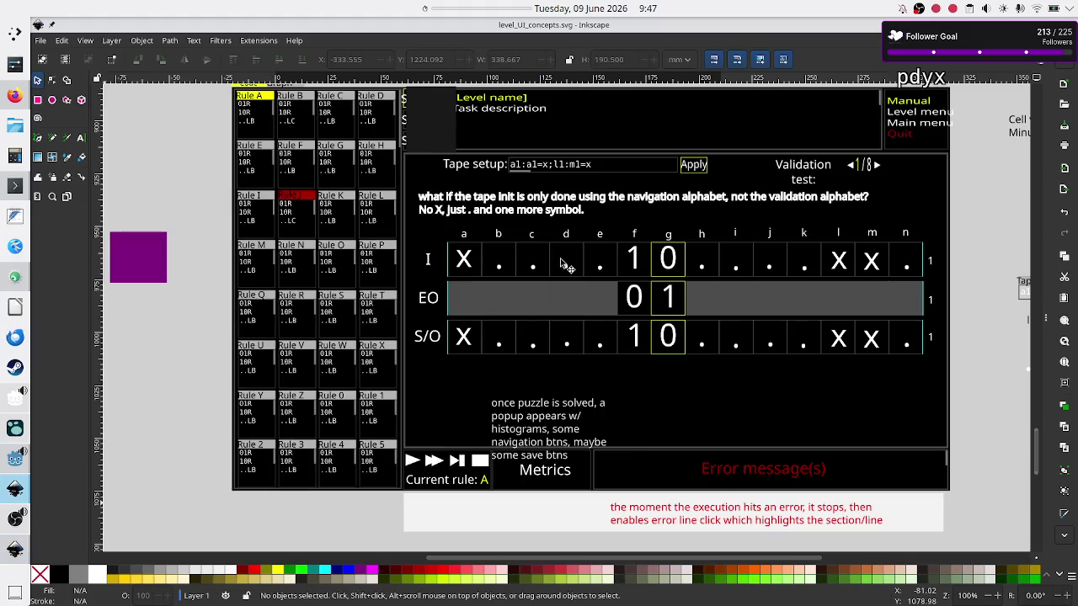
pyautogui.hotkey('alt', 'Tab')
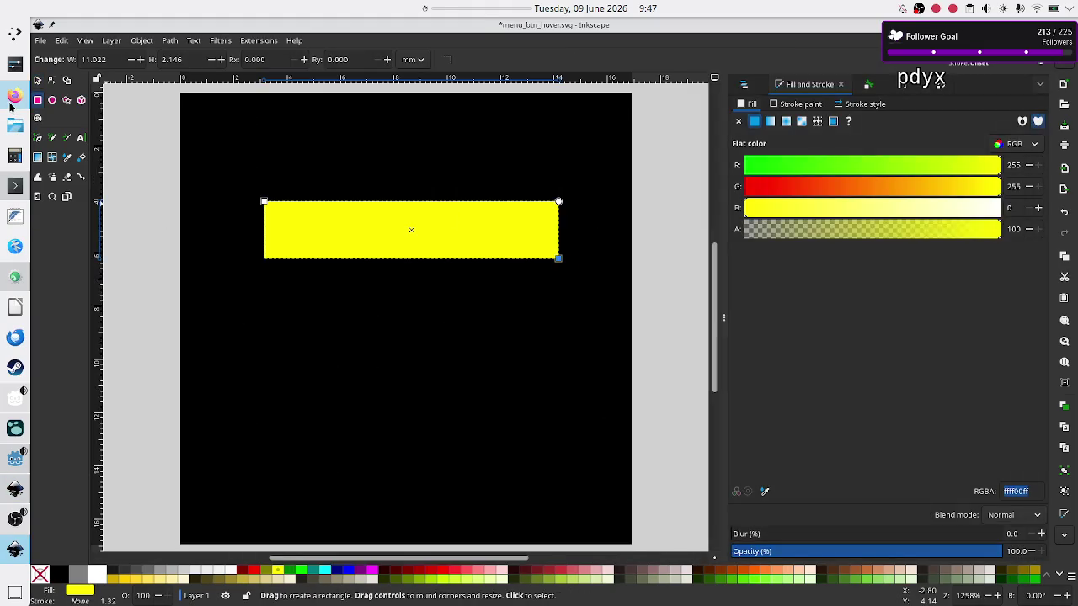
pyautogui.click(15, 96)
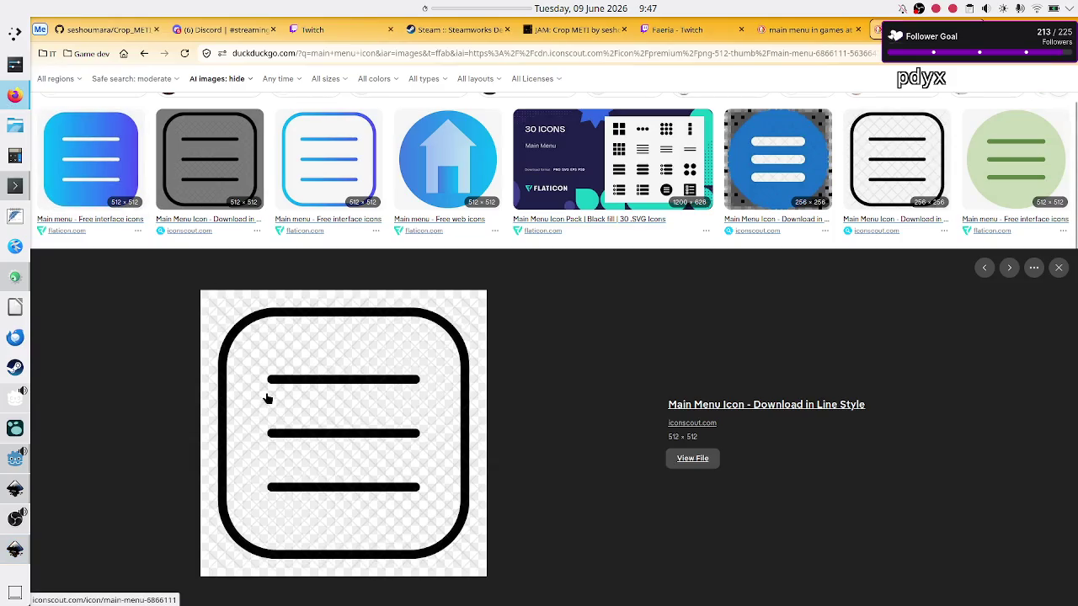